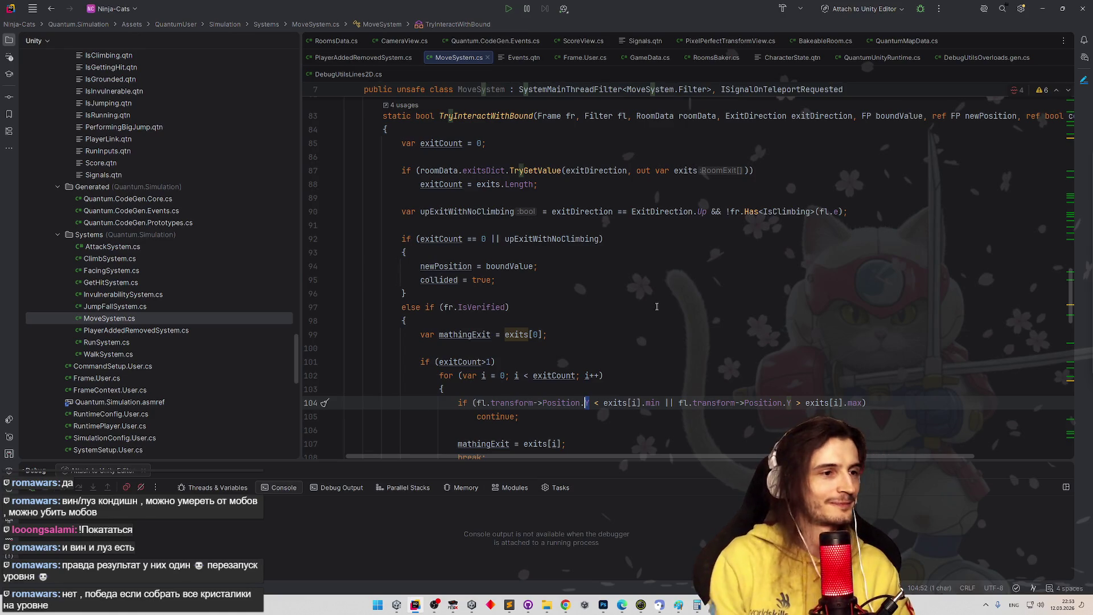
- Inspect the TryInteractWithBound code and highlight every use of the newPosition parameter
mouse_move(657, 456)
left_mouse_down()
mouse_move(729, 456)
mouse_move(687, 457)
mouse_move(699, 458)
left_mouse_up()
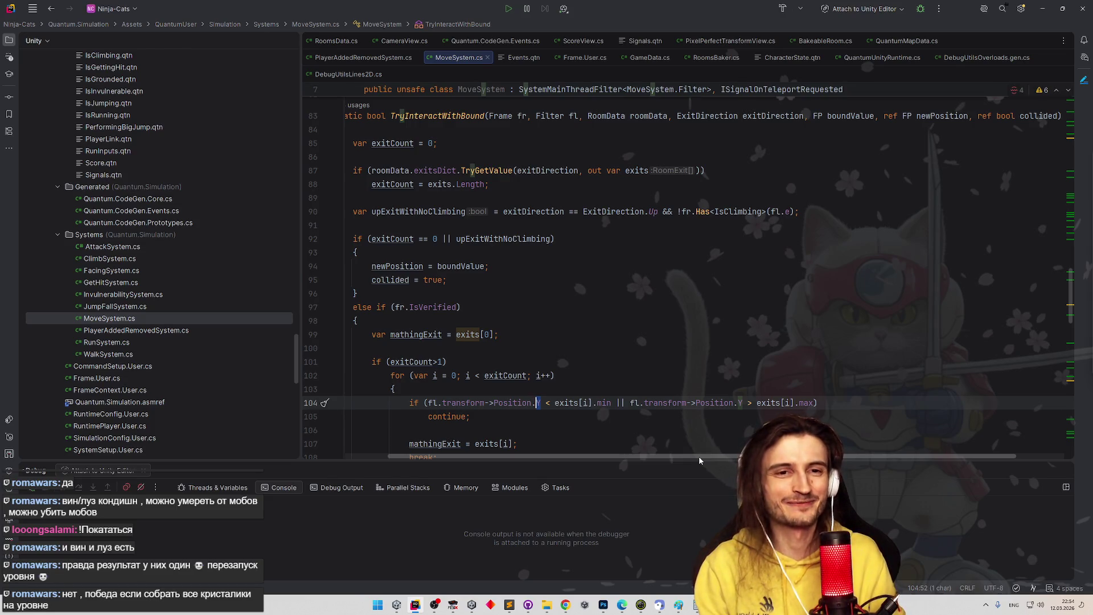
left_click_drag(699, 457, 650, 456)
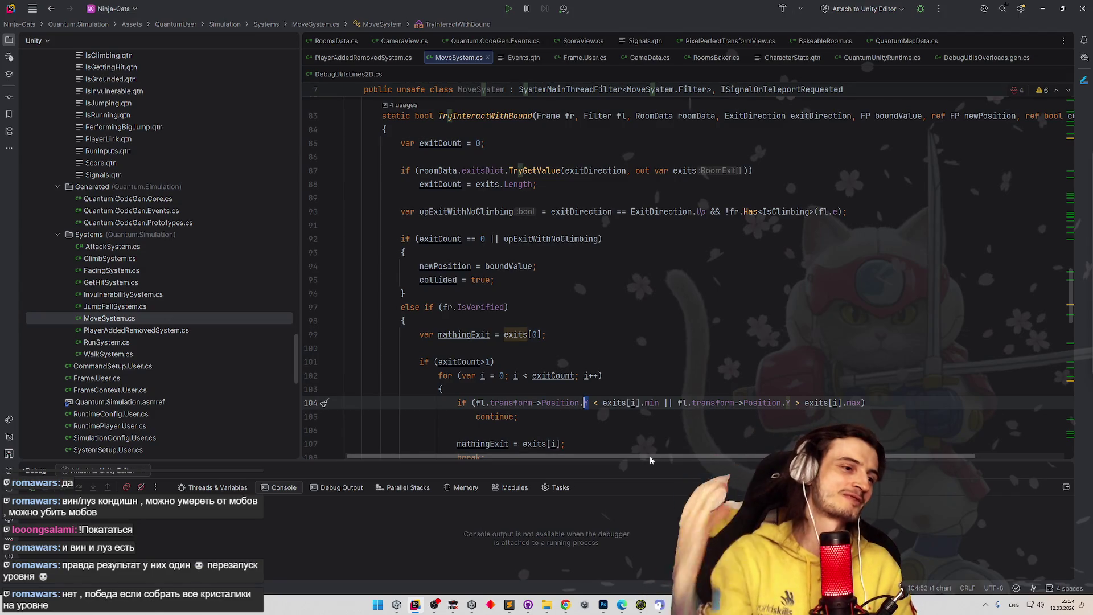
left_click_drag(650, 457, 658, 455)
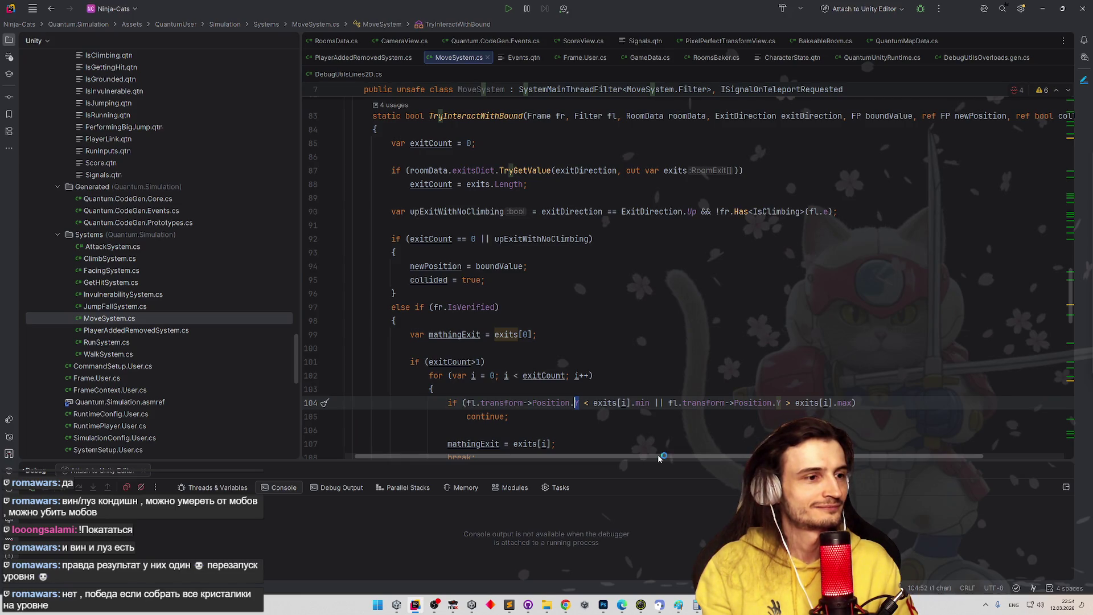
left_click_drag(658, 454, 650, 455)
scroll(638, 350, "down", 1)
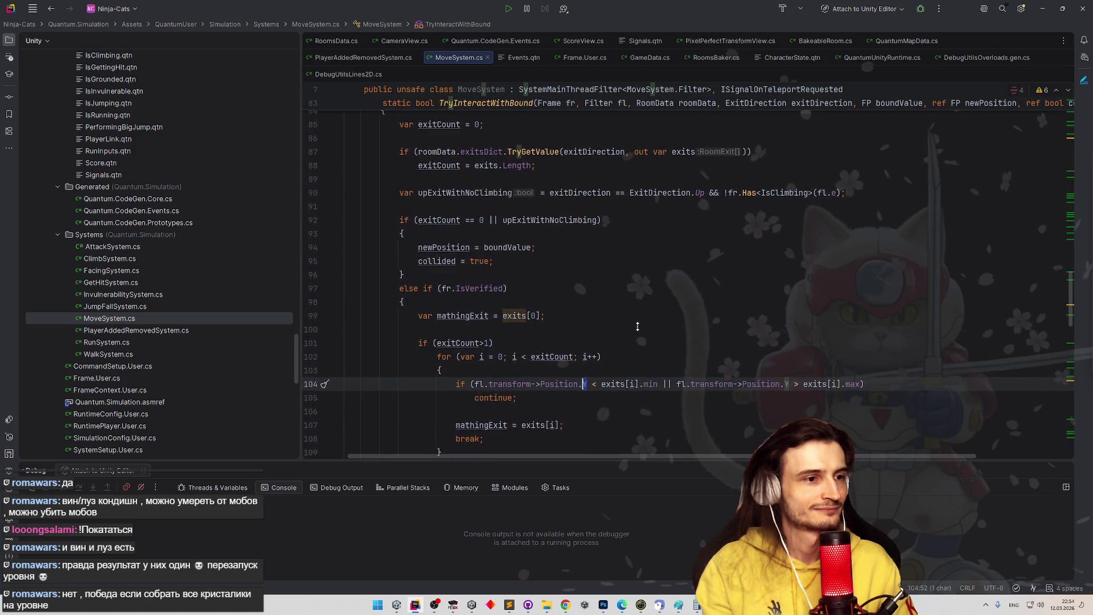
scroll(638, 340, "up", 2)
scroll(638, 340, "down", 1)
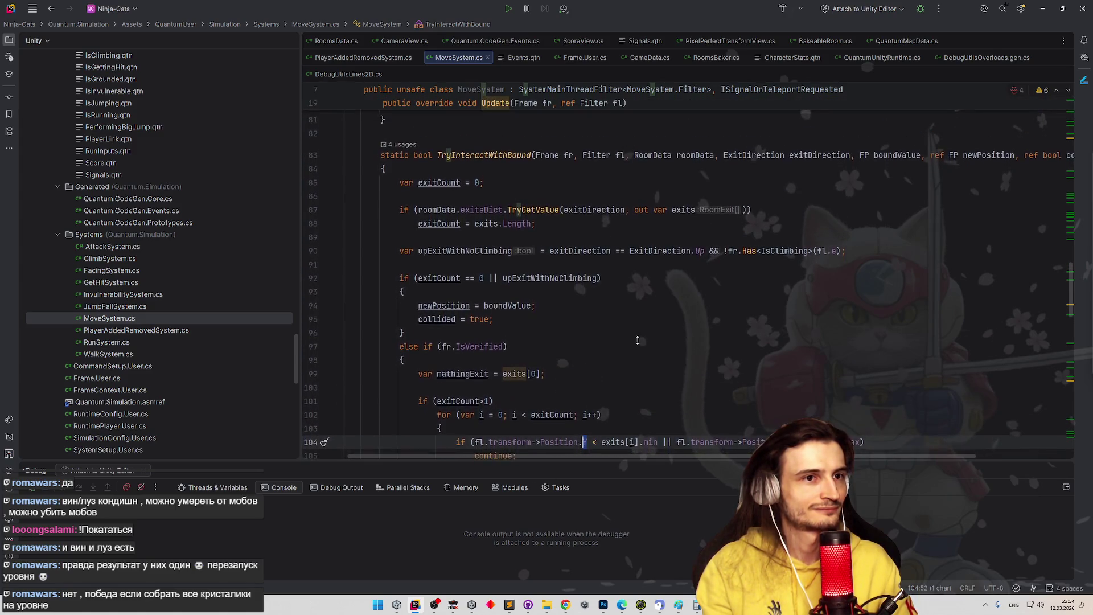
scroll(774, 331, "down", 1)
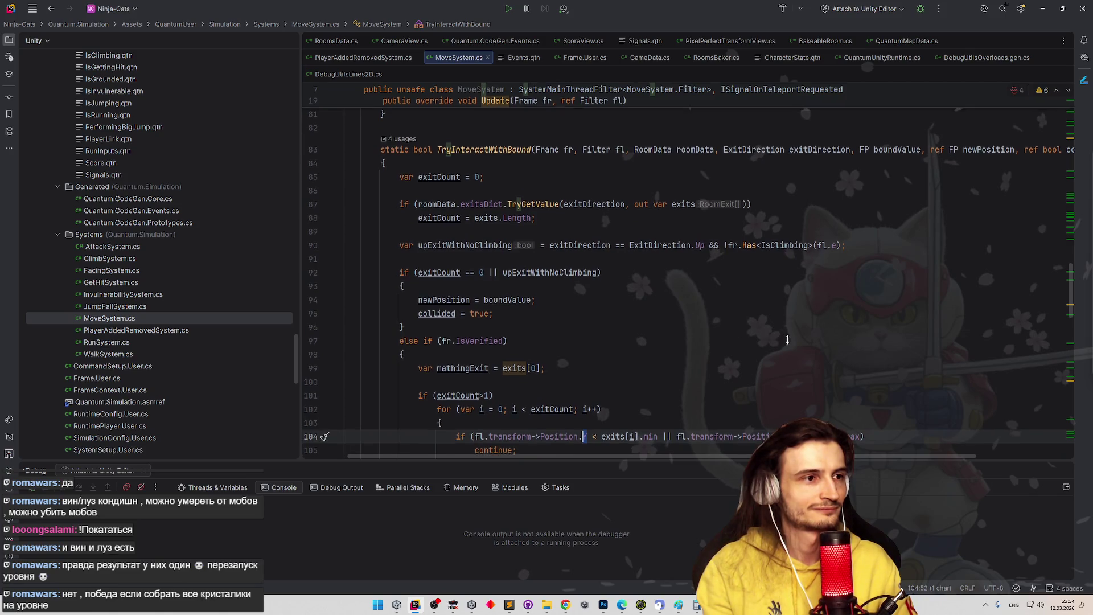
left_click(982, 136)
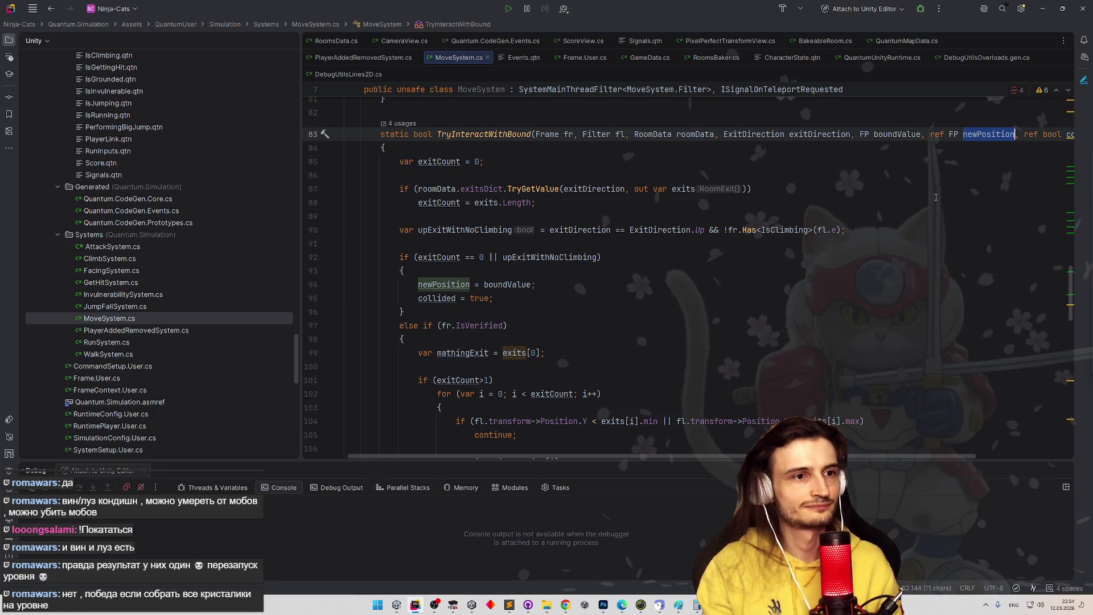
scroll(672, 456, "right", 3)
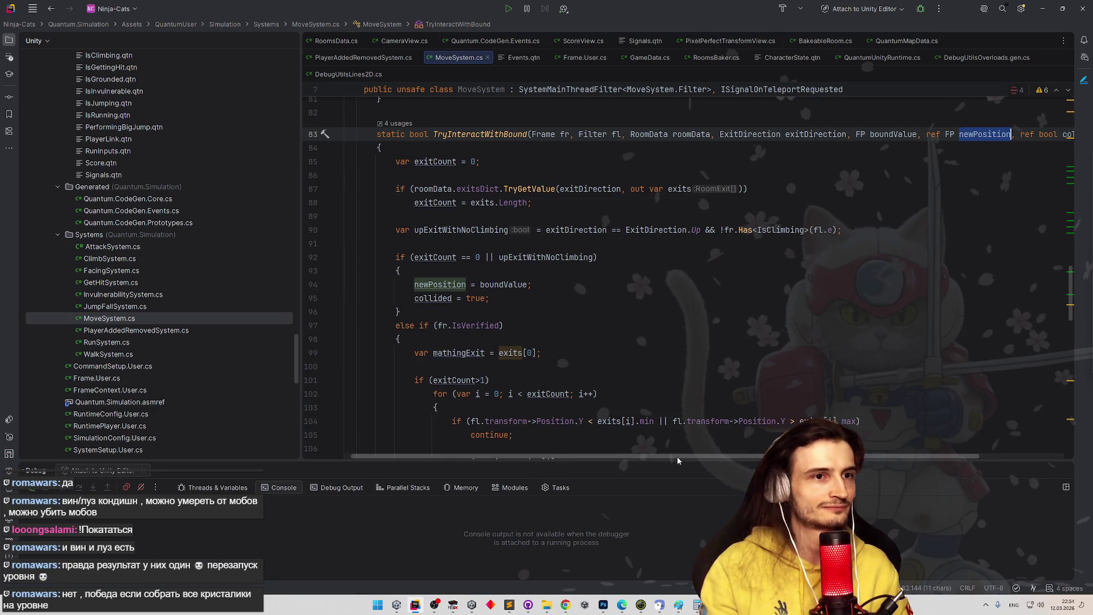
scroll(681, 443, "left", 3)
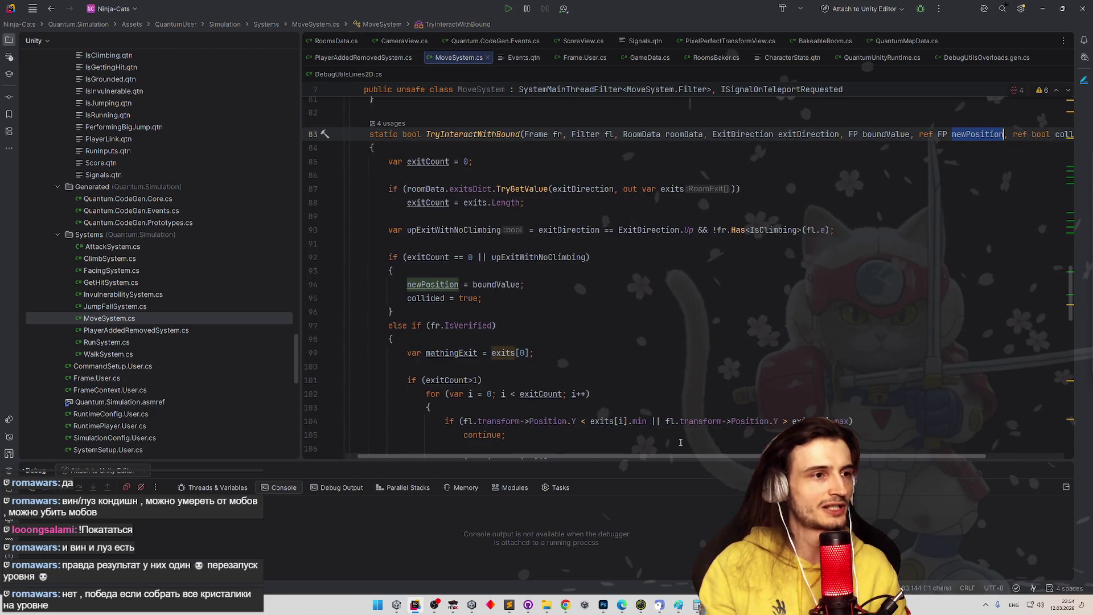
scroll(680, 442, "right", 2)
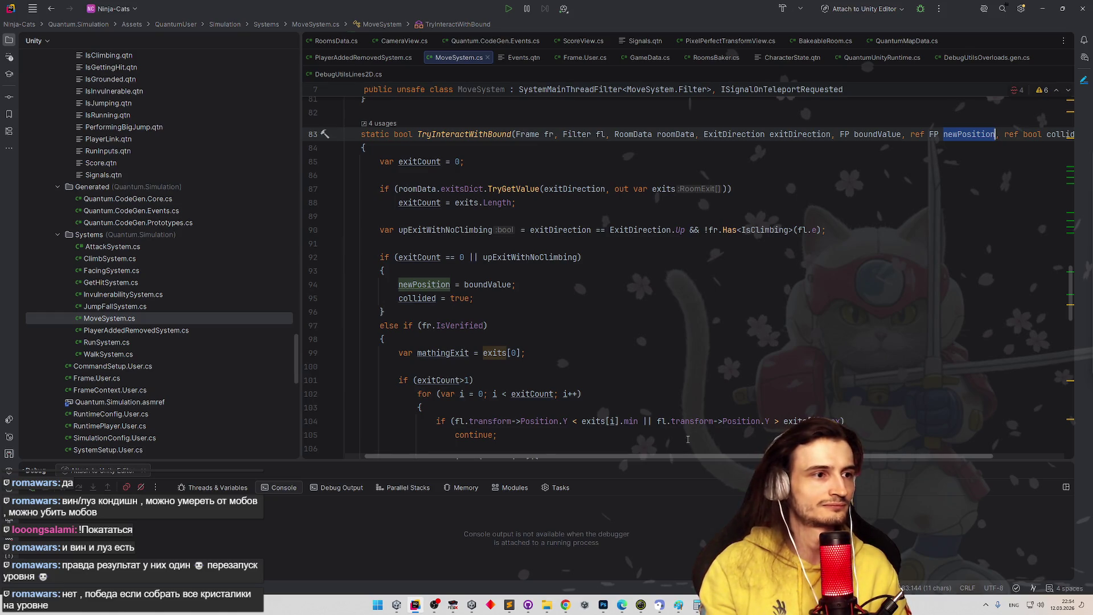
- Compare where the boundValue and newPosition parameters are used within the method
double_click(877, 134)
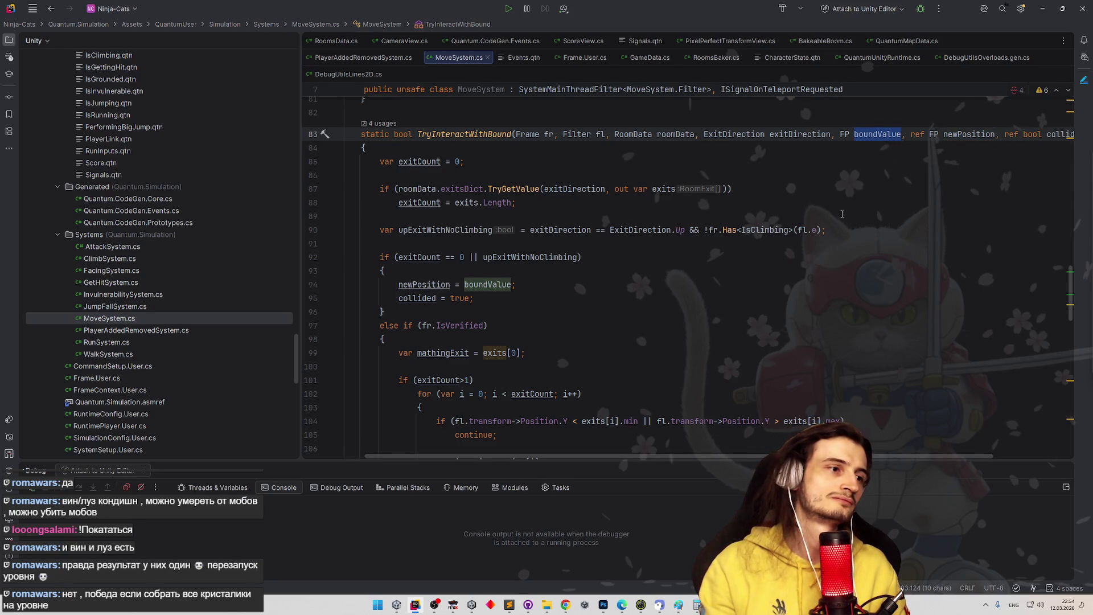
double_click(957, 135)
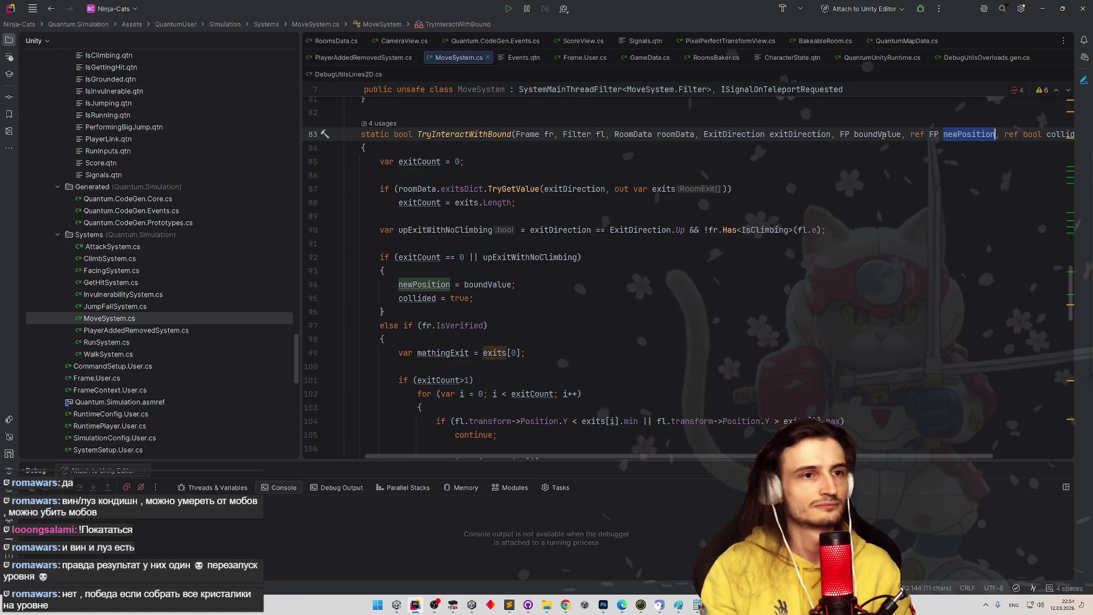
key("ctrl+alt+Left")
scroll(877, 194, "up", 1)
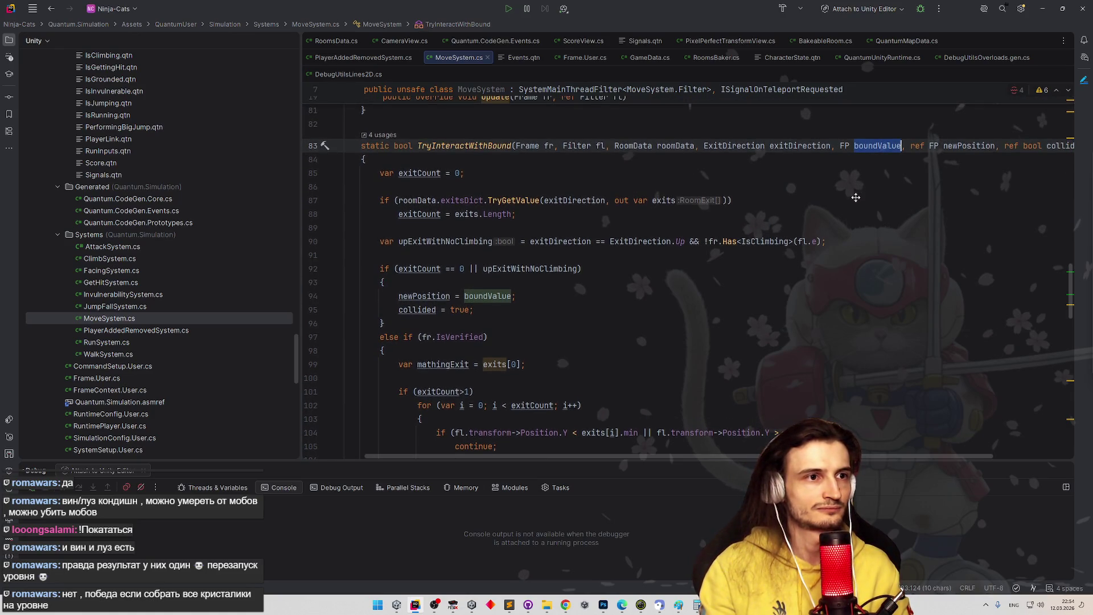
left_click_drag(860, 457, 876, 454)
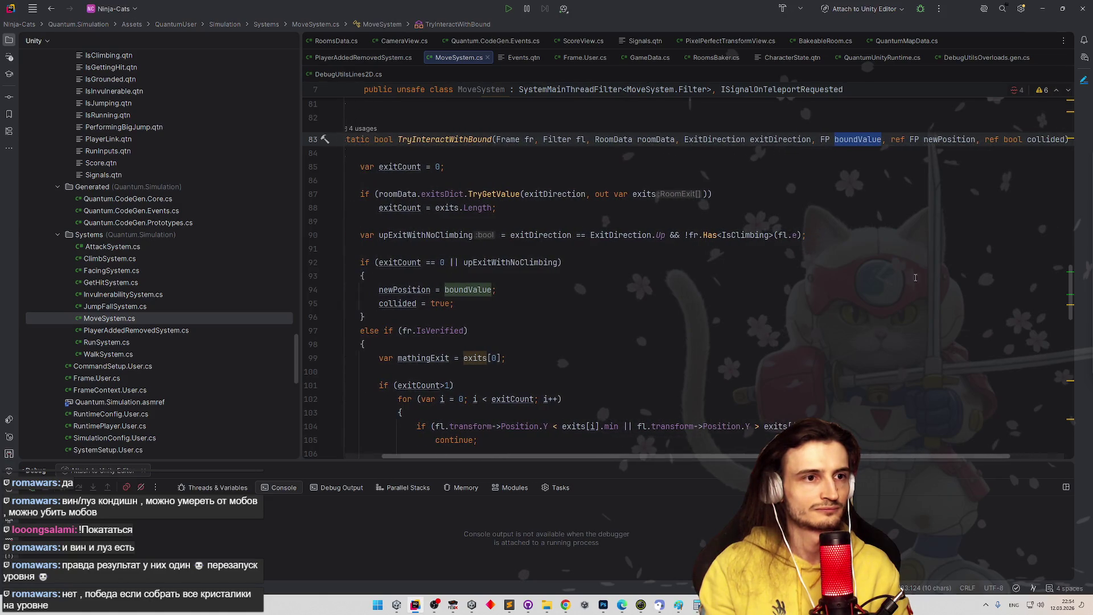
double_click(938, 141)
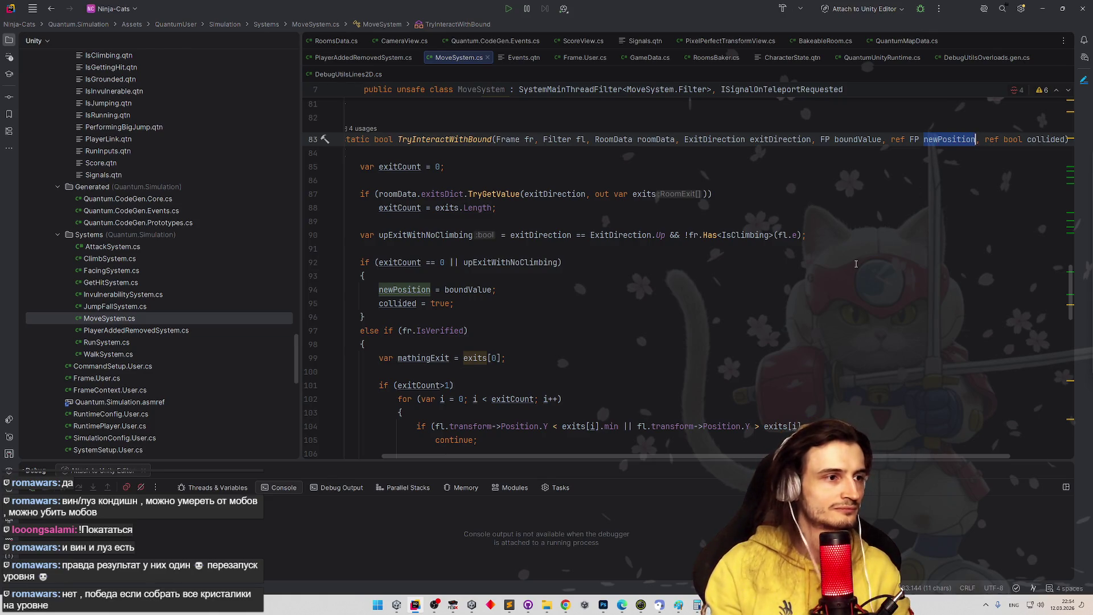
scroll(717, 277, "down", 1)
scroll(716, 280, "up", 1)
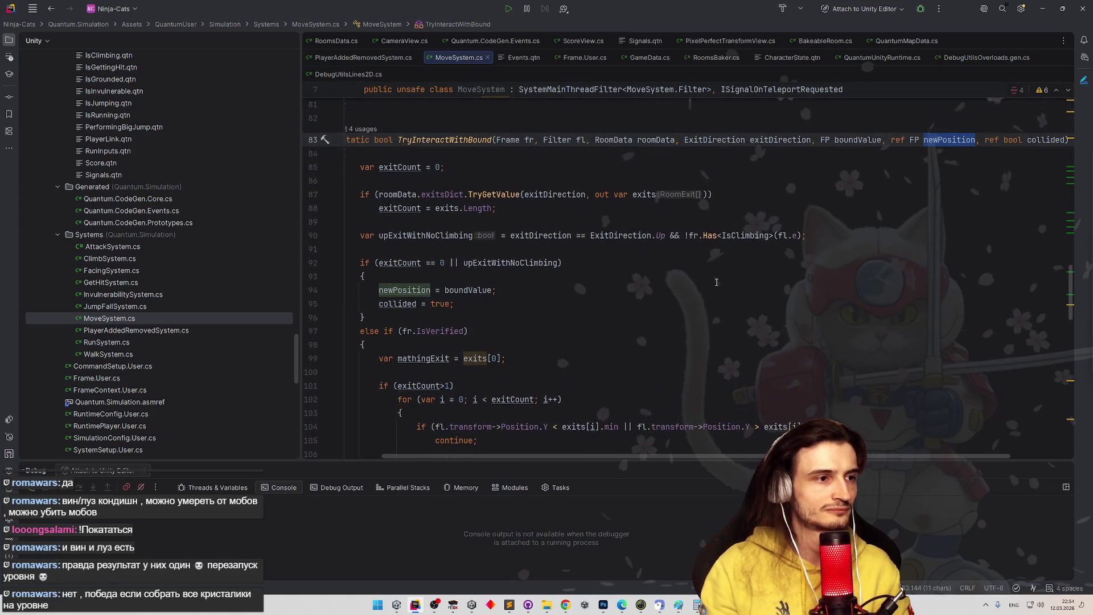
scroll(709, 289, "down", 1)
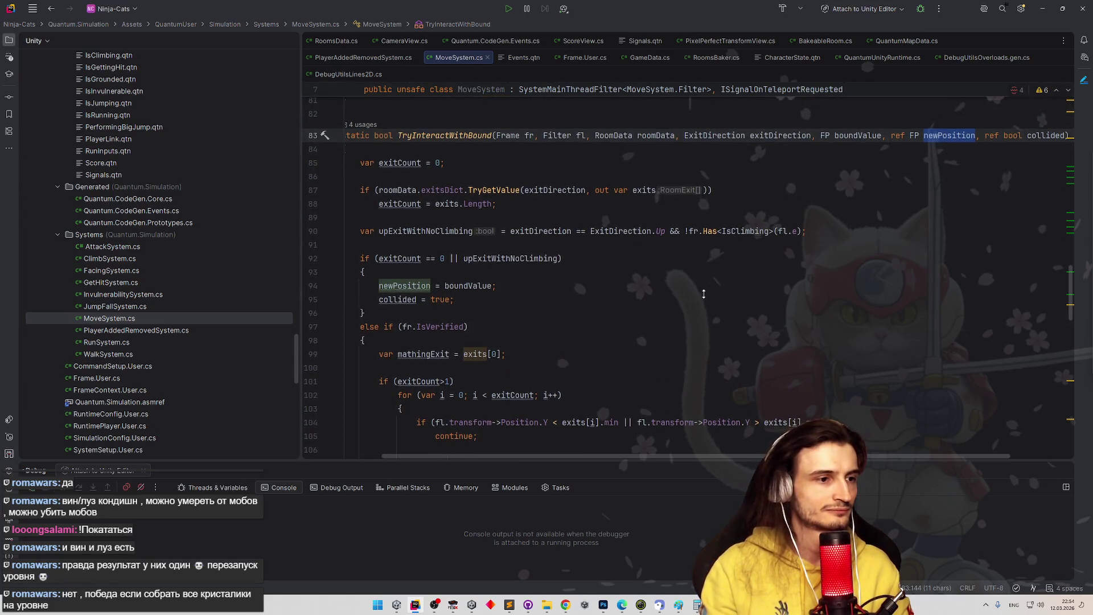
scroll(691, 295, "up", 1)
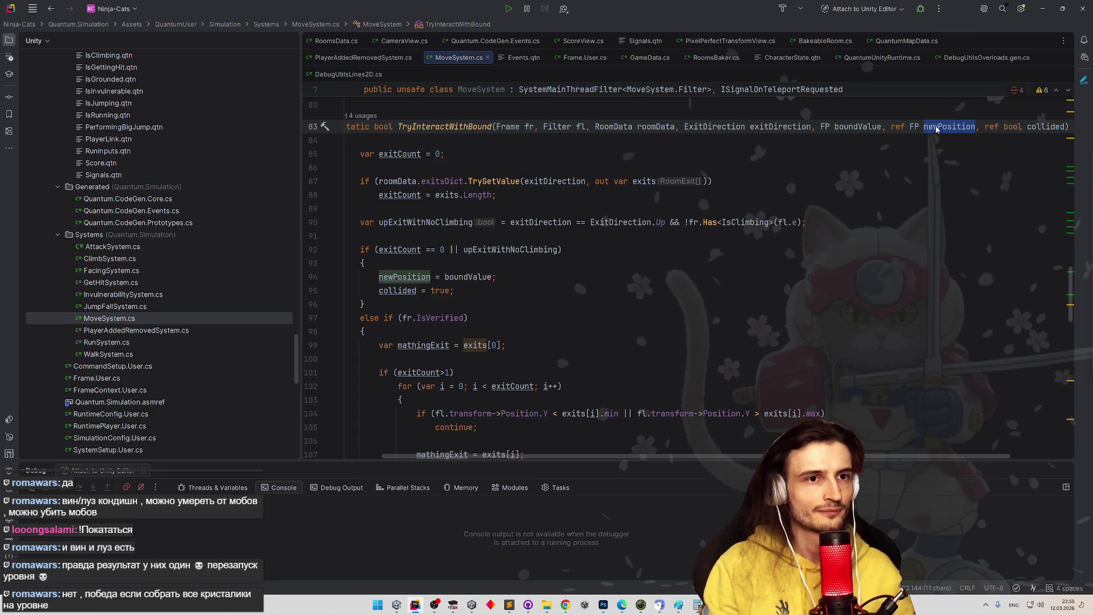
mouse_move(937, 130)
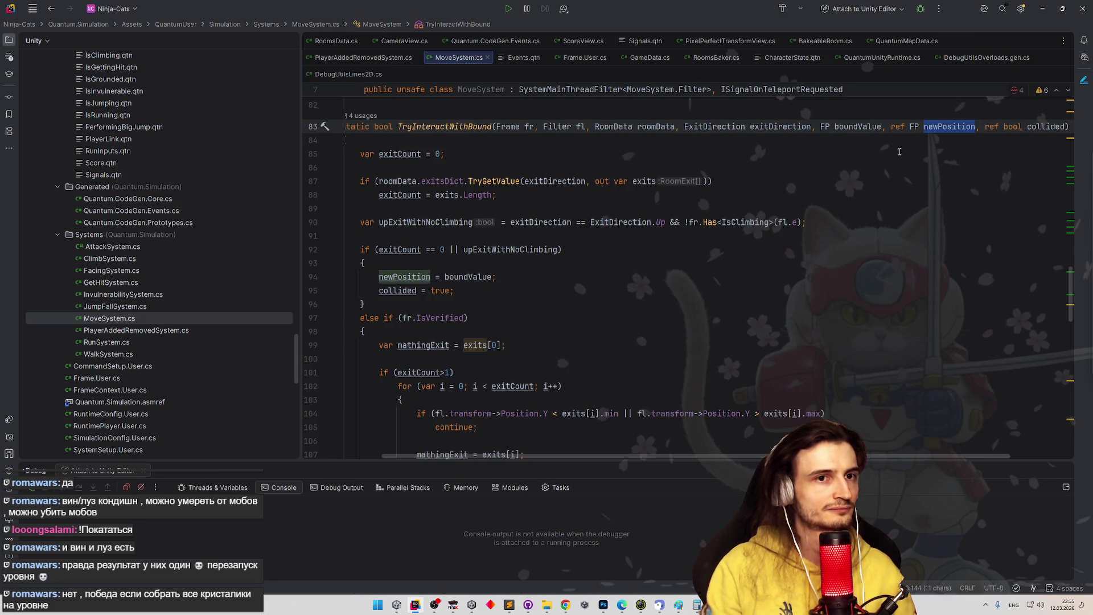
scroll(885, 151, "up", 1)
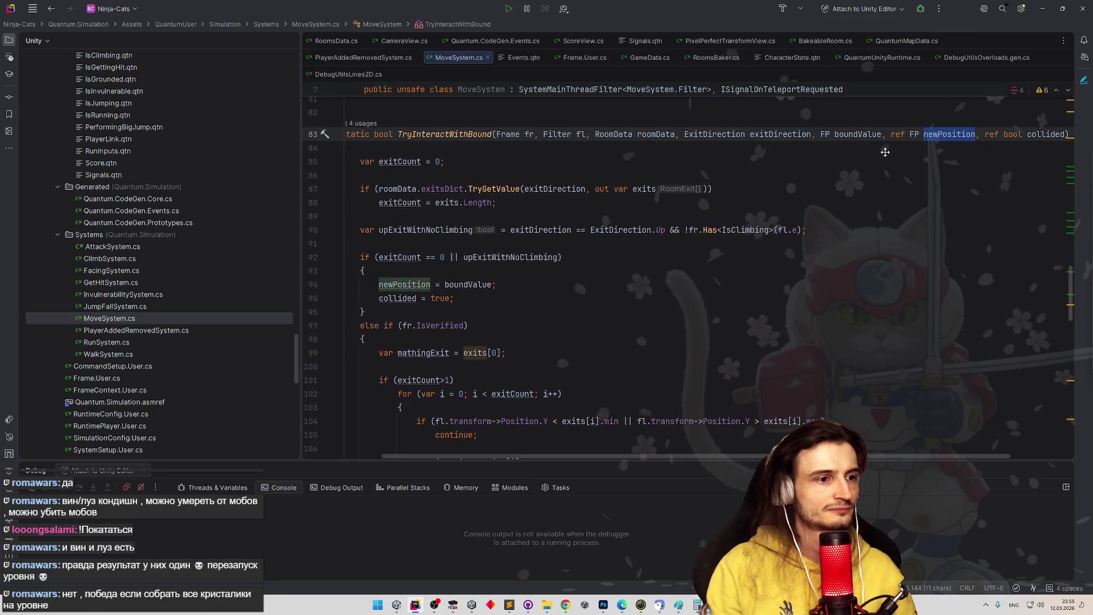
scroll(885, 147, "up", 3)
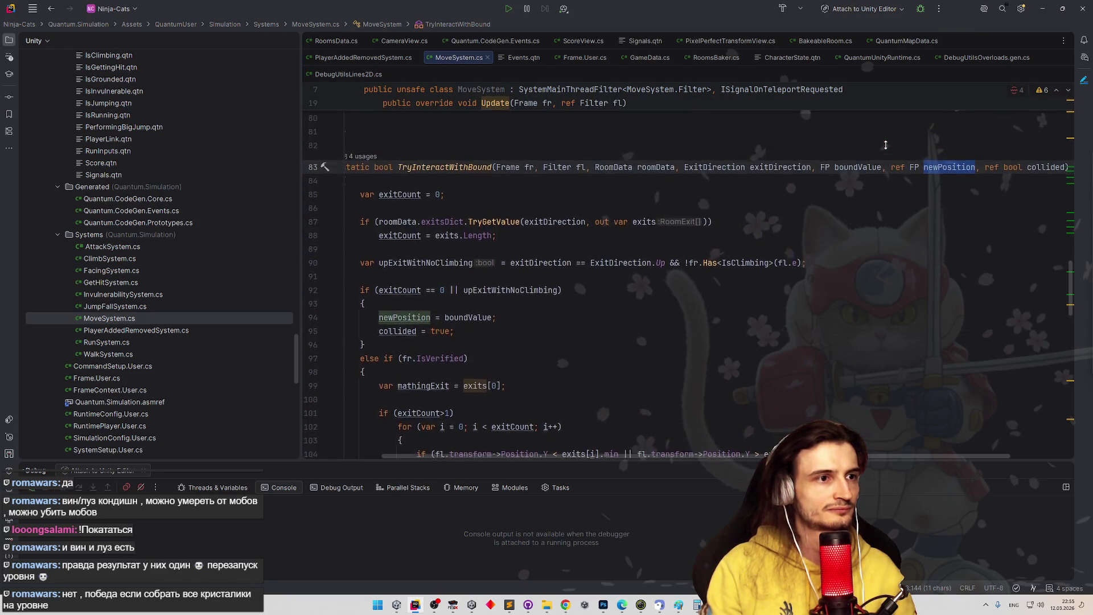
scroll(880, 160, "down", 2)
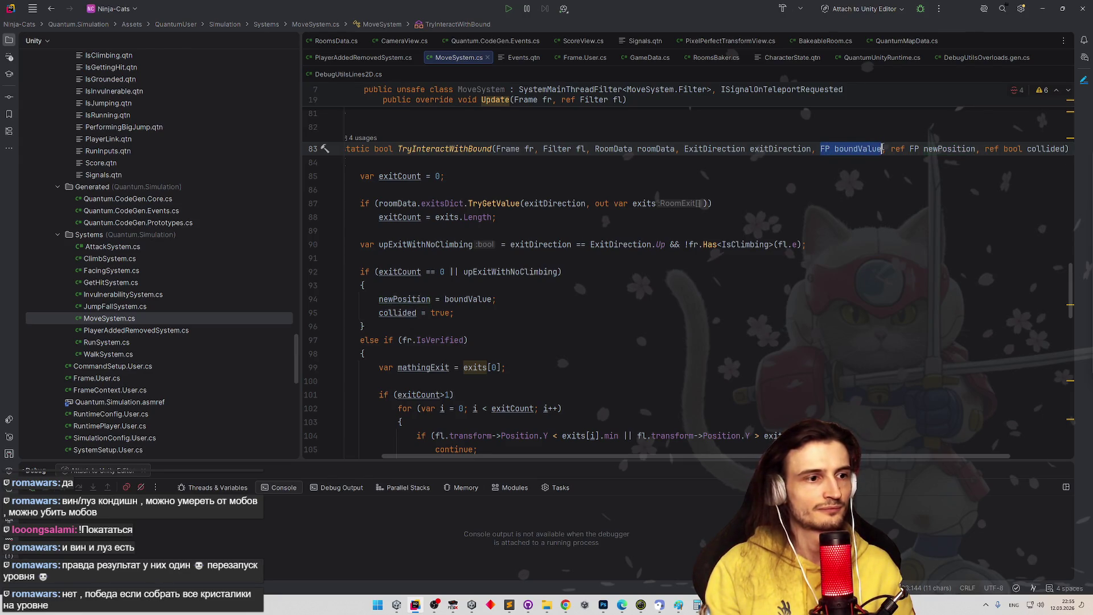
- Add a new FP otherAxis parameter after boundValue in TryInteractWithBound
double_click(860, 149)
left_click(853, 174)
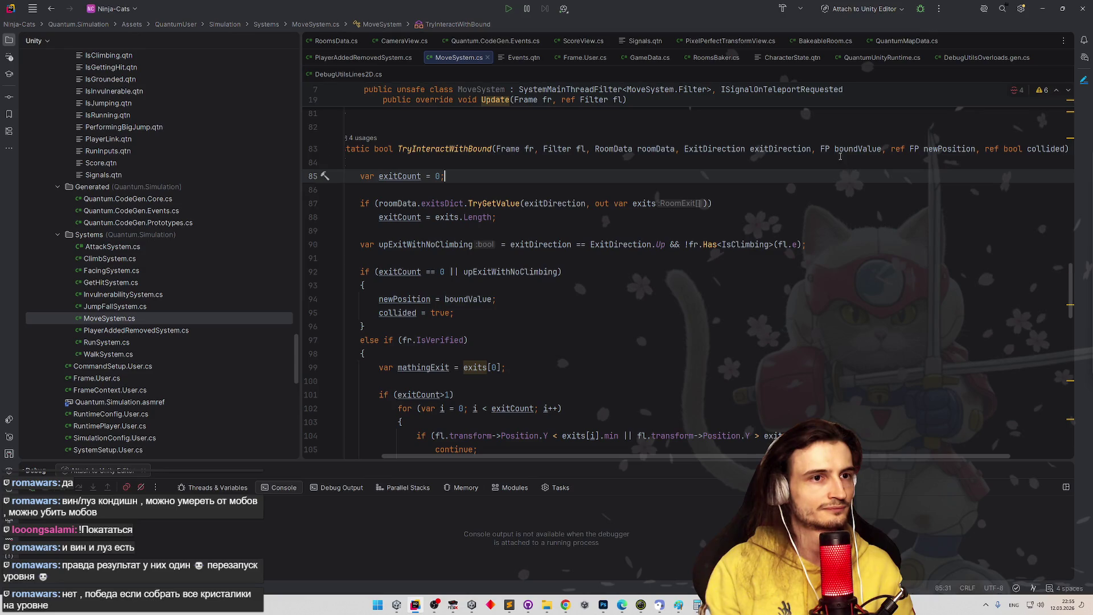
left_click_drag(823, 147, 837, 146)
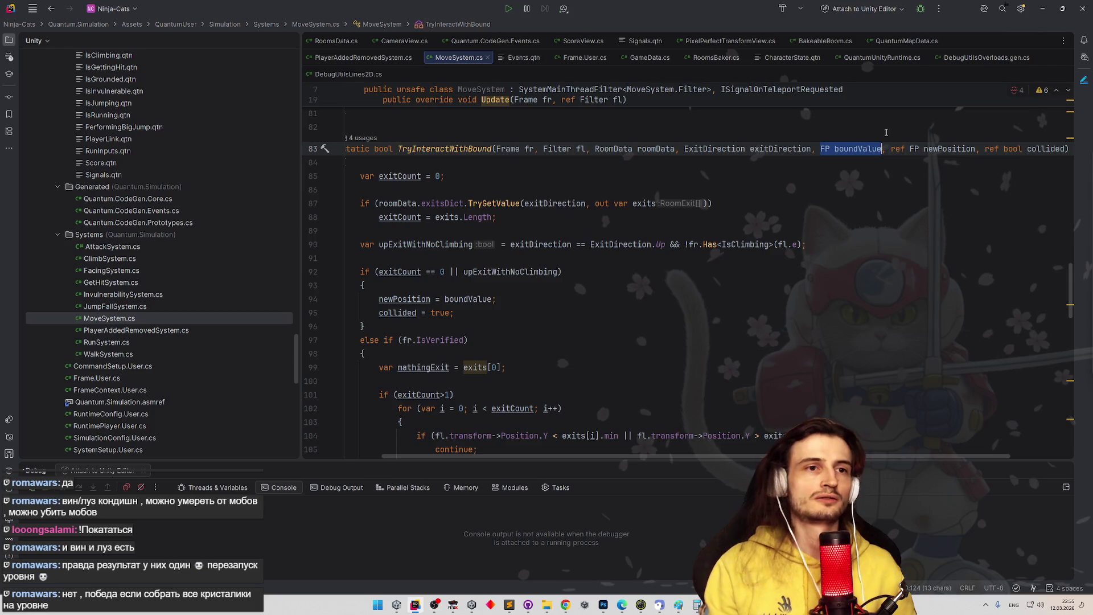
key("Escape")
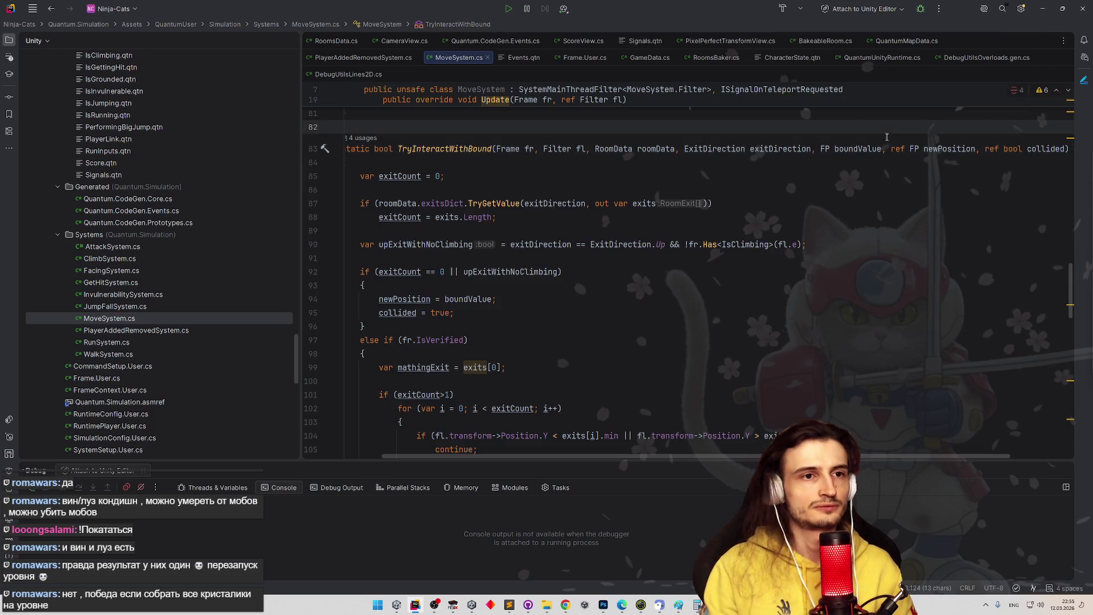
type(",")
type("FP boundValue")
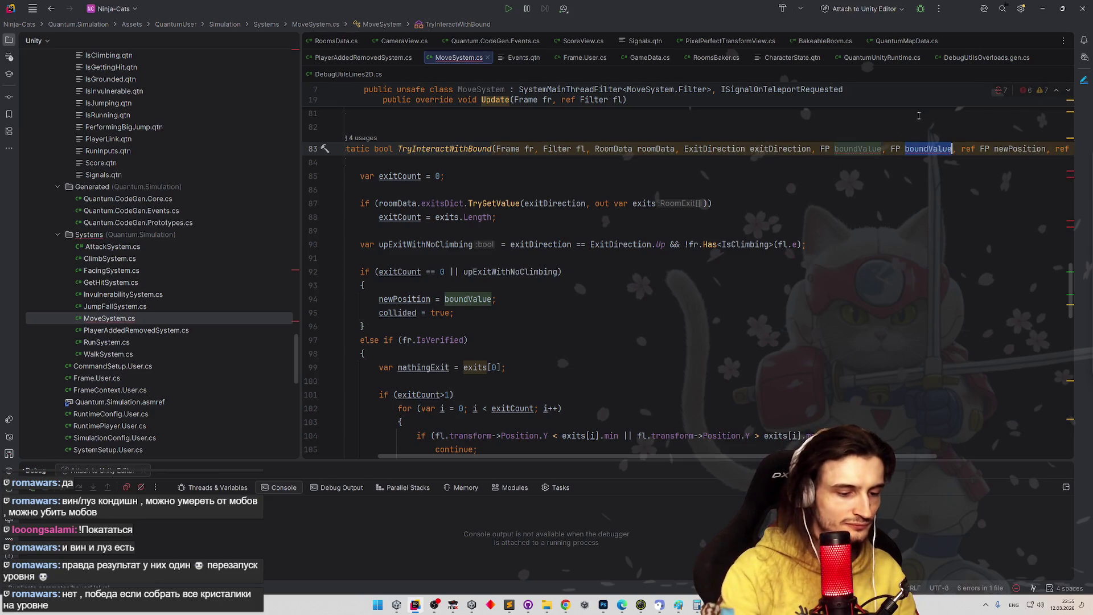
type("exit")
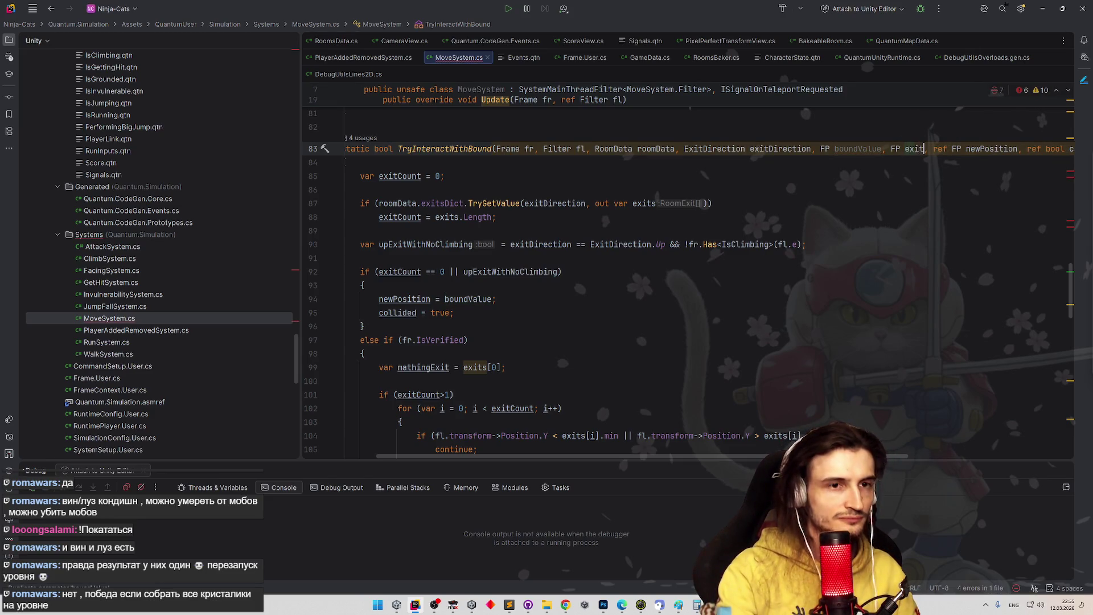
key("BackSpace")
key("BackSpace")
key("BackSpace")
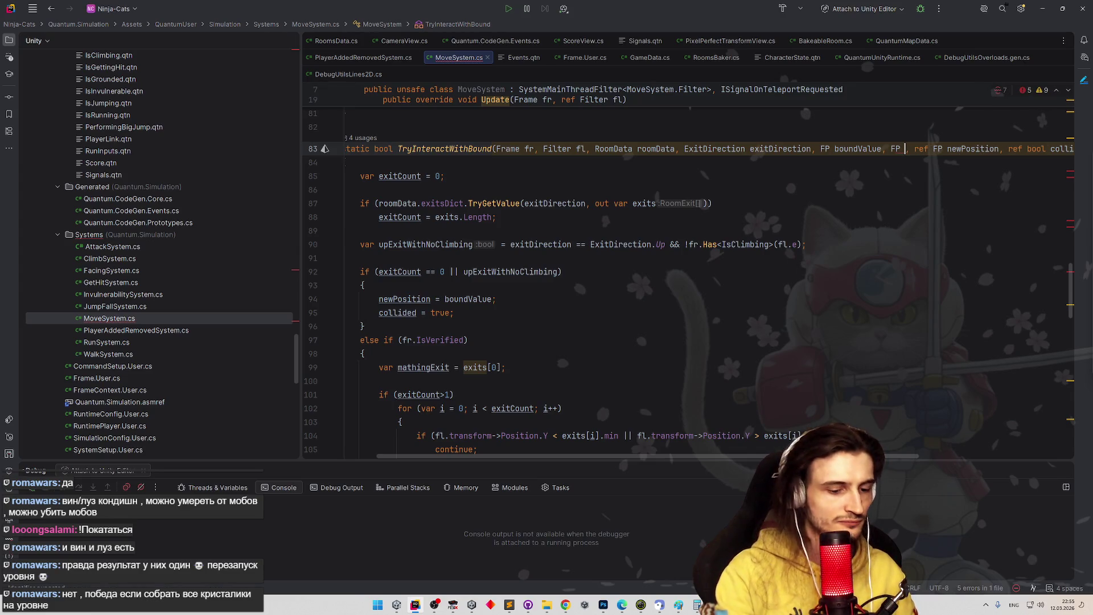
type("rpPosition")
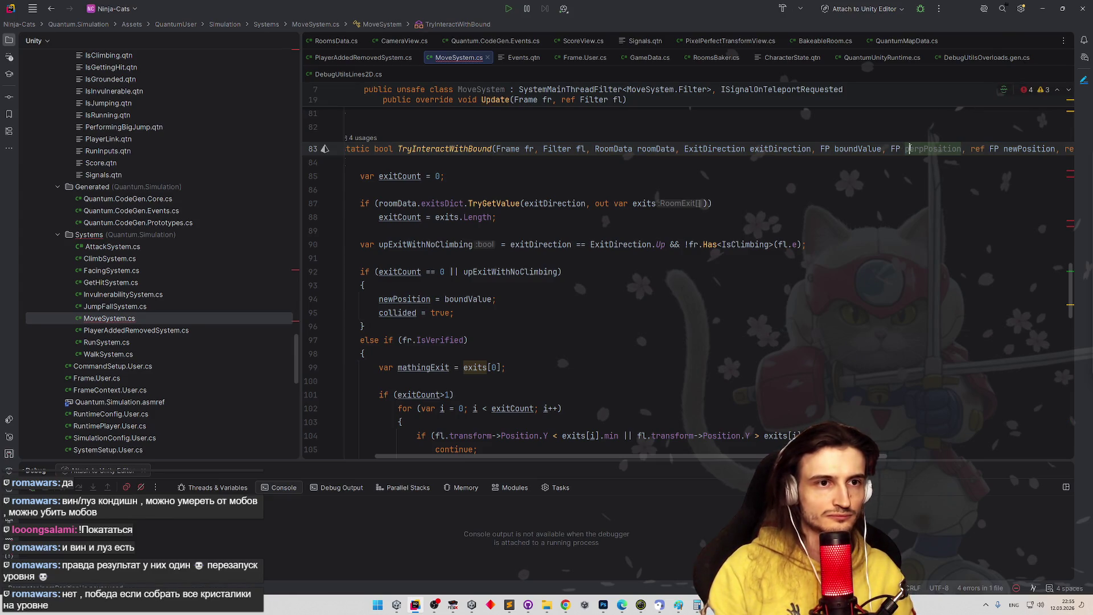
type("o")
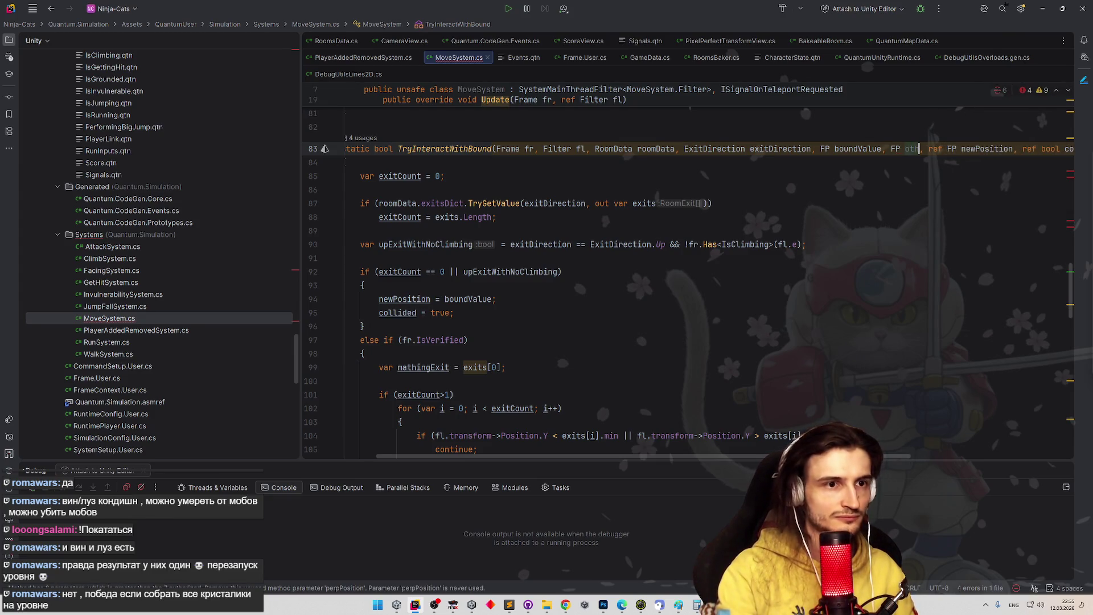
type("therAxis")
left_click(913, 174)
double_click(925, 151)
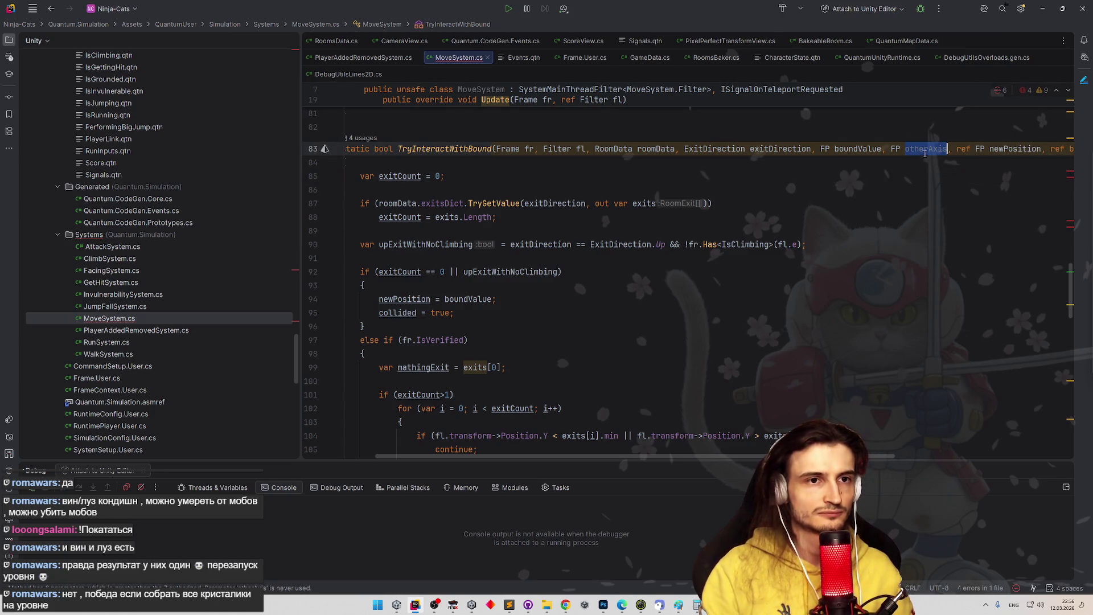
- Replace both fl.transform->Position.Y occurrences on line 104 with otherAxis
scroll(655, 302, "down", 1)
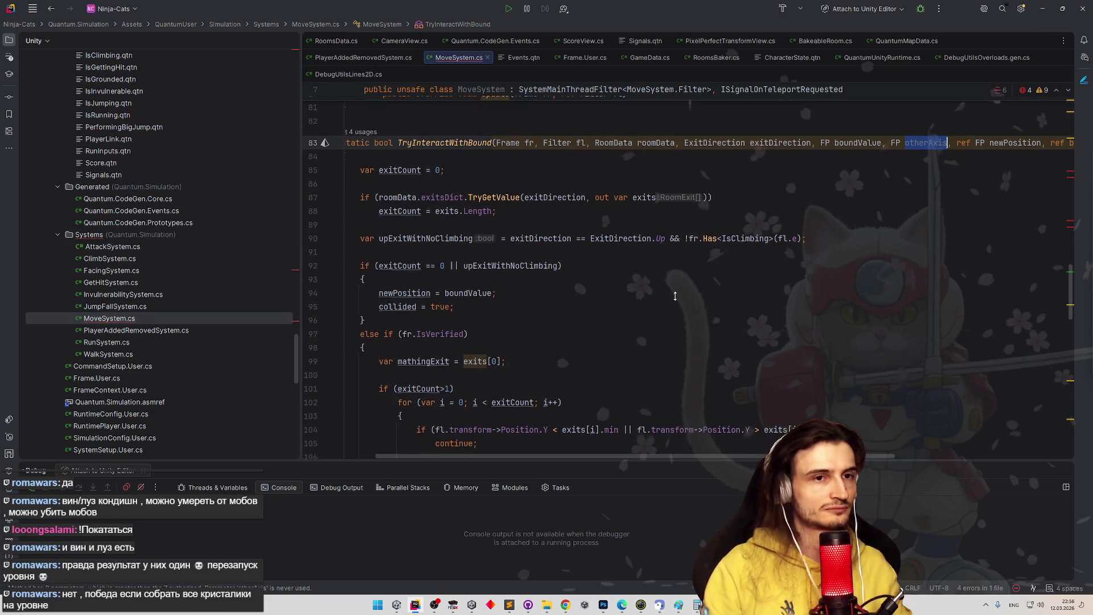
left_click_drag(436, 420, 680, 420)
key("ctrl+c")
type("otherAxis < exits[i].min || otherAxis > exits[i].max")
scroll(665, 386, "down", 2)
scroll(664, 387, "down", 3)
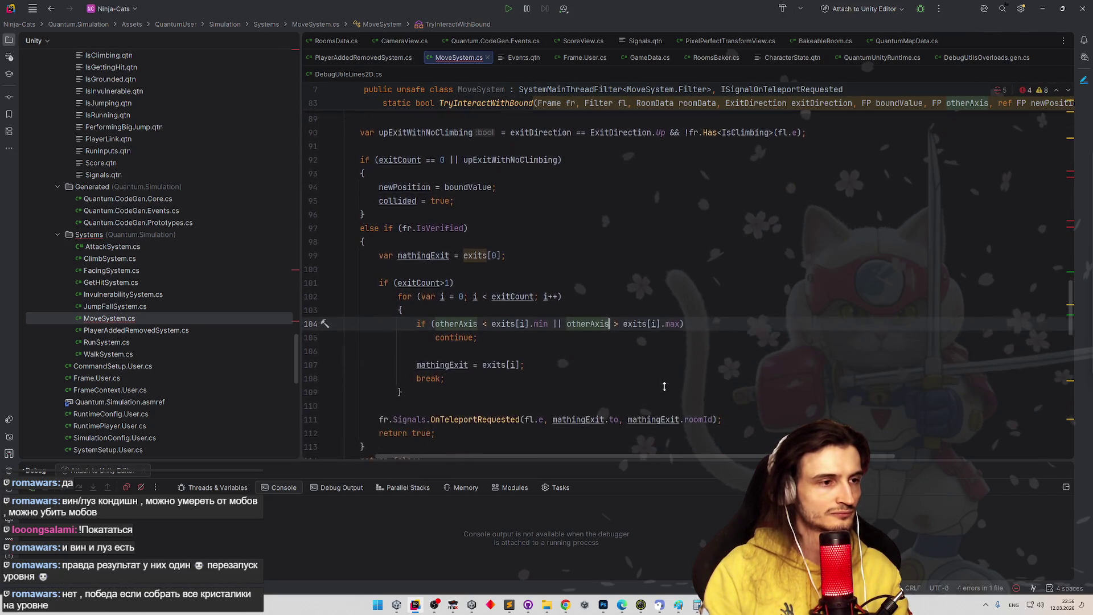
scroll(676, 366, "up", 6)
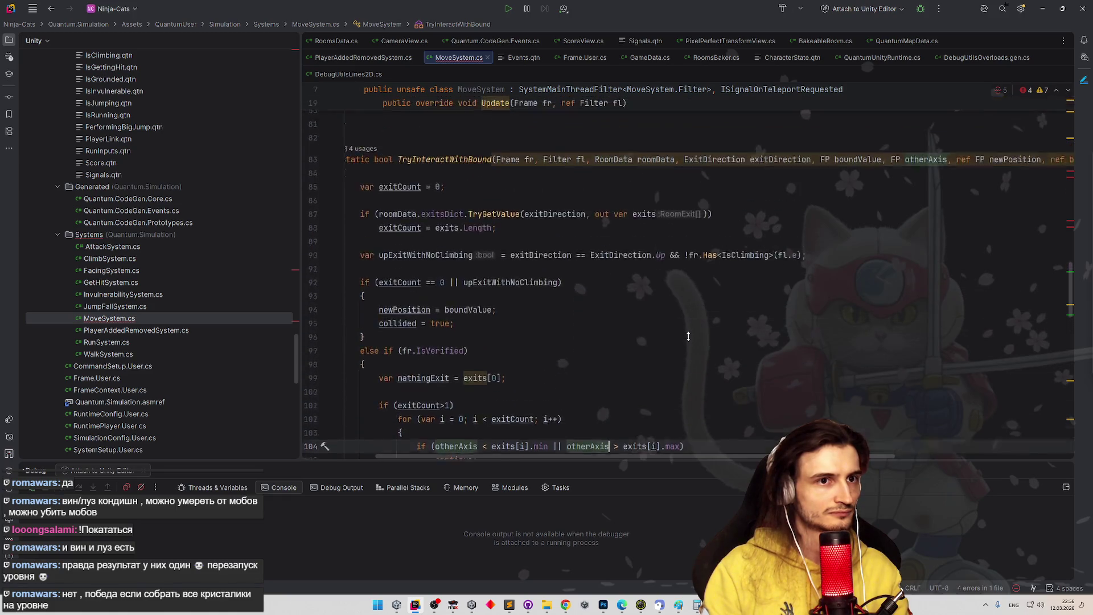
scroll(780, 314, "up", 8)
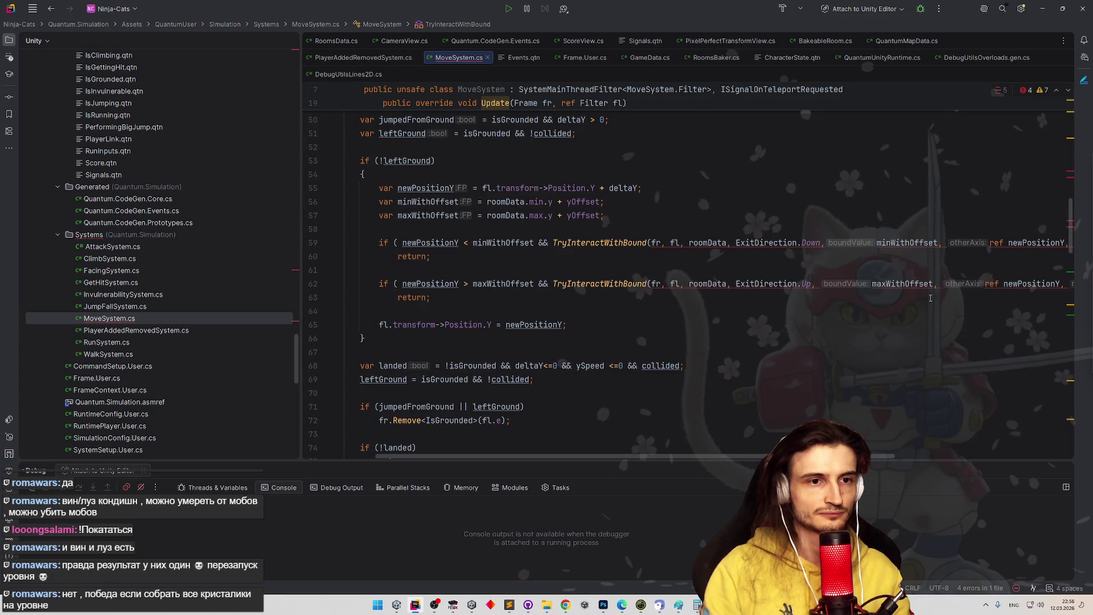
- Insert fl.transform->Position.X as the otherAxis argument in the line 62 call
left_click(942, 283)
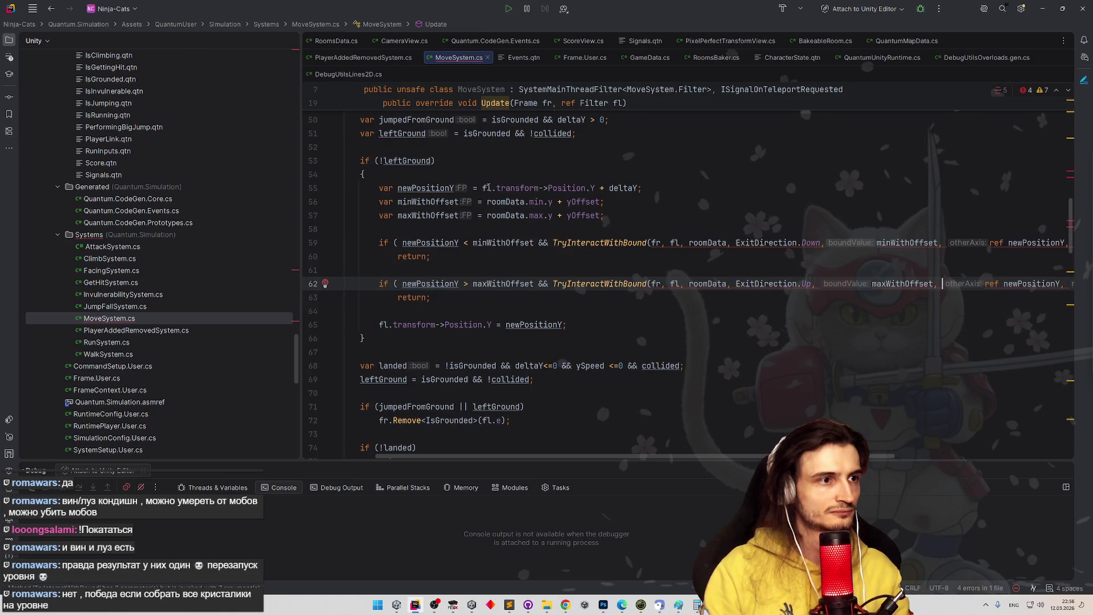
left_click_drag(490, 187, 582, 189)
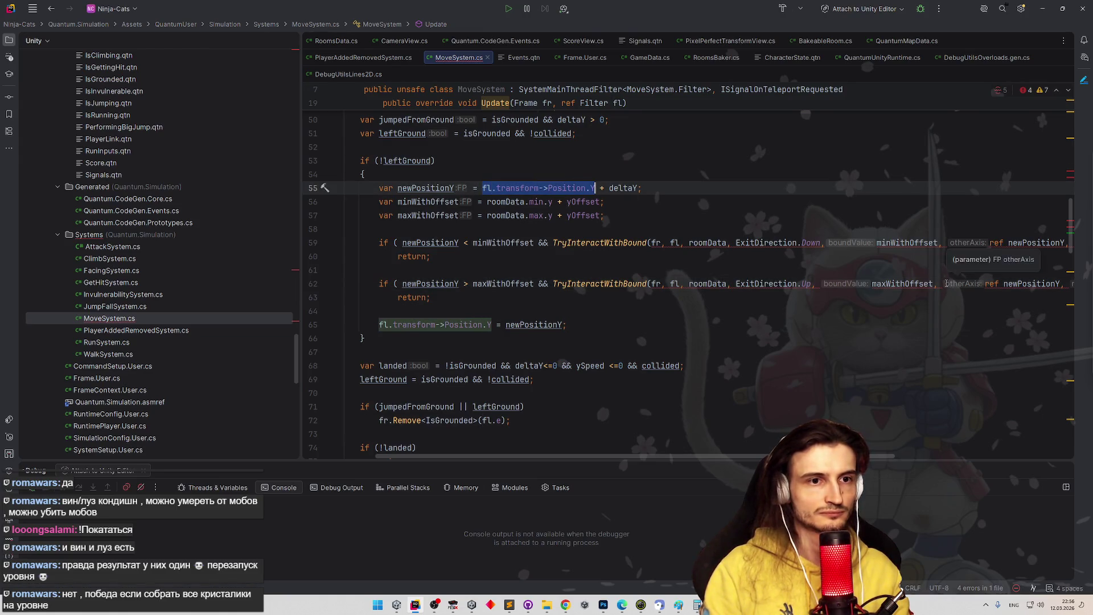
left_click(985, 284)
key("ctrl+v")
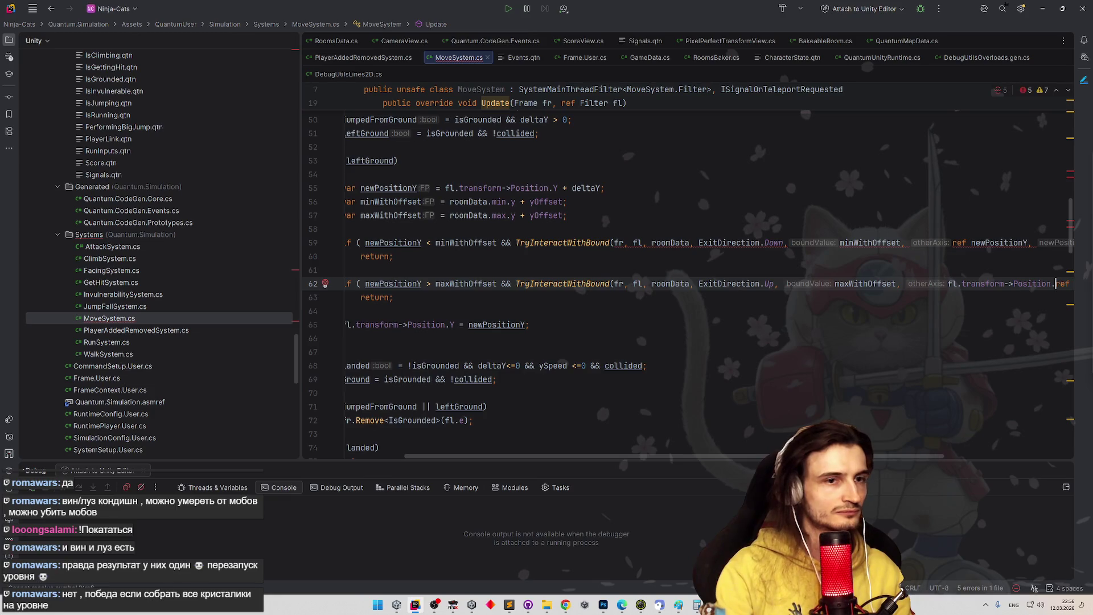
type("X,")
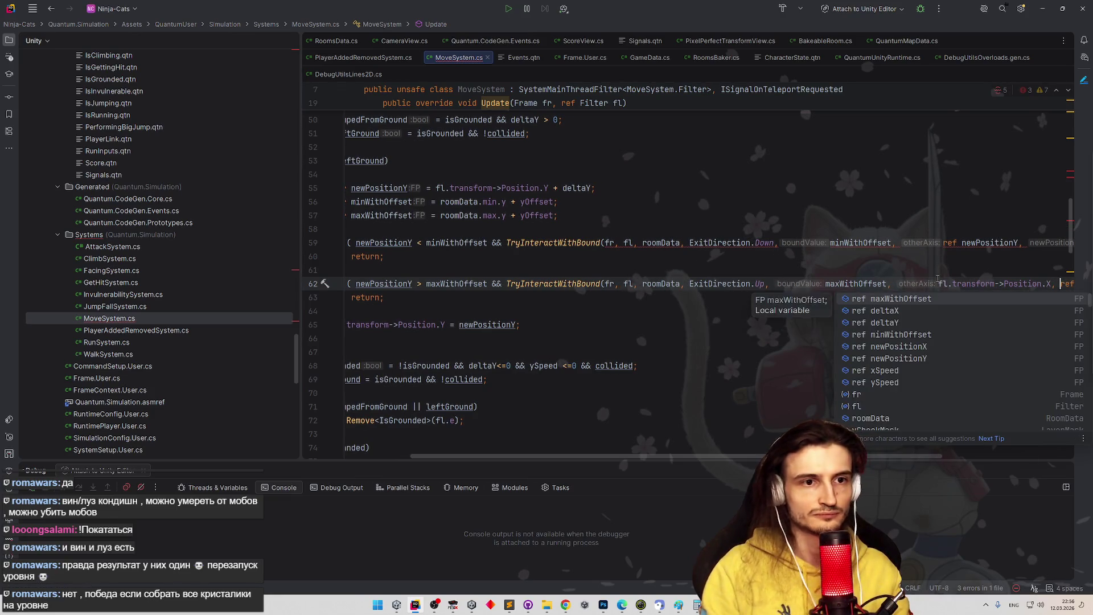
key("Escape")
- Pass the transform position with .X as otherAxis in the line 59 call
left_click(1009, 204)
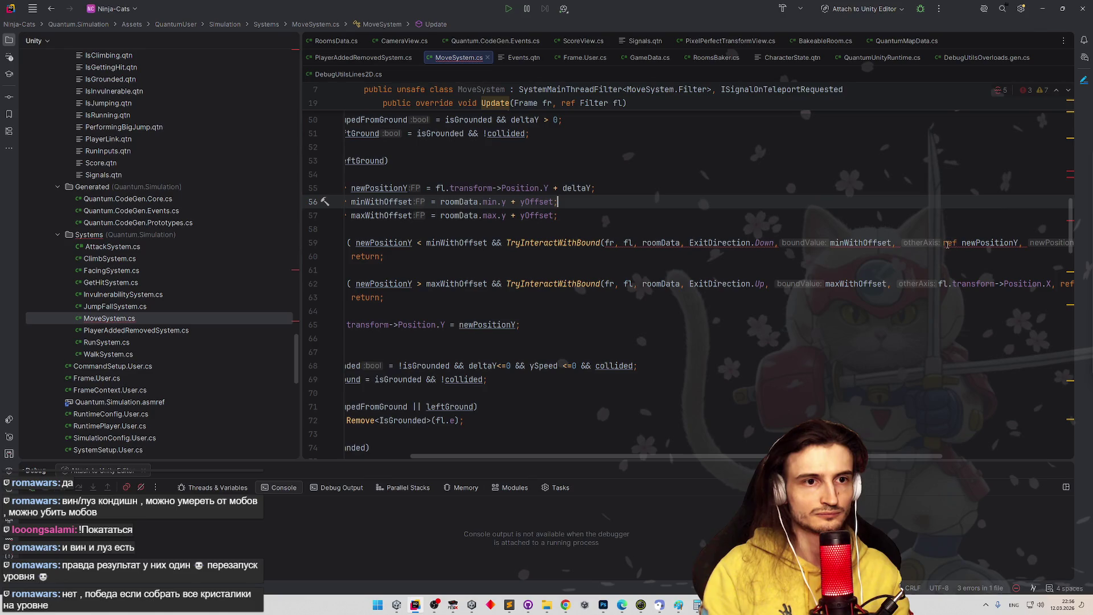
left_click_drag(944, 244, 1001, 243)
type("fl.transform->Position.X")
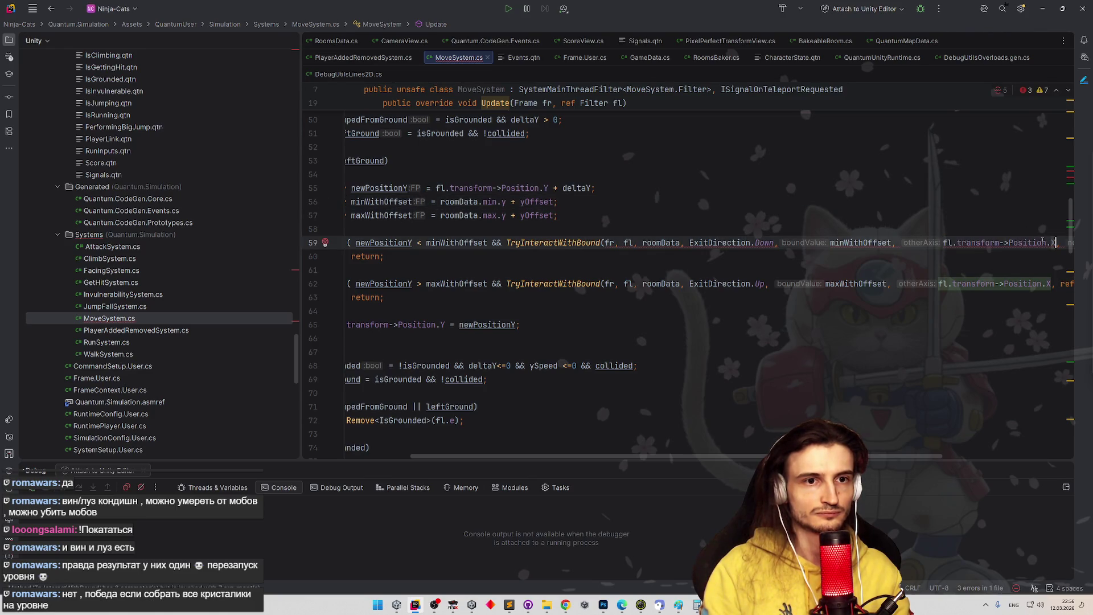
type("Y")
left_click(1009, 203)
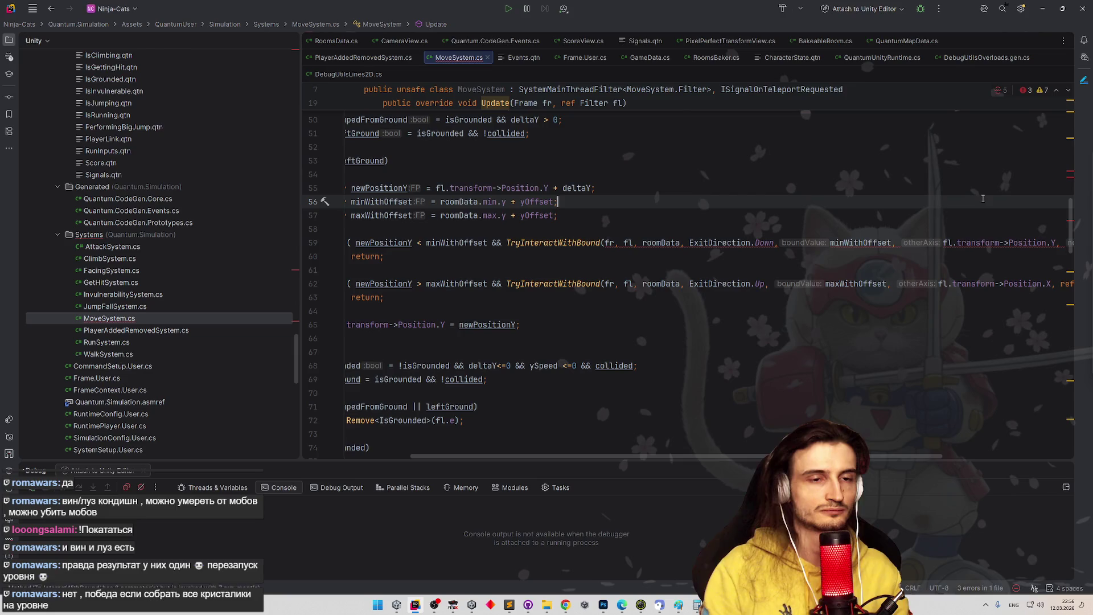
left_click(1003, 243)
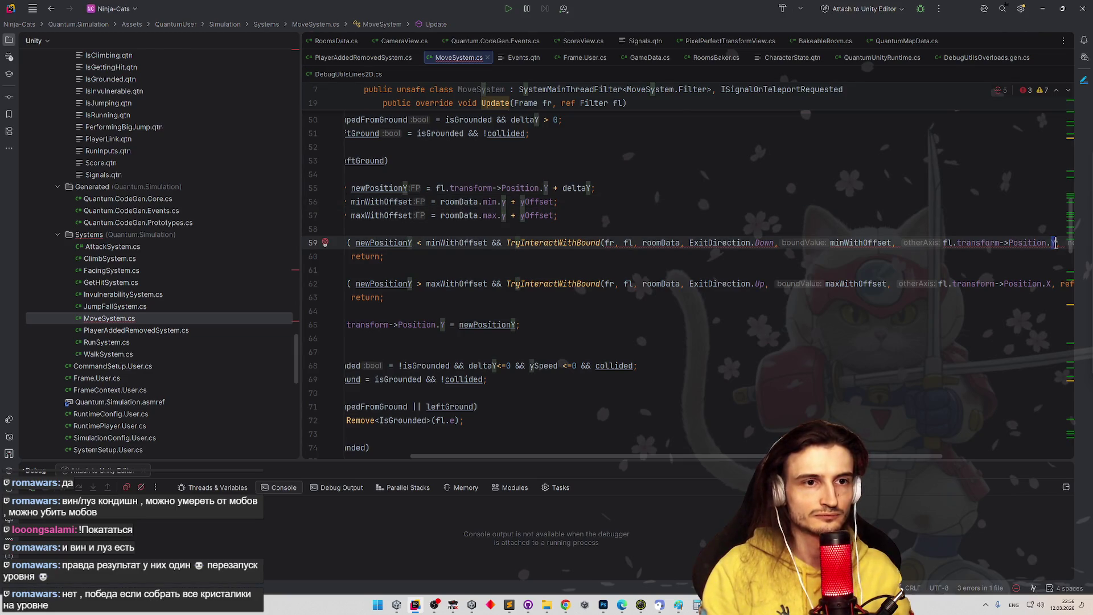
left_click(979, 229)
double_click(1053, 242)
type("X")
left_click(989, 219)
- Restore the missing ref newPositionY argument in the line 59 call
left_click(893, 447)
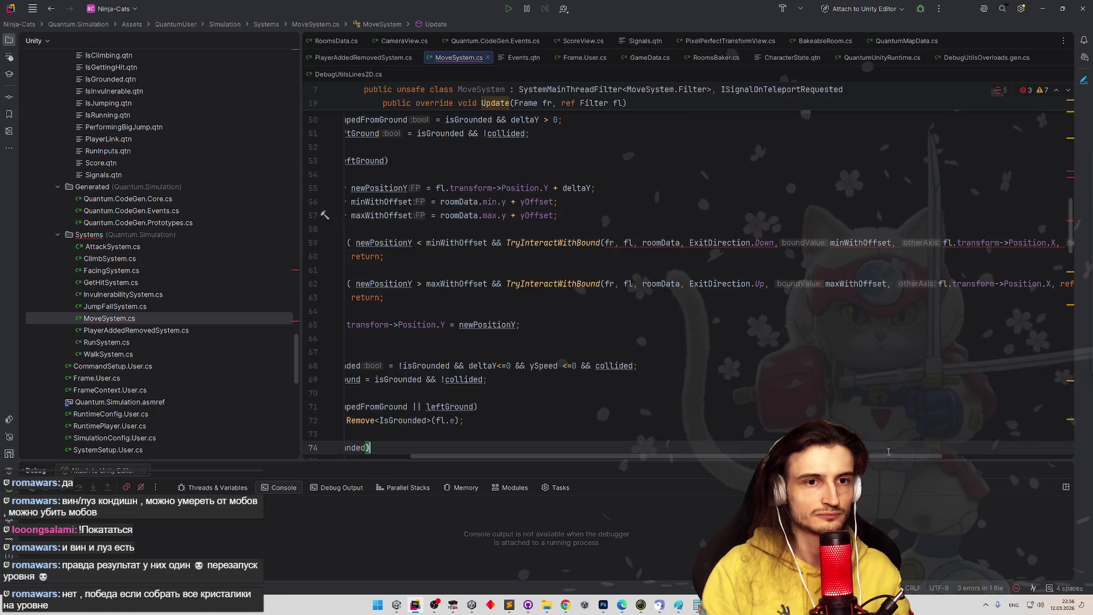
scroll(978, 263, "right", 3)
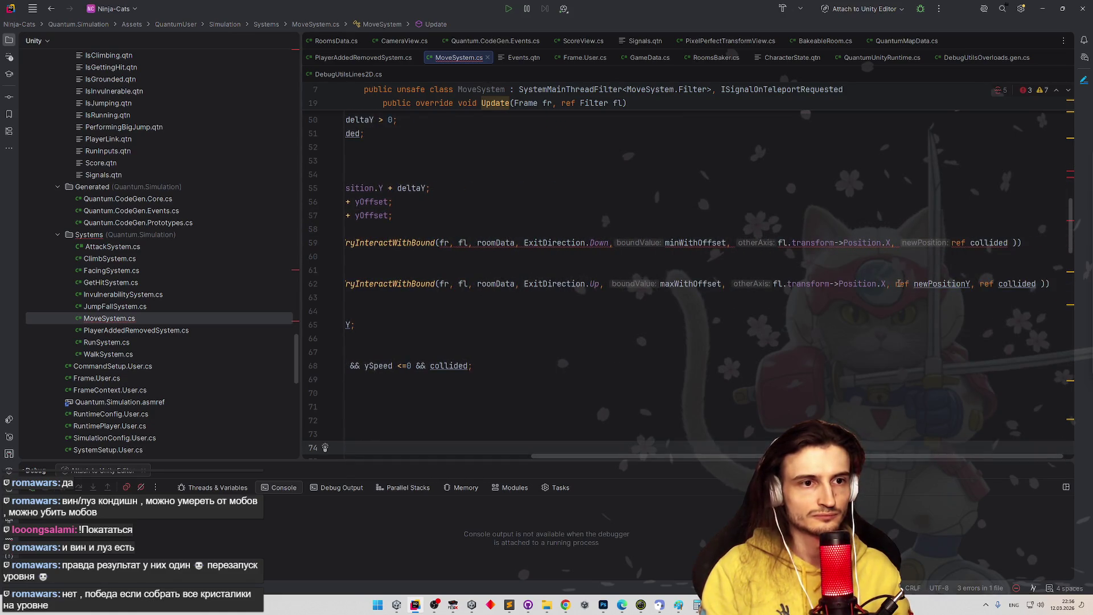
left_click_drag(896, 284, 994, 283)
key("ctrl+c")
left_click(959, 242)
key("ctrl+v")
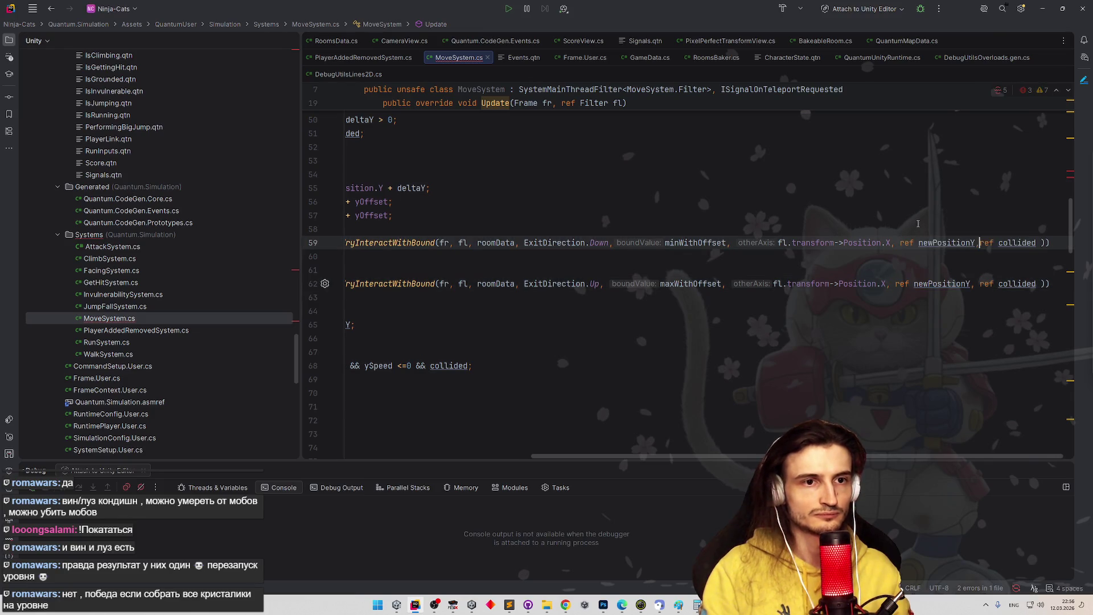
key("Up")
key("Up")
left_click_drag(765, 455, 639, 453)
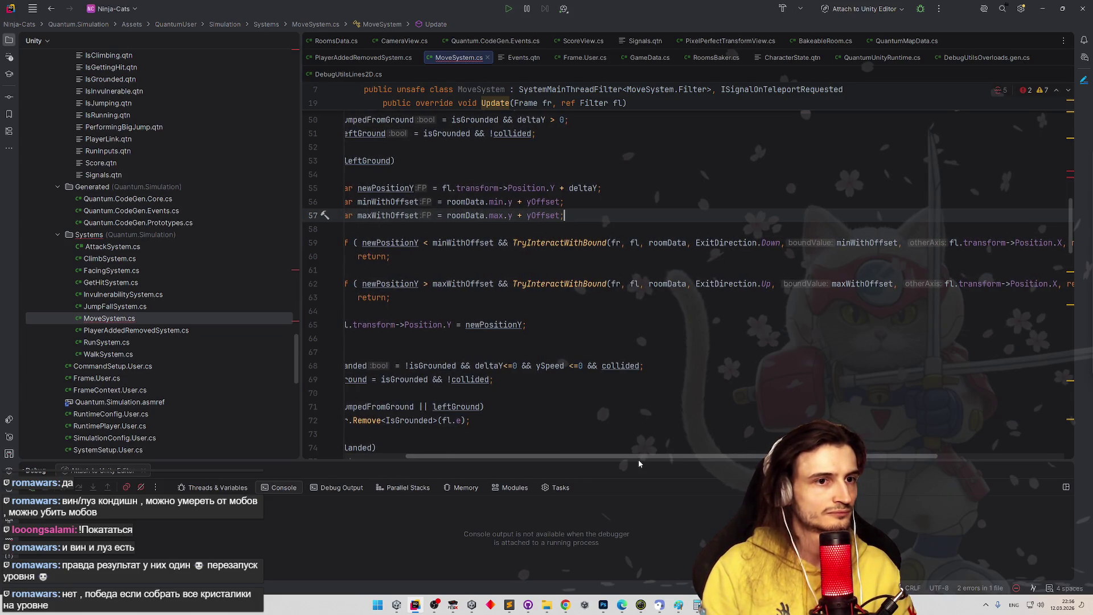
- Add fl.transform->Position.Y as the otherAxis argument to the line 38 call
scroll(639, 465, "left", 2)
scroll(684, 463, "right", 5)
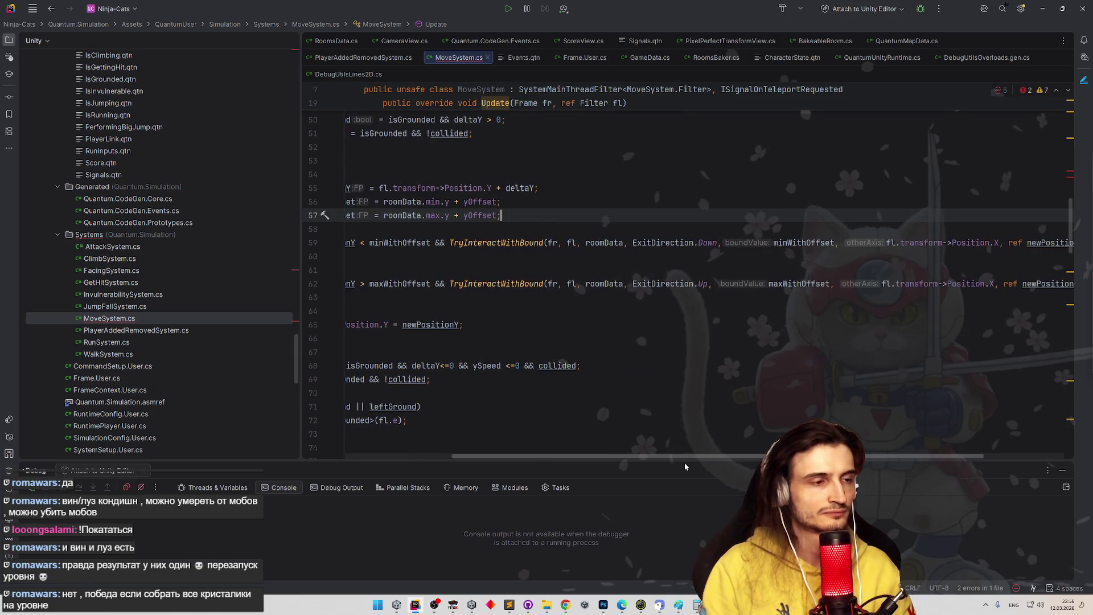
scroll(711, 460, "right", 6)
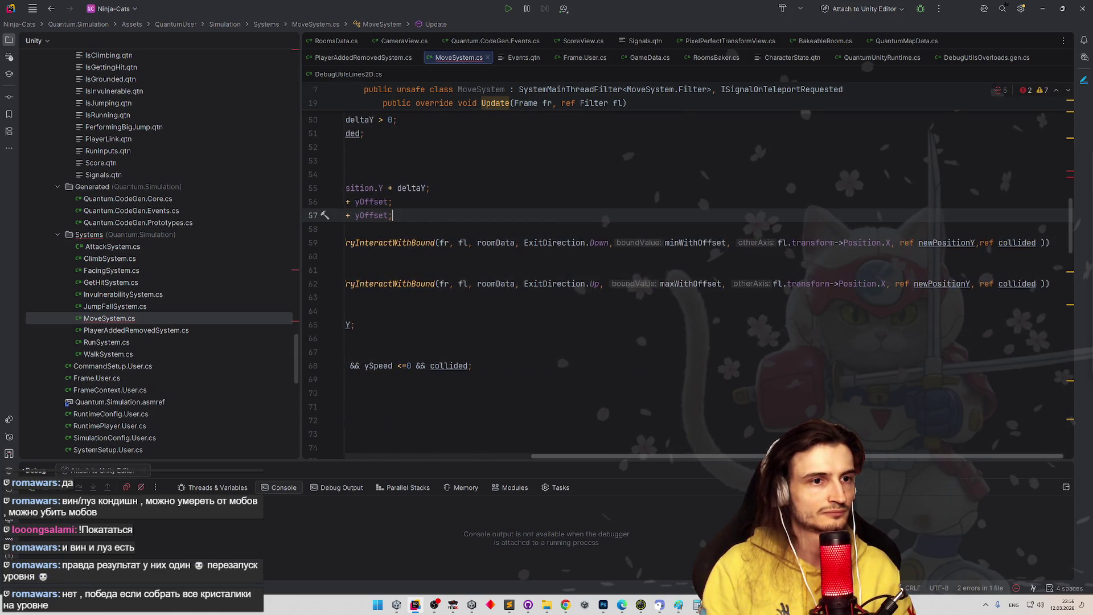
scroll(809, 341, "up", 5)
scroll(809, 341, "left", 6)
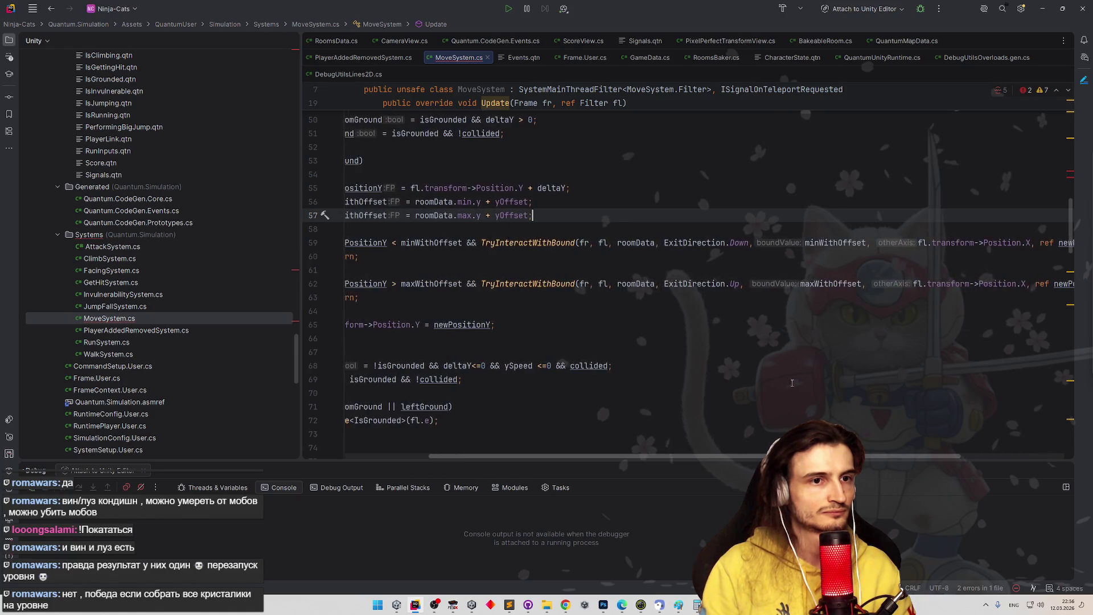
scroll(809, 341, "down", 3)
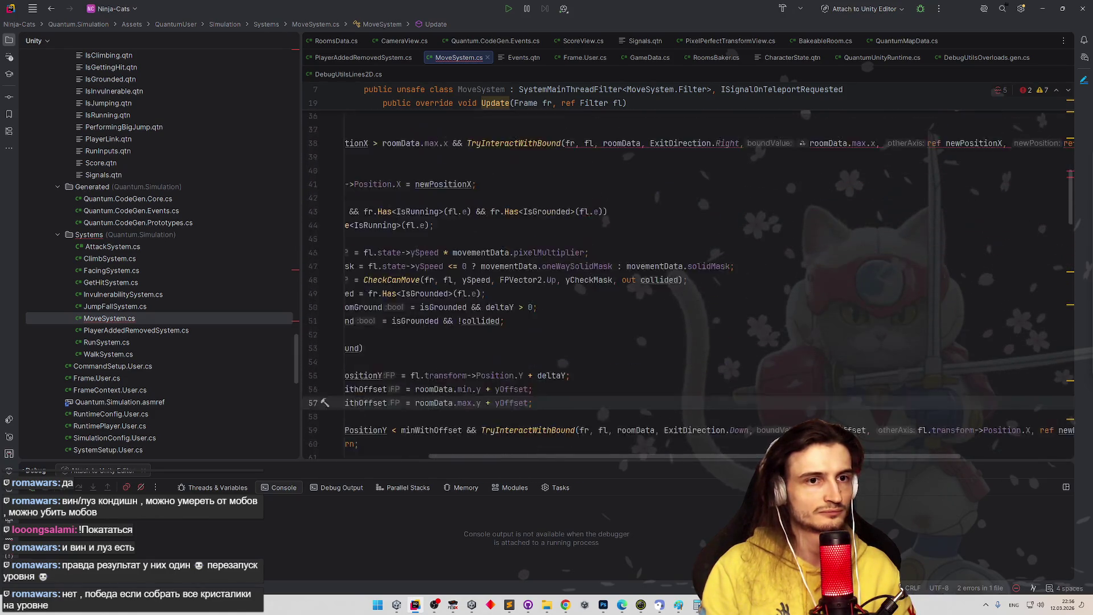
left_click(922, 349)
key("ctrl+w")
key("ctrl+w")
key("ctrl+w")
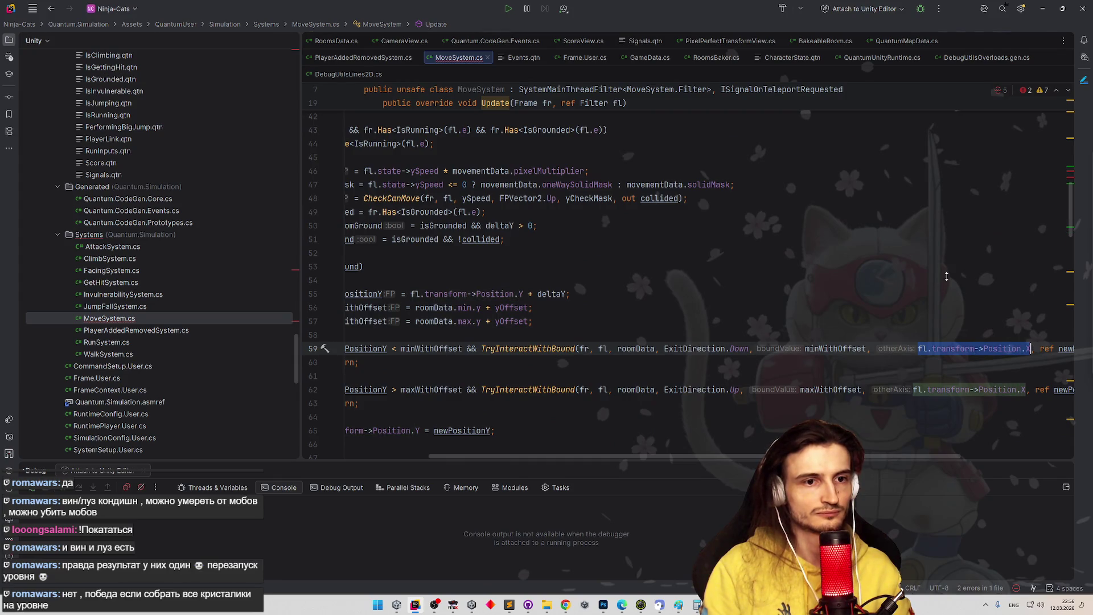
scroll(924, 284, "up", 5)
left_click(928, 245)
key("ctrl+v")
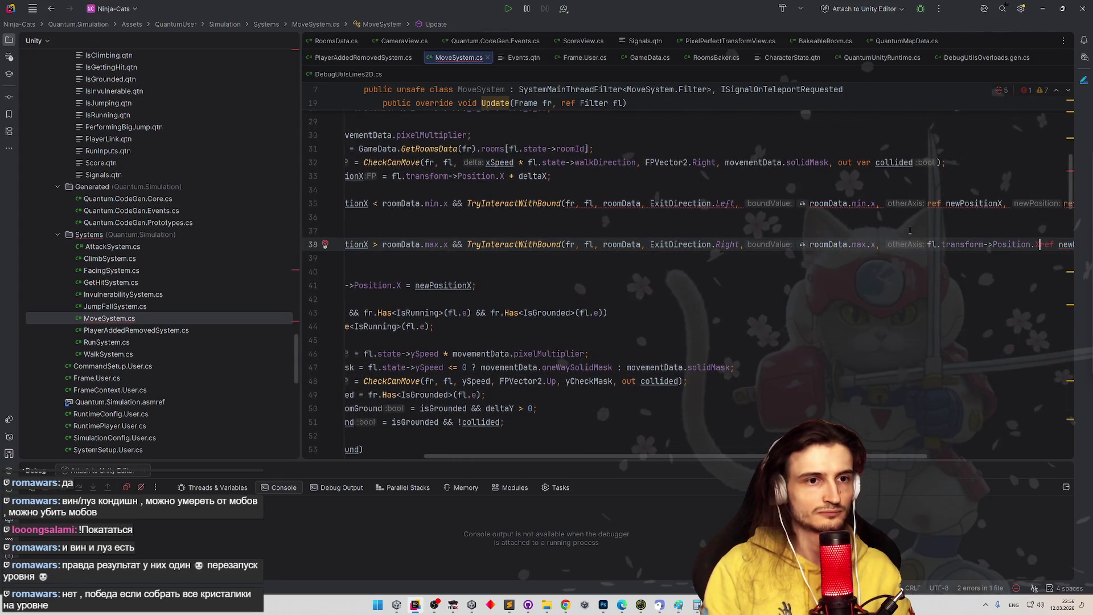
type("Y,")
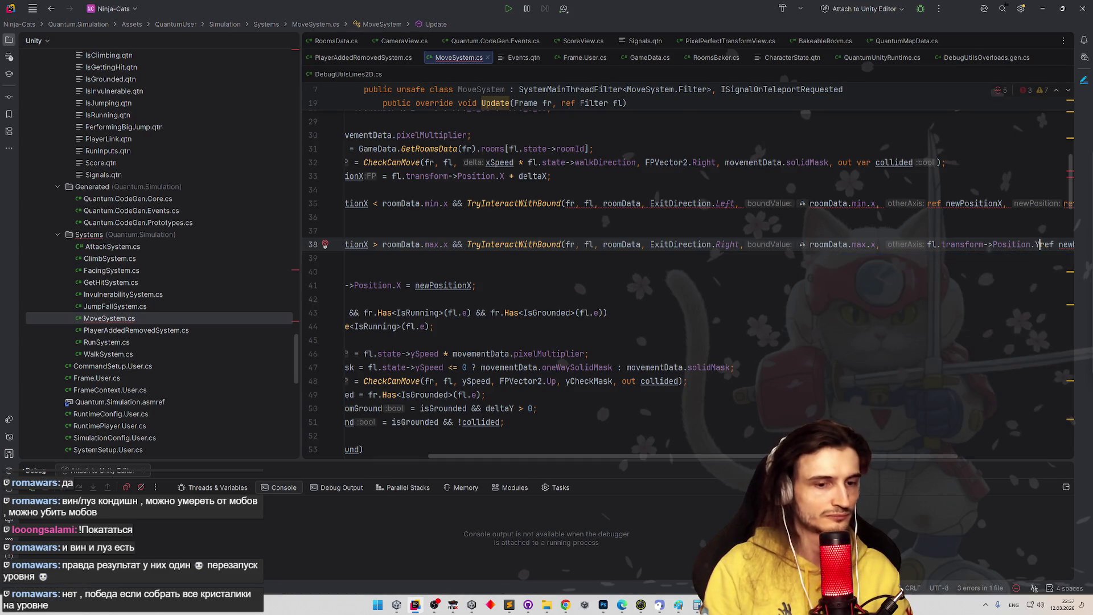
- Copy the same Position.Y argument into the line 35 call
left_click_drag(927, 246, 1046, 245)
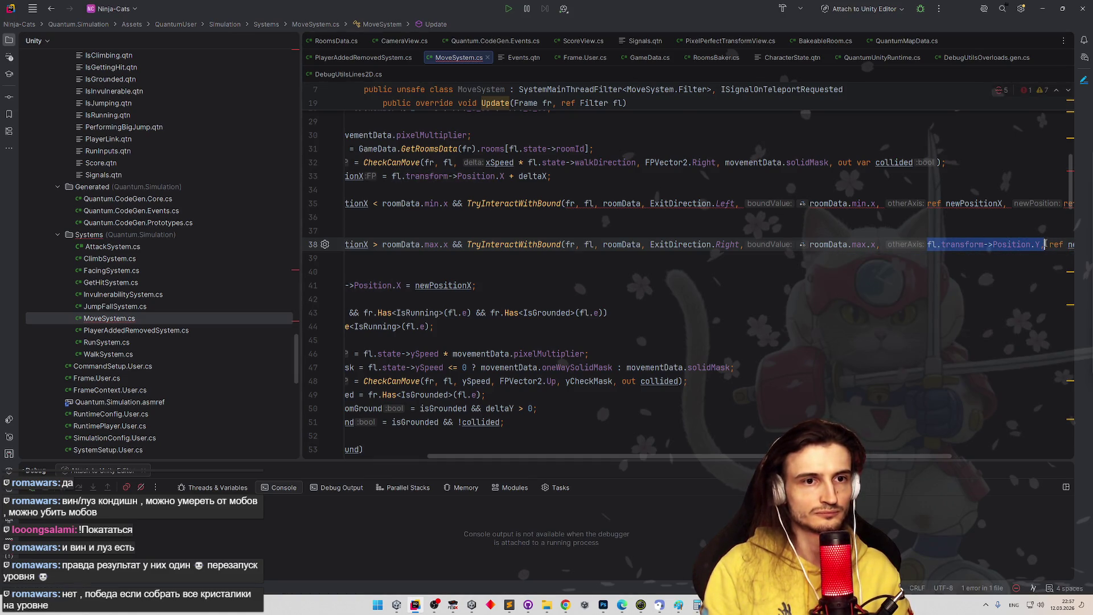
key("ctrl+c")
left_click(927, 203)
key("ctrl+v")
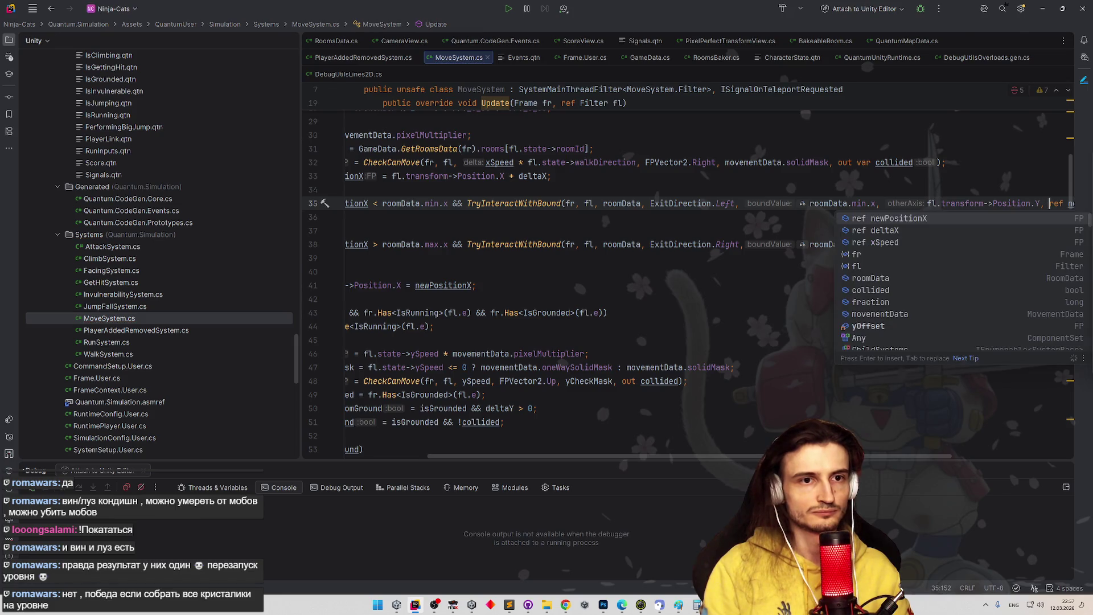
key("Escape")
- Switch to the Unity editor and stop the running play session
scroll(959, 443, "right", 5)
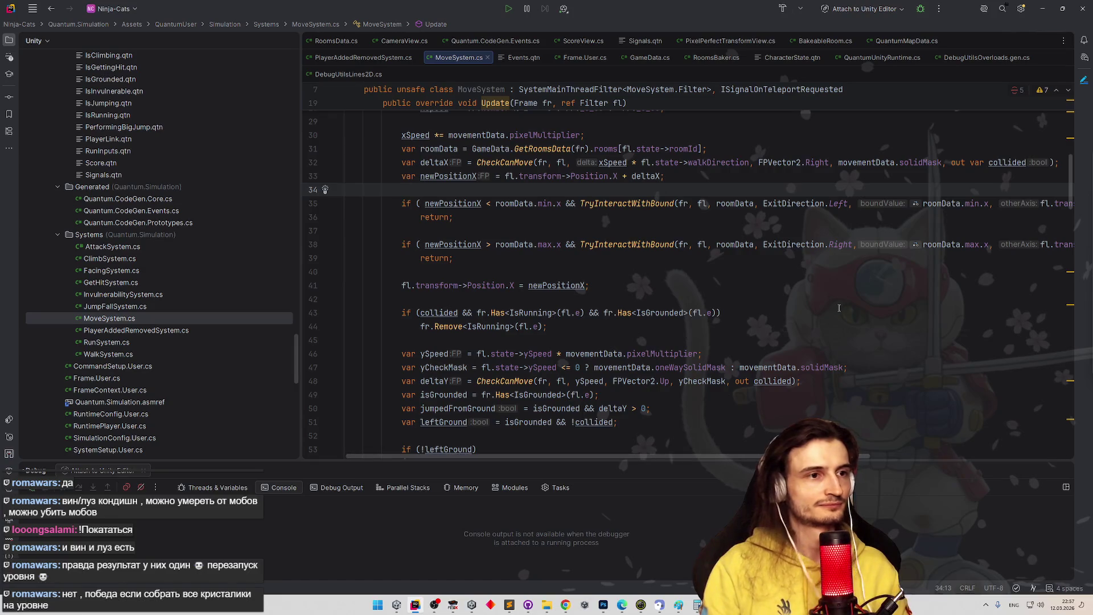
scroll(934, 307, "down", 10)
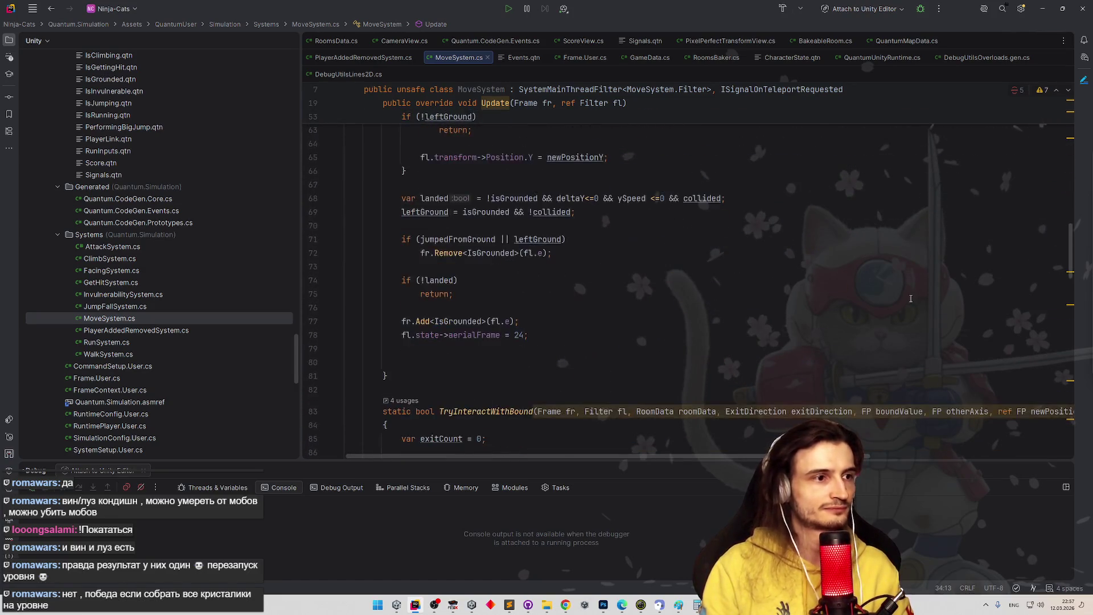
scroll(912, 283, "up", 3)
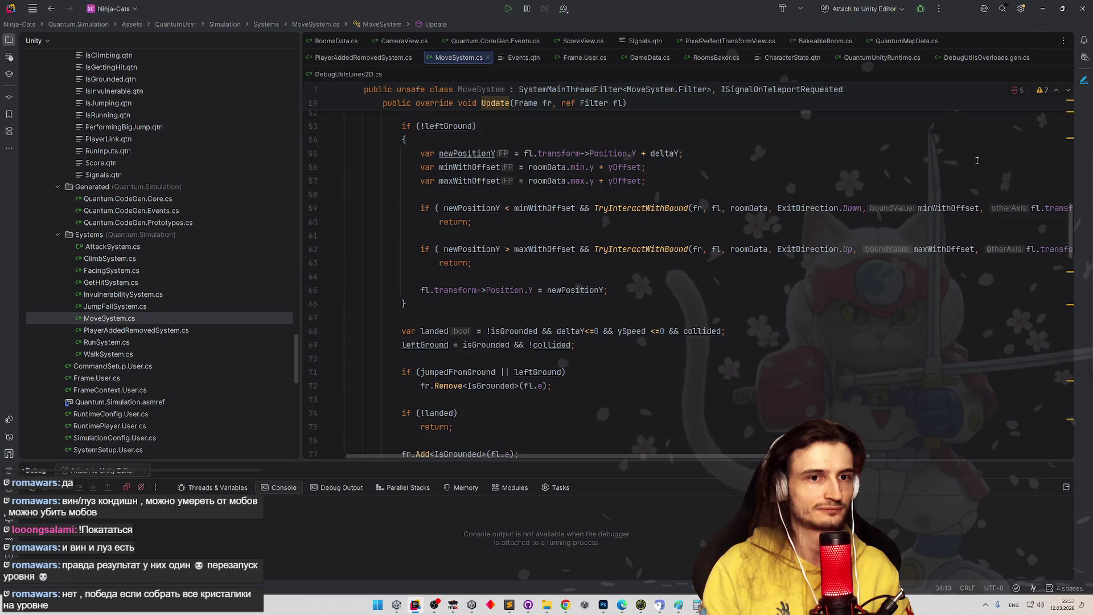
left_click(1043, 8)
left_click(585, 27)
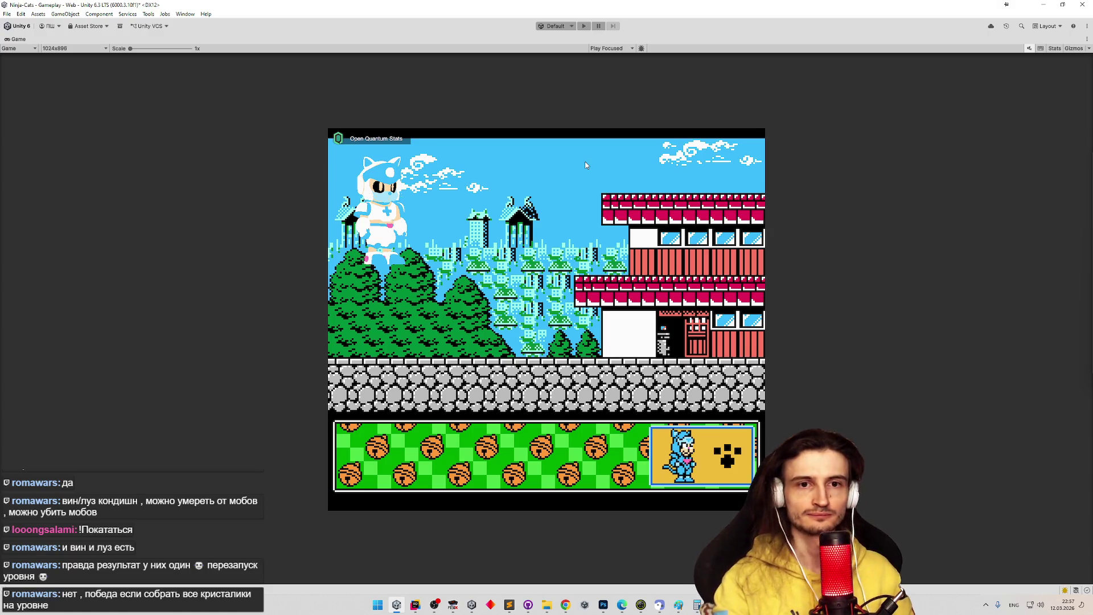
- Start Play mode and run the cat left across the rooftops into the stairs screen
key("ctrl+p")
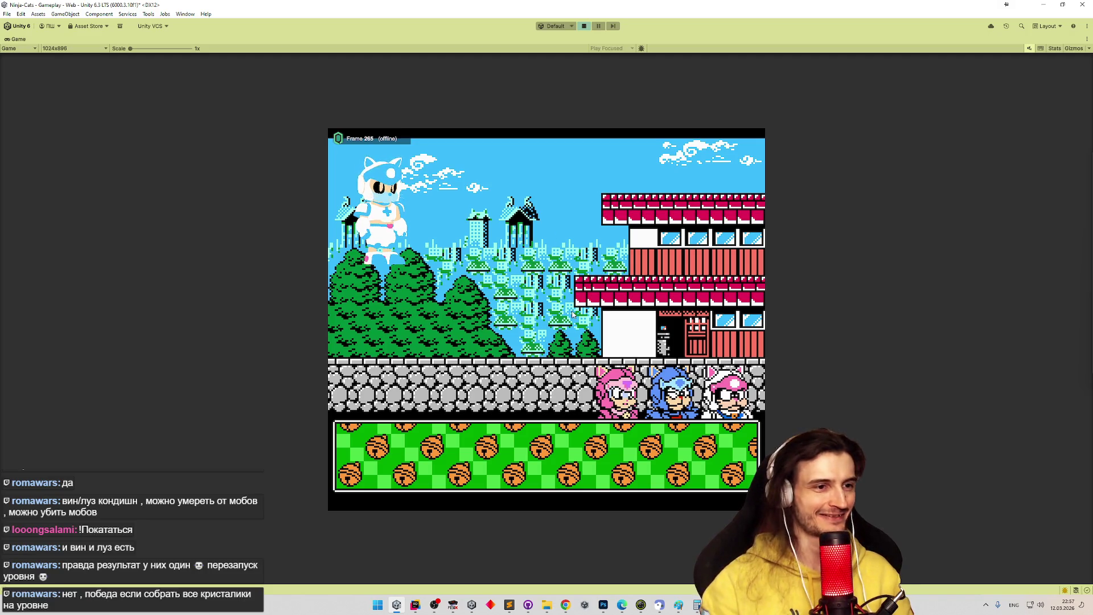
key("Right")
key("space")
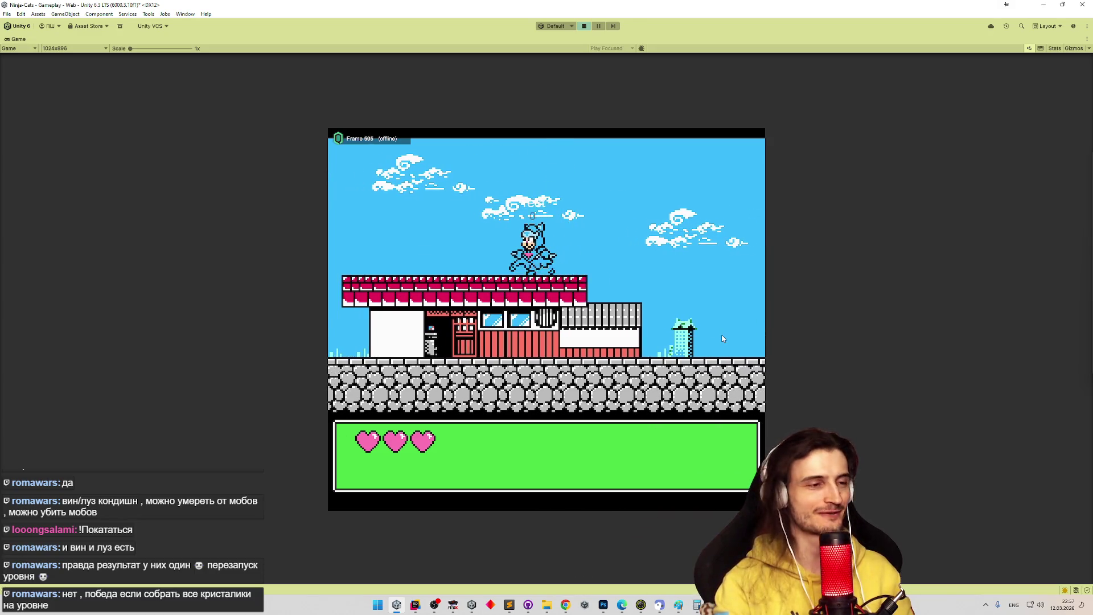
key("Left")
key("space")
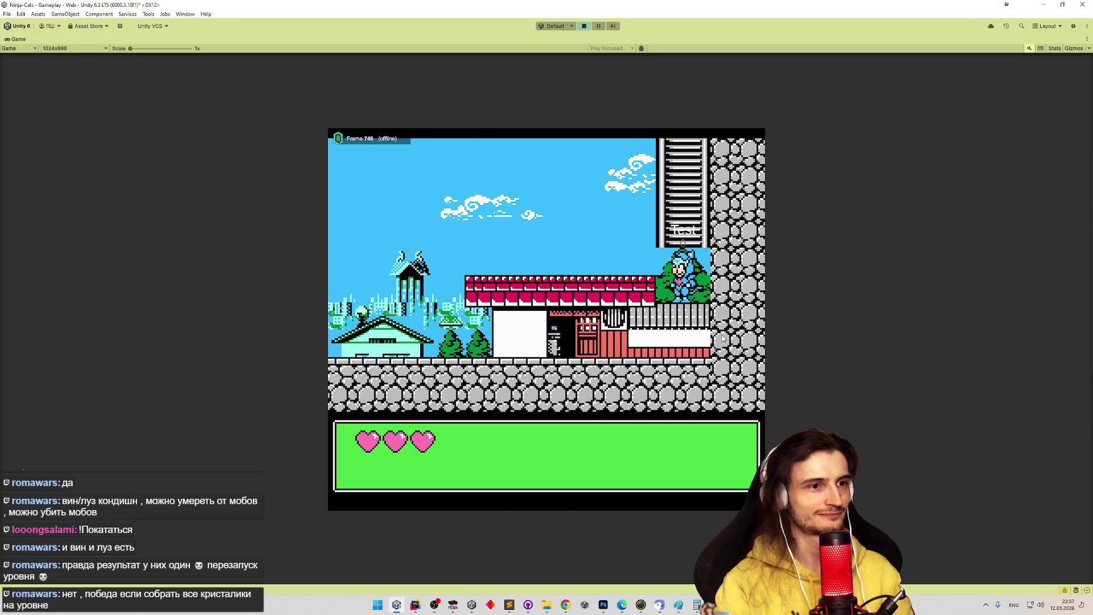
key("Left")
key("space")
key("Right")
key("Left")
key("space")
key("Left")
key("space")
key("Left")
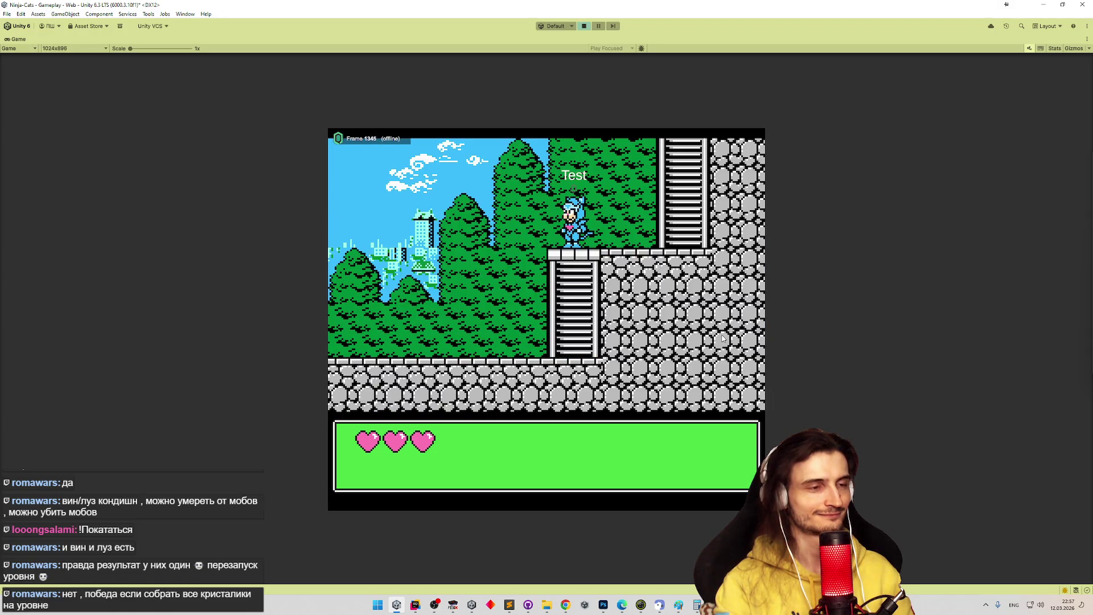
- Climb the stairs into the upper room and run right across the roofs to the stone ledge
key("Right")
key("space")
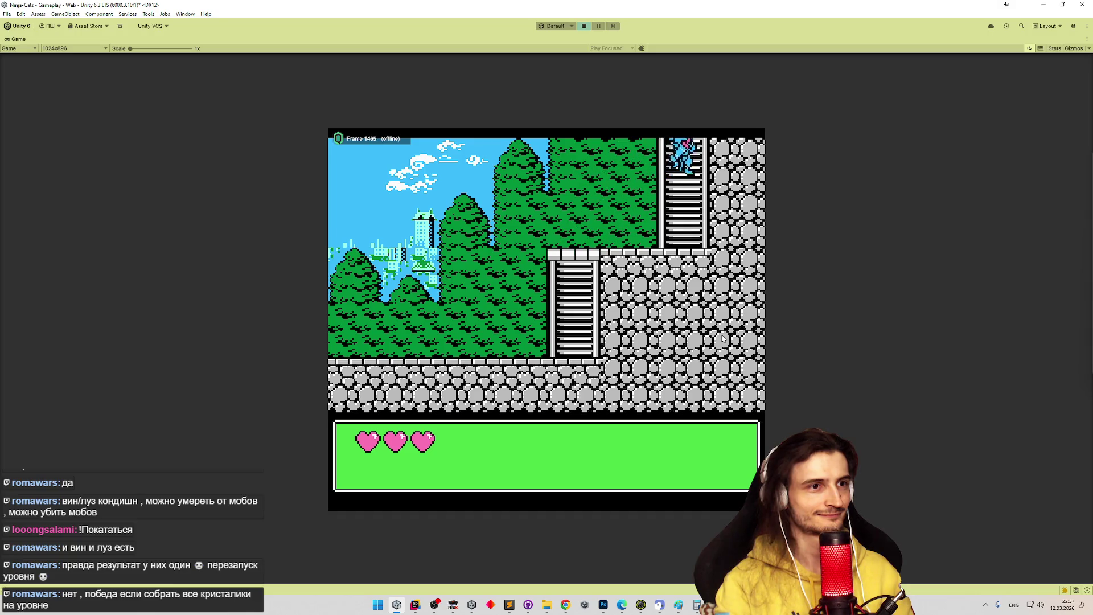
key("Up")
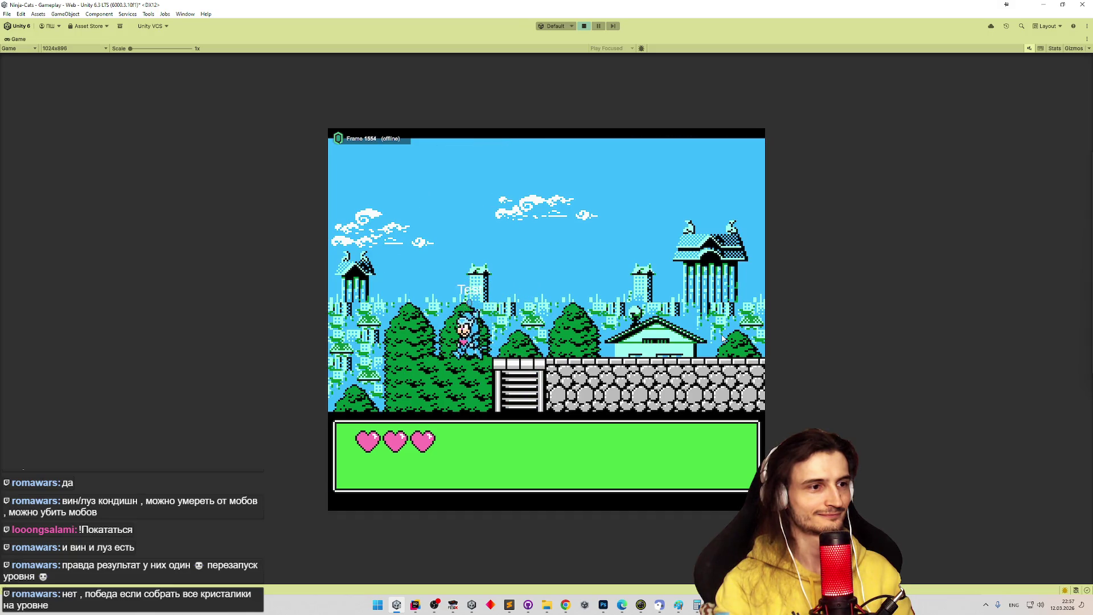
key("Right")
key("Up")
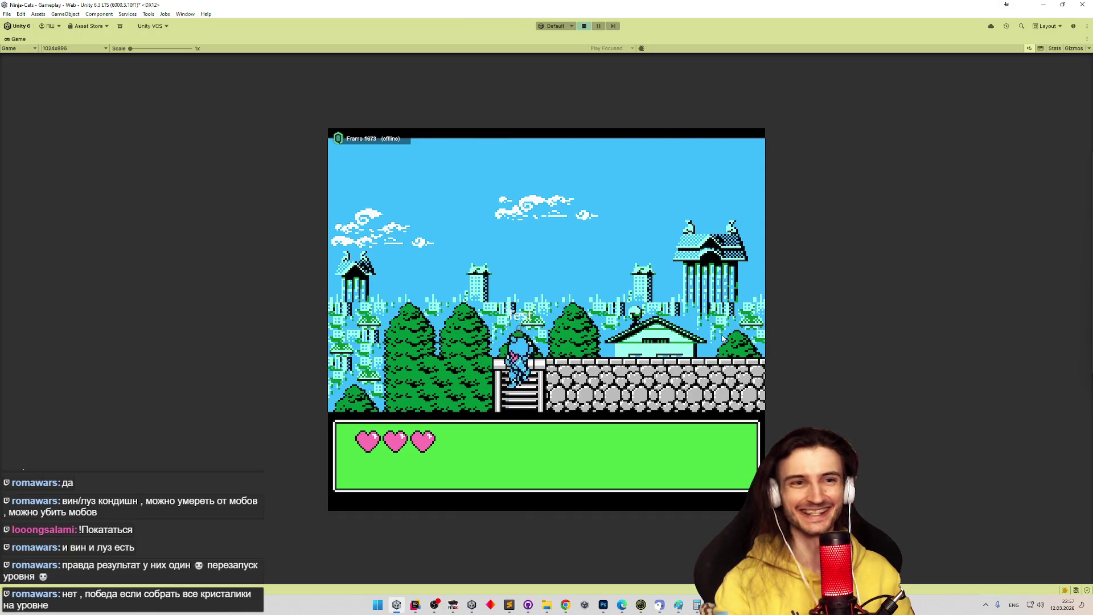
key("Right")
key("space")
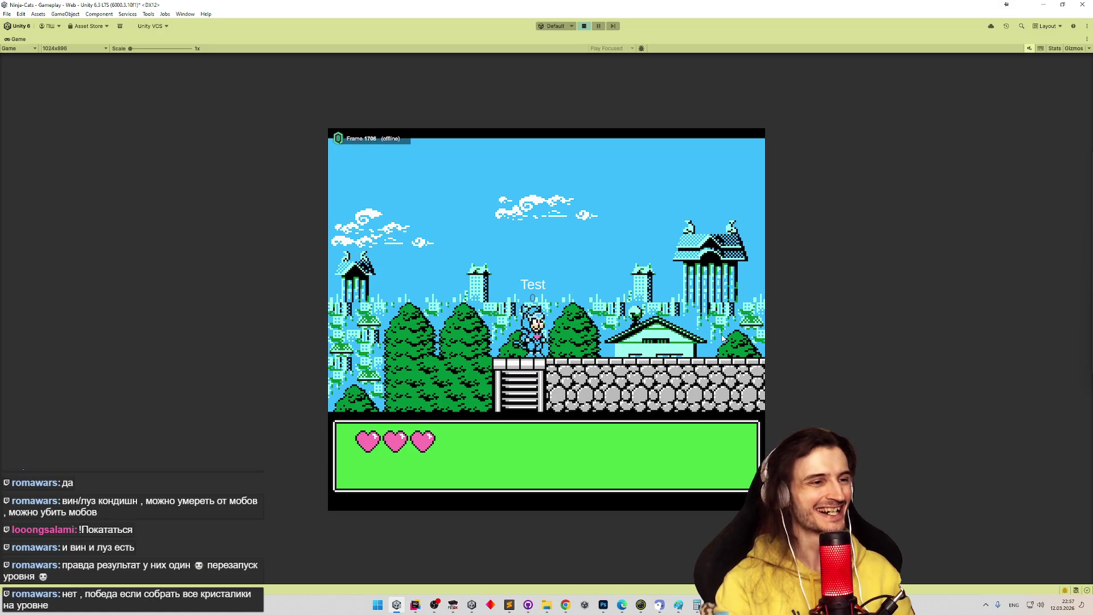
key("Right")
key("space")
key("space")
key("Right")
key("Up")
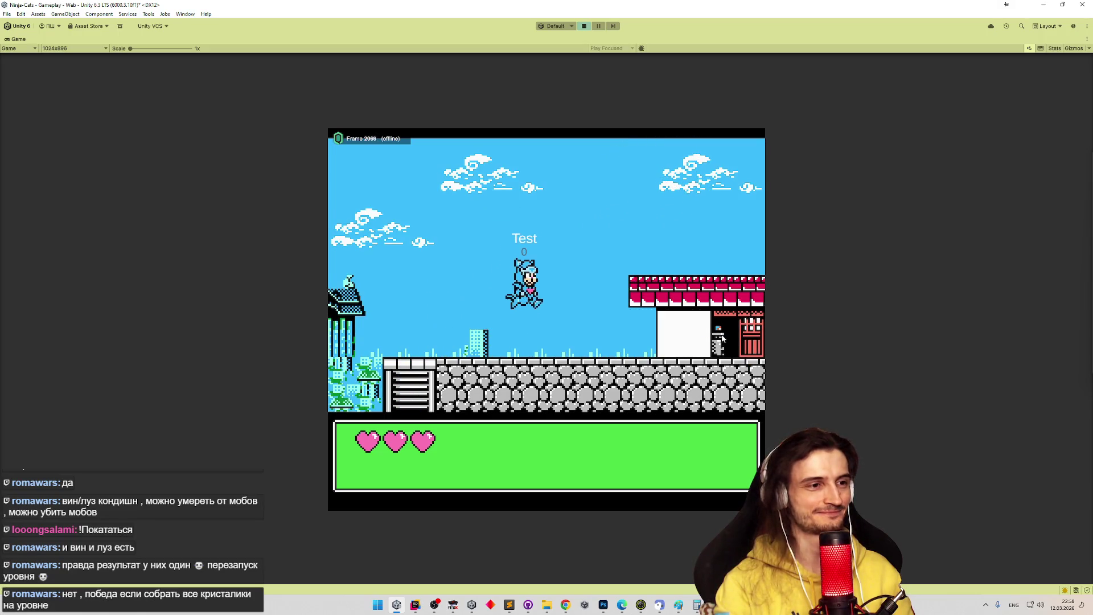
key("Right")
key("space")
key("Right")
key("space")
key("Right")
key("space")
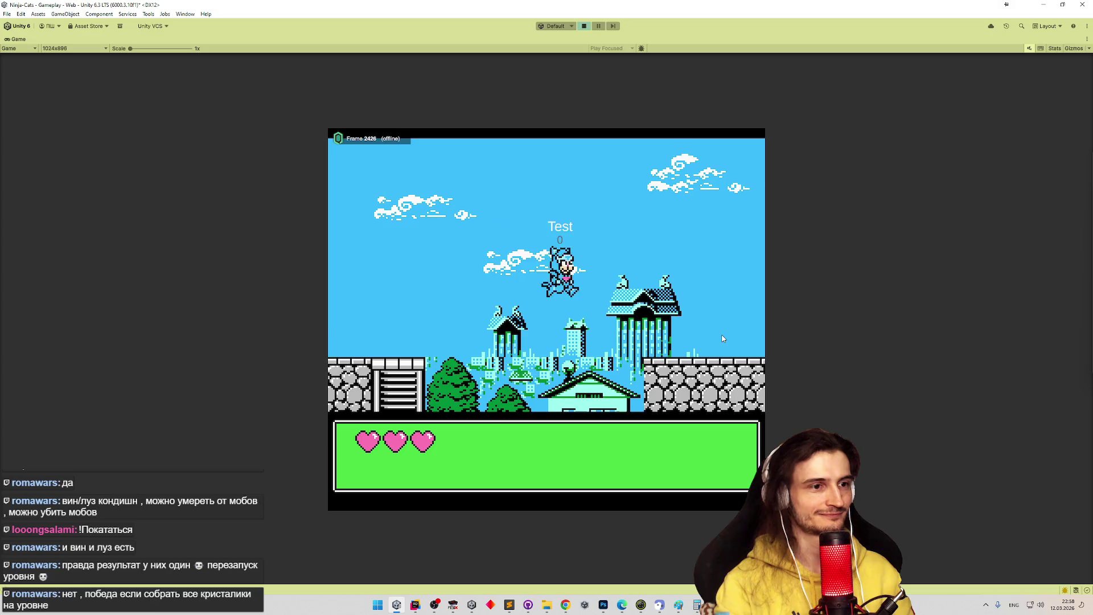
key("Right")
- Climb the ladder into the sky area and test moving up and down between rooms
key("Left")
key("Up")
key("space")
key("Left")
key("Down")
key("Up")
key("Up")
key("Left")
key("Down")
key("Up")
key("Down")
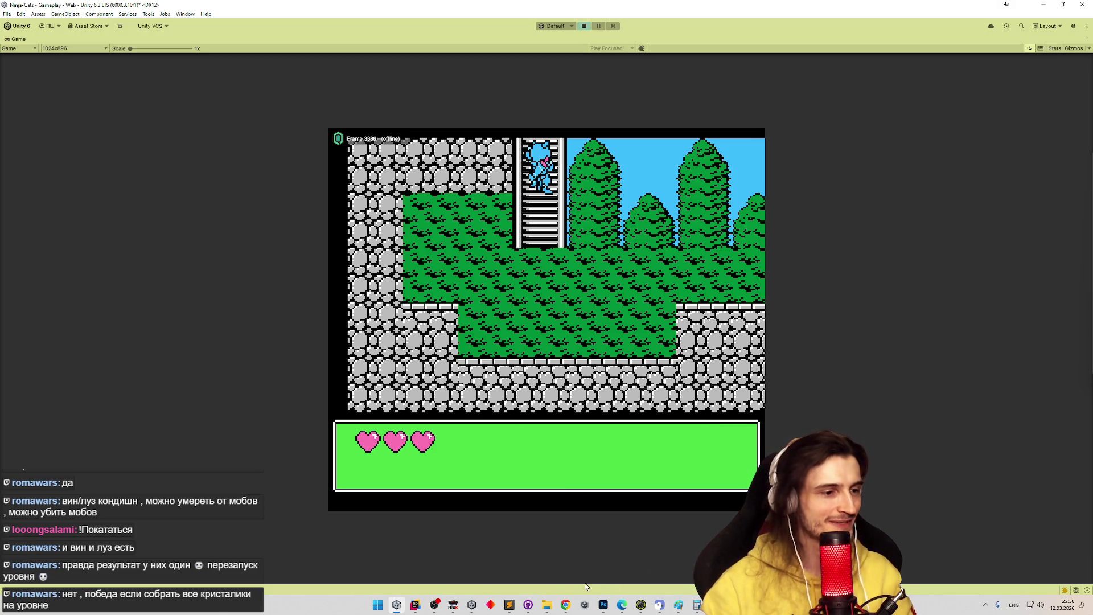
- Bring File Explorer forward and navigate through Sprites into the snaps folder
mouse_move(547, 605)
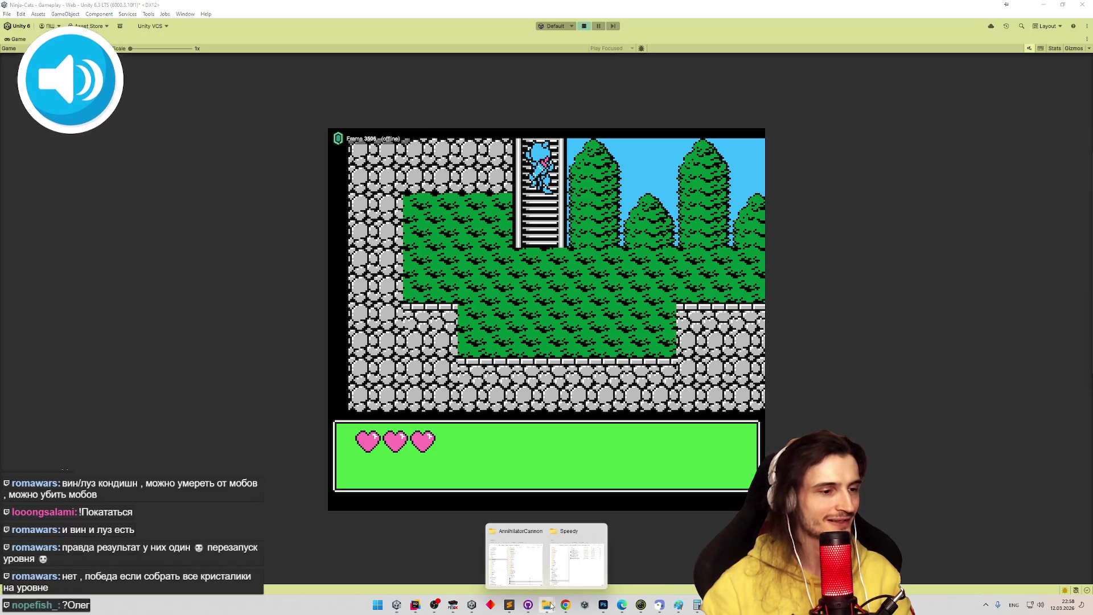
left_click(537, 570)
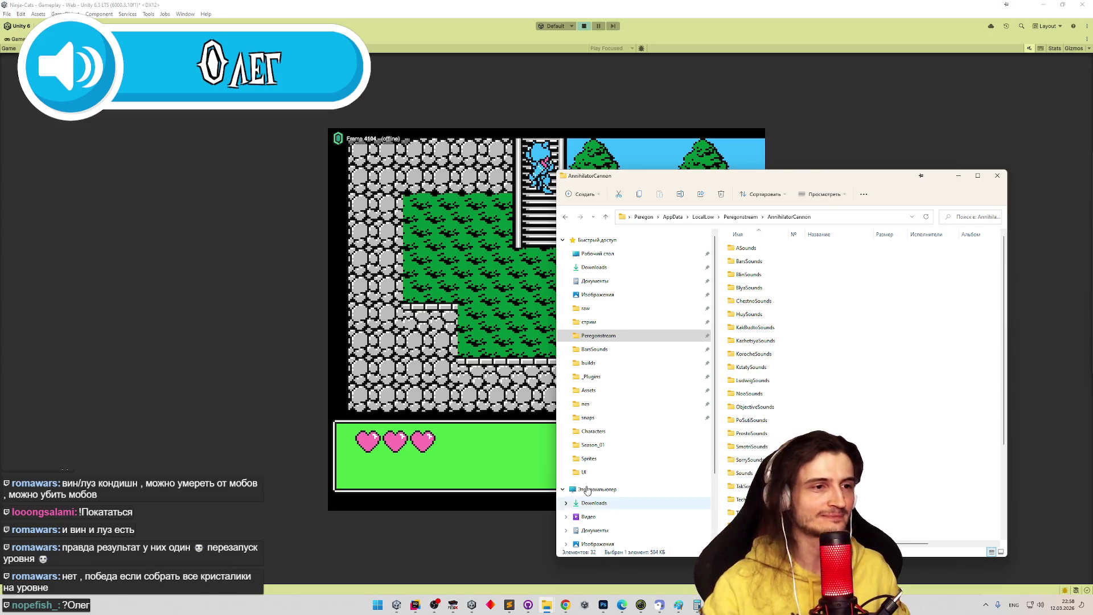
left_click(608, 460)
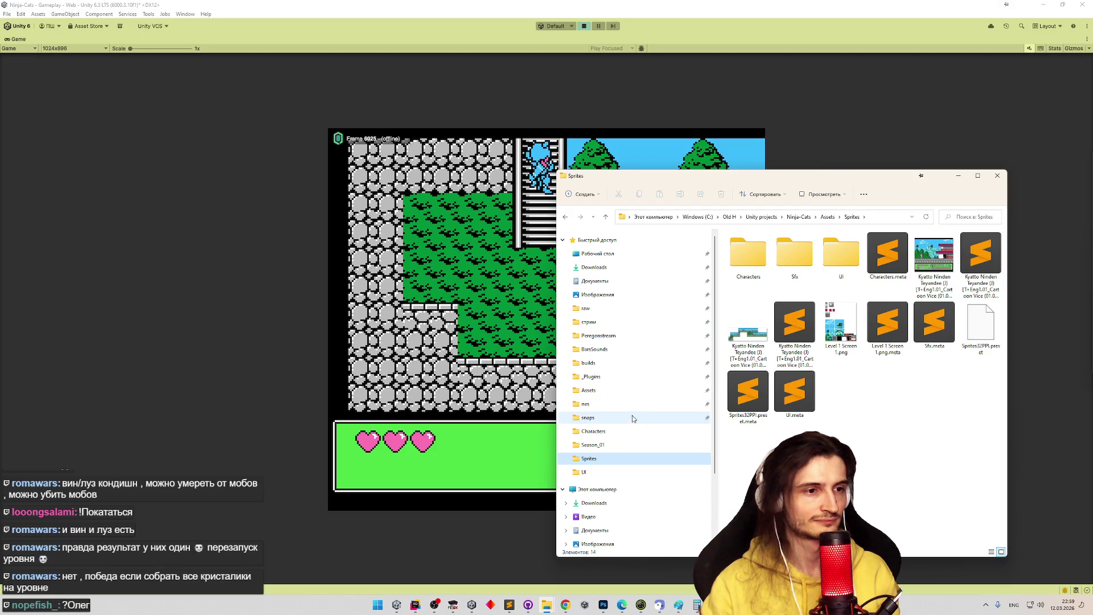
left_click(631, 417)
- Open the forest-room screenshot -43.png in the photo viewer
scroll(1001, 371, "down", 2)
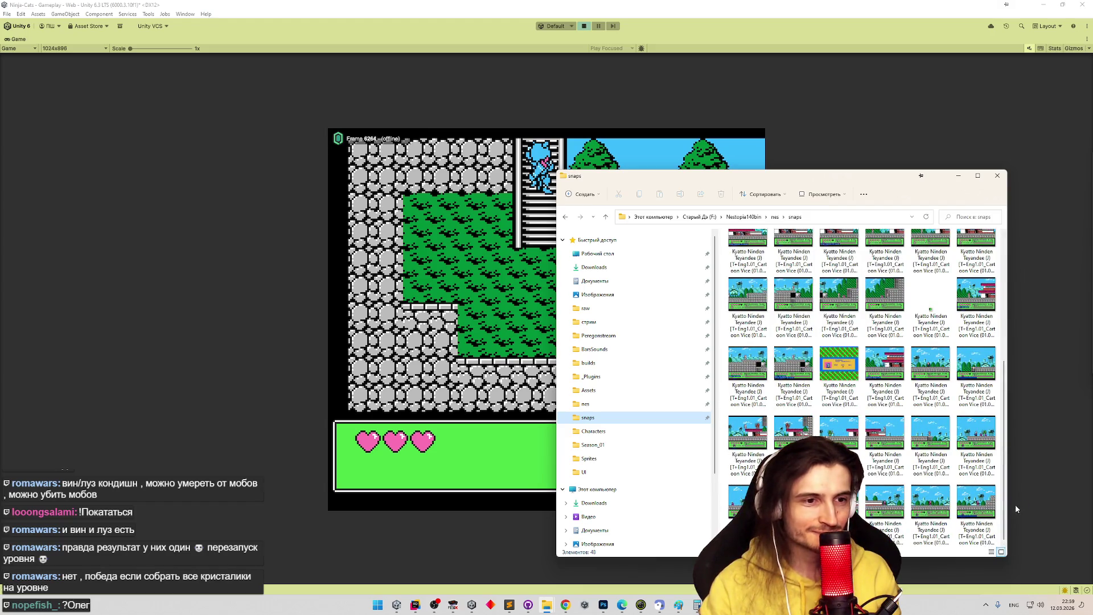
scroll(1007, 420, "up", 1)
scroll(1008, 399, "down", 1)
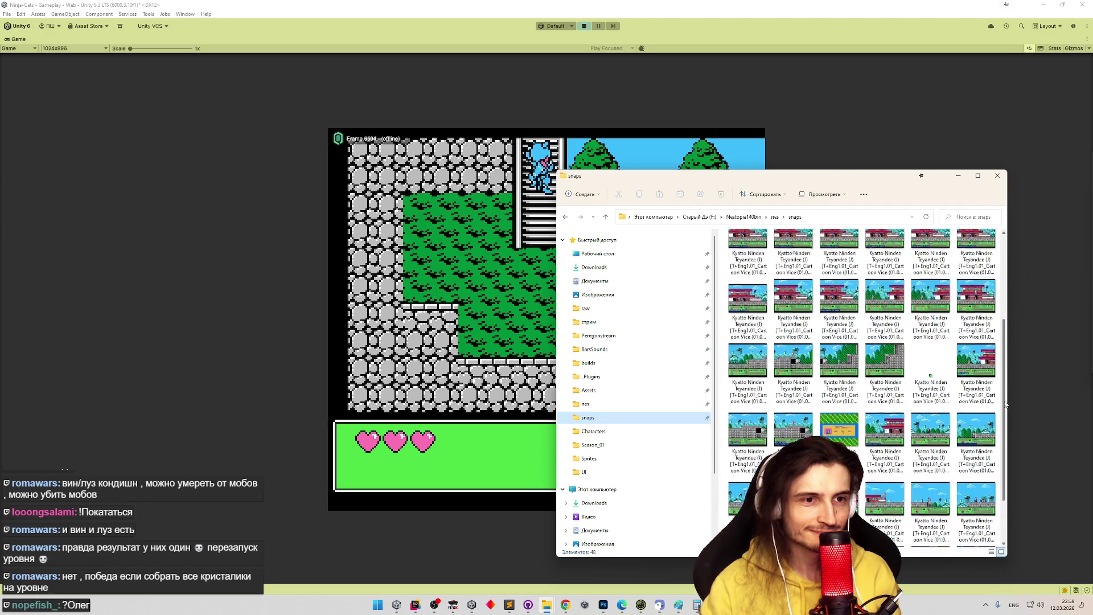
double_click(976, 439)
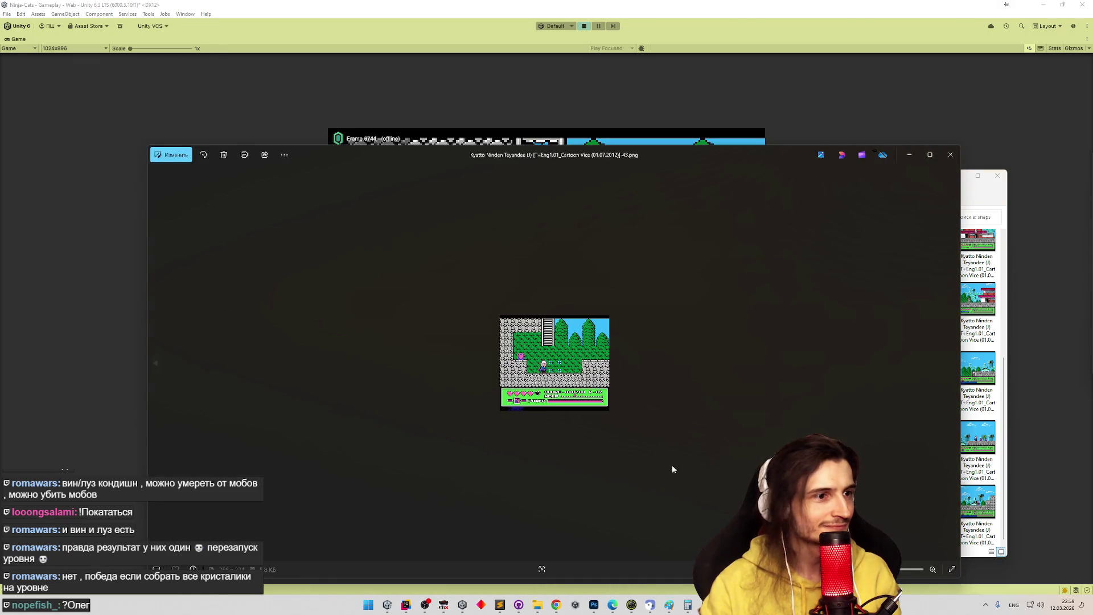
- Zoom into the forest-and-ladder screenshot, hide Unity, and move the Photos window up and left
scroll(512, 359, "up", 5)
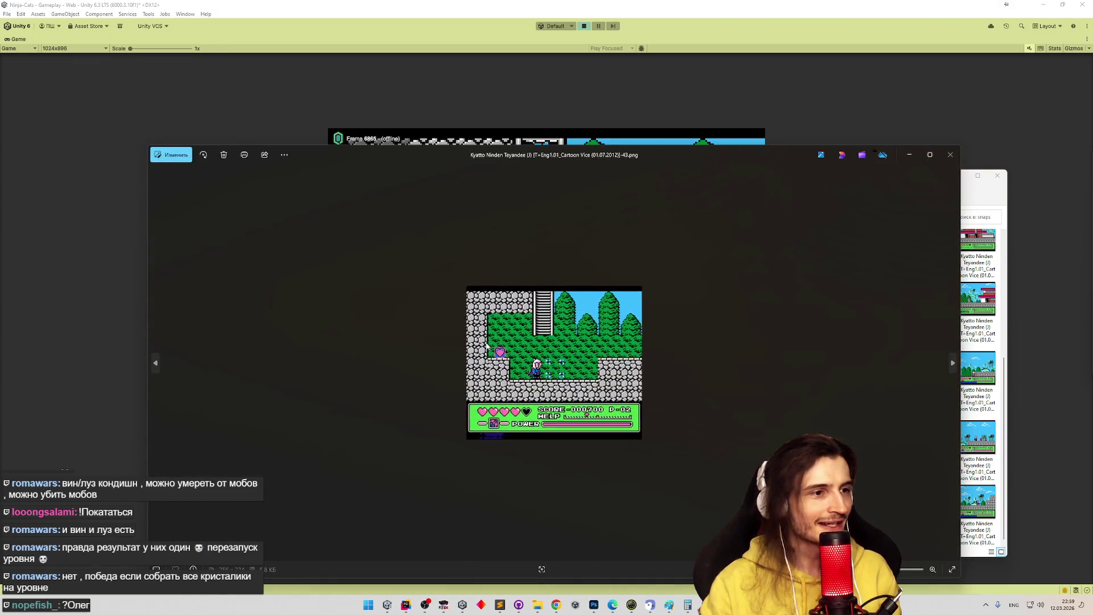
scroll(478, 325, "up", 2)
scroll(472, 326, "up", 1)
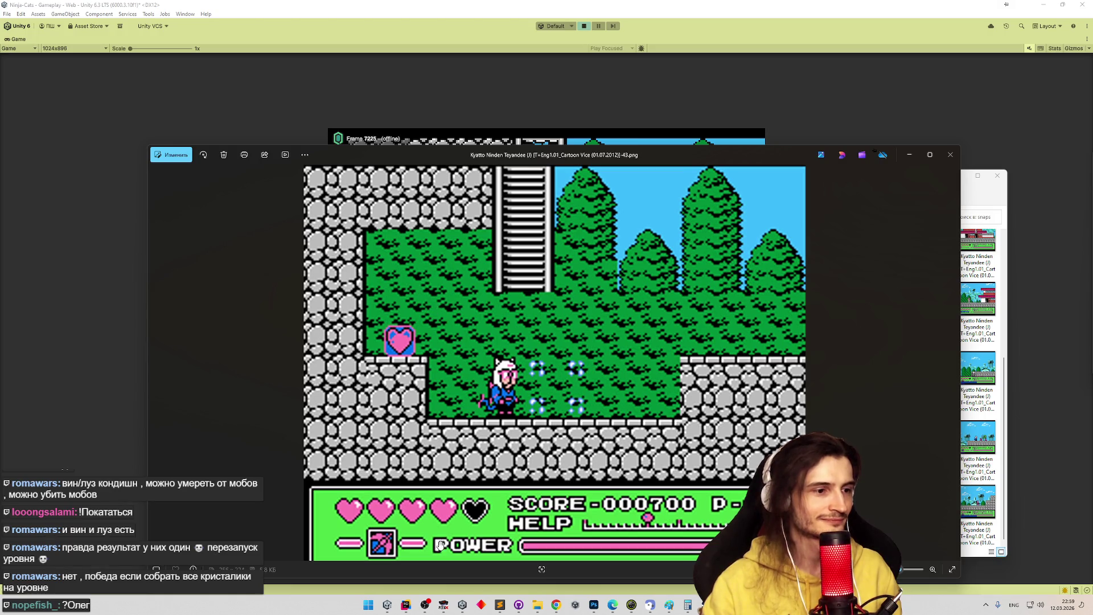
mouse_move(447, 606)
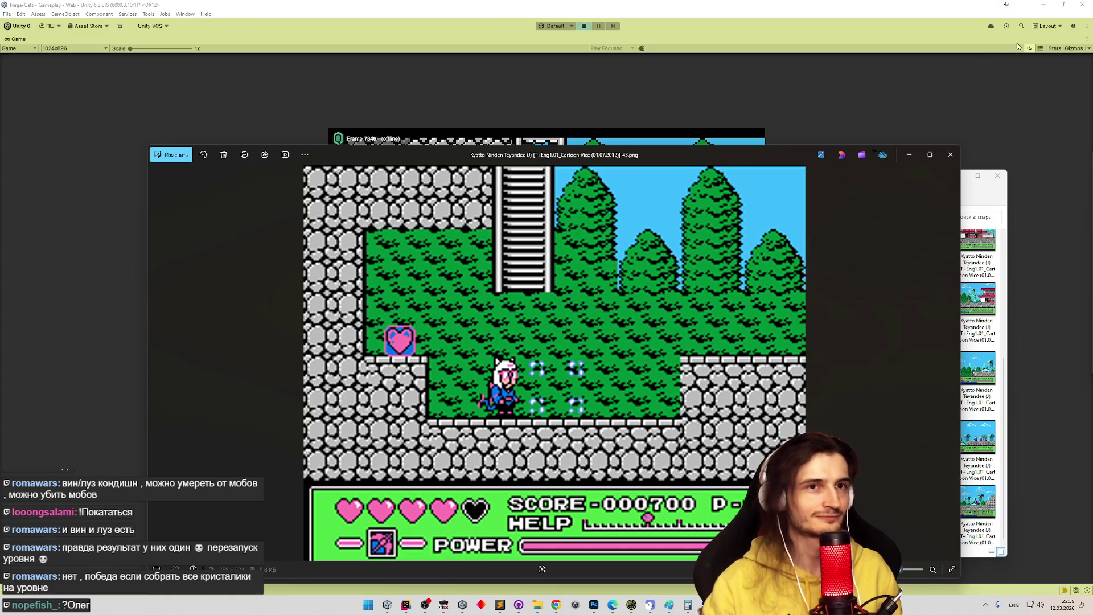
left_click(1043, 5)
mouse_move(576, 155)
left_mouse_down()
mouse_move(624, 180)
mouse_move(707, 410)
mouse_move(600, 178)
left_mouse_up()
mouse_move(901, 187)
left_mouse_down()
mouse_move(886, 155)
mouse_move(821, 132)
left_mouse_up()
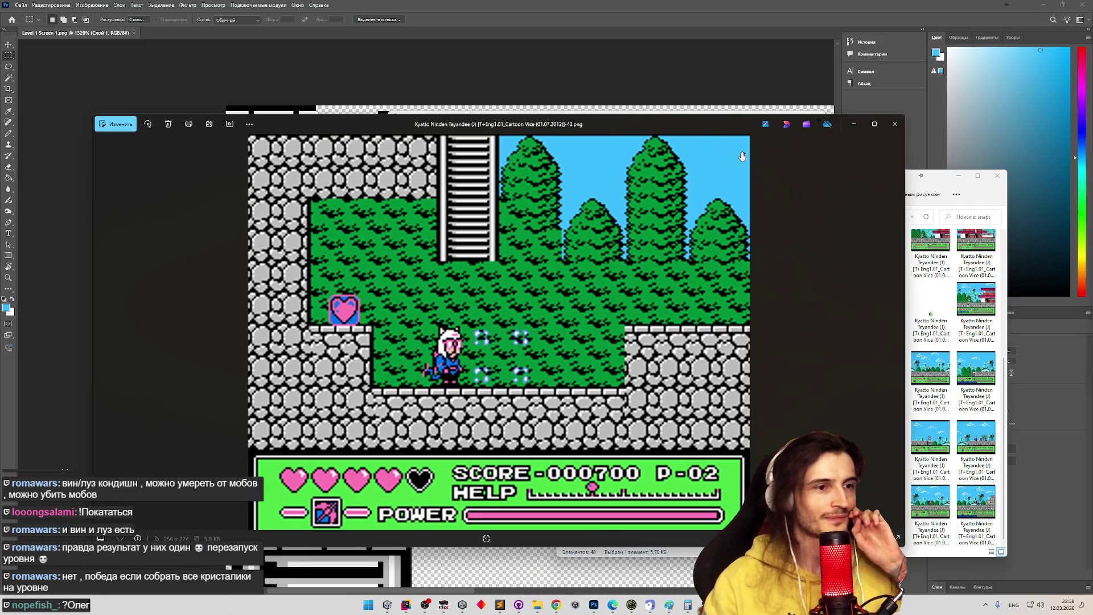
left_click_drag(691, 129, 508, 117)
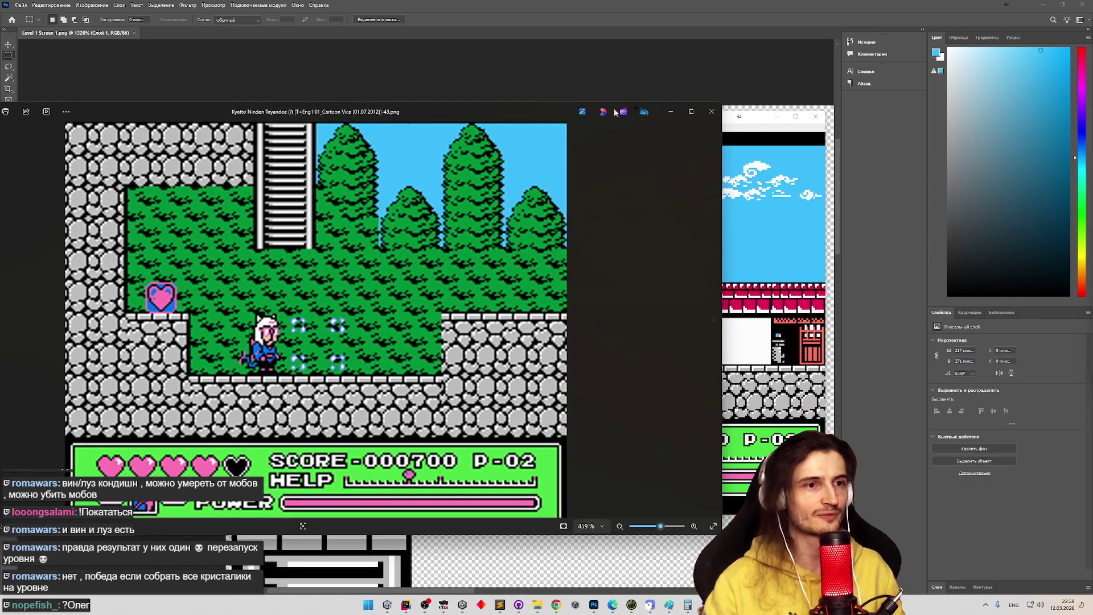
- Flip repeatedly between the running Unity game and the reference screenshot, ending on the game
left_click(387, 604)
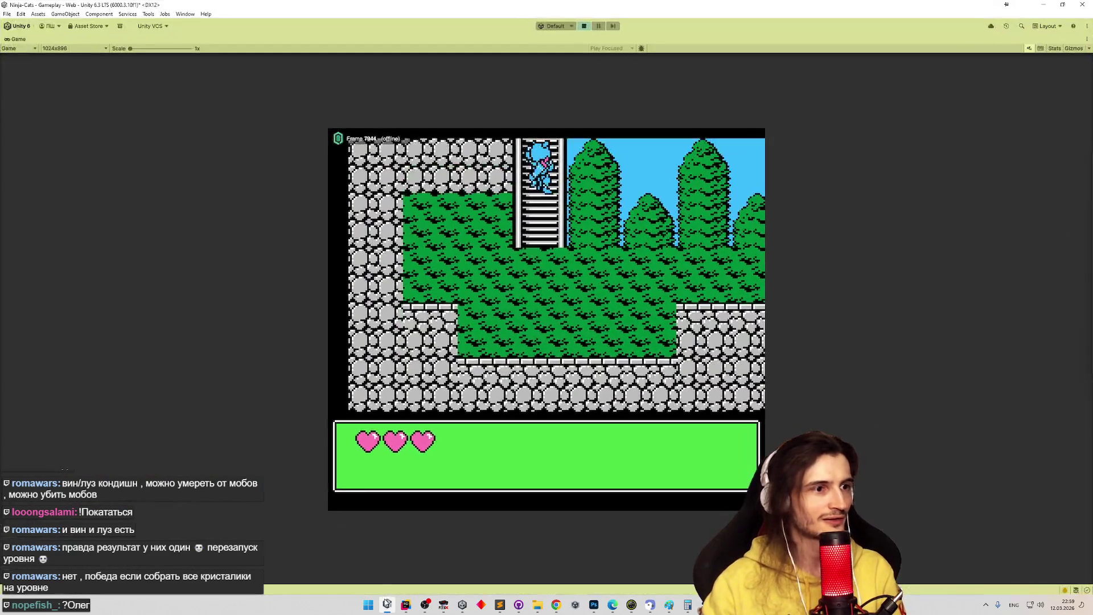
left_click(387, 604)
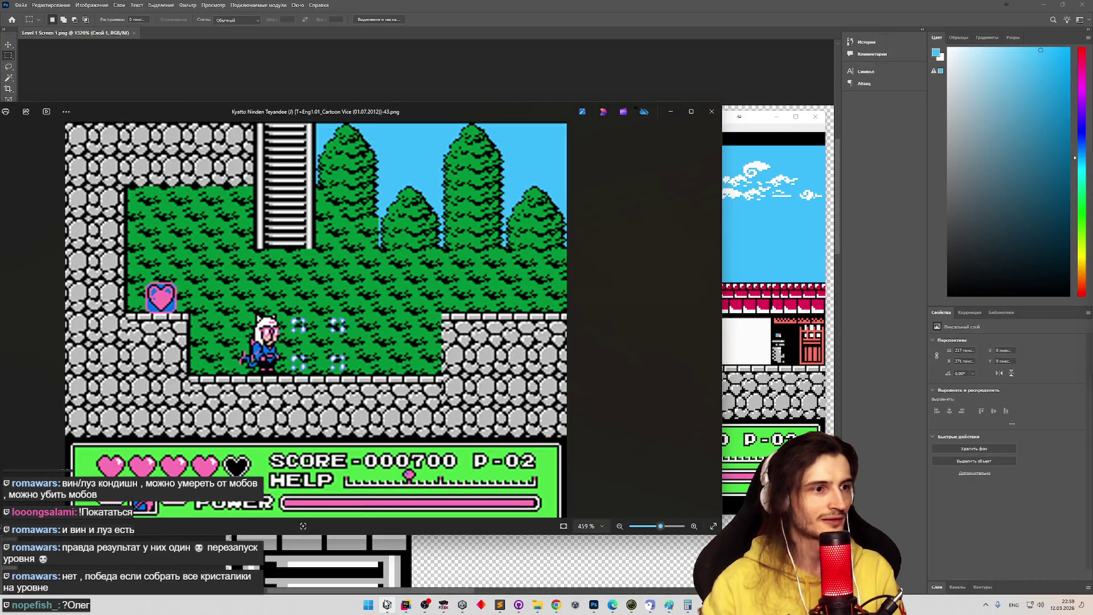
left_click(386, 604)
left_click(386, 604)
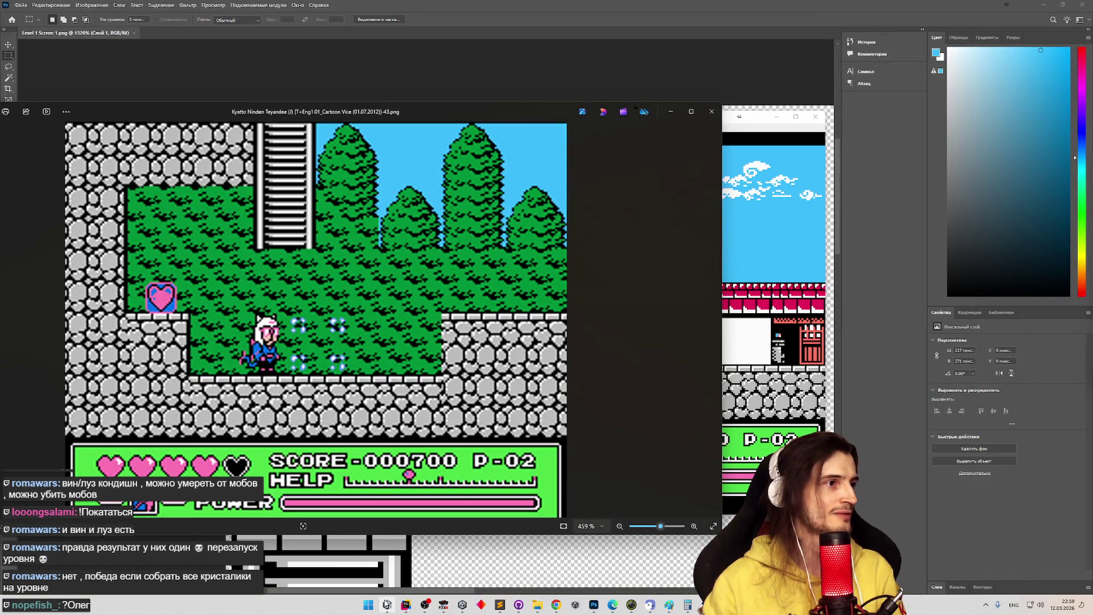
left_click(386, 604)
left_click(387, 604)
left_click(386, 604)
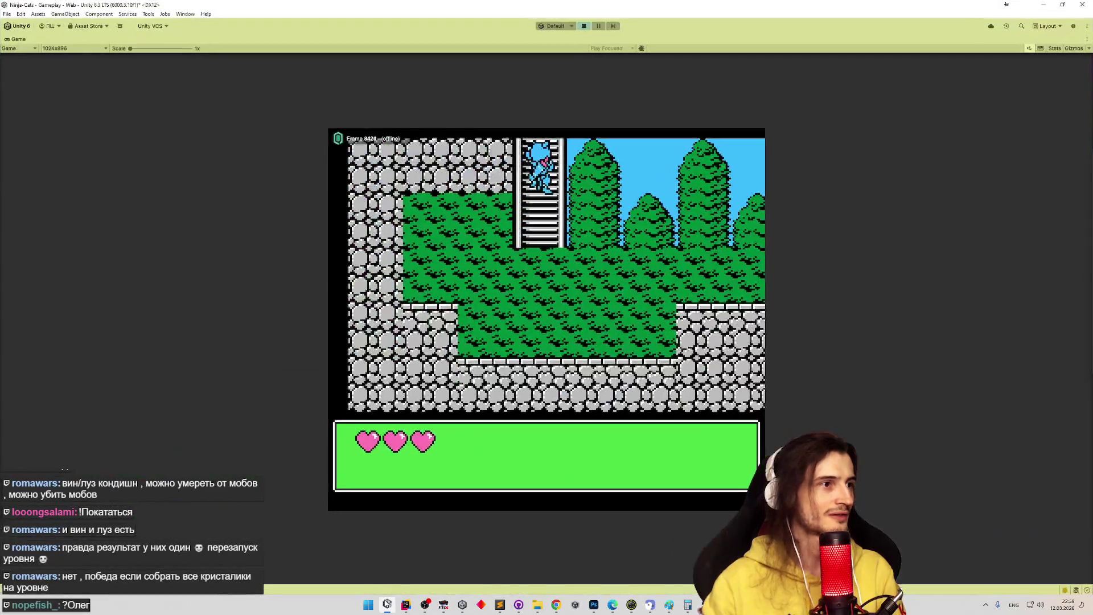
left_click(387, 604)
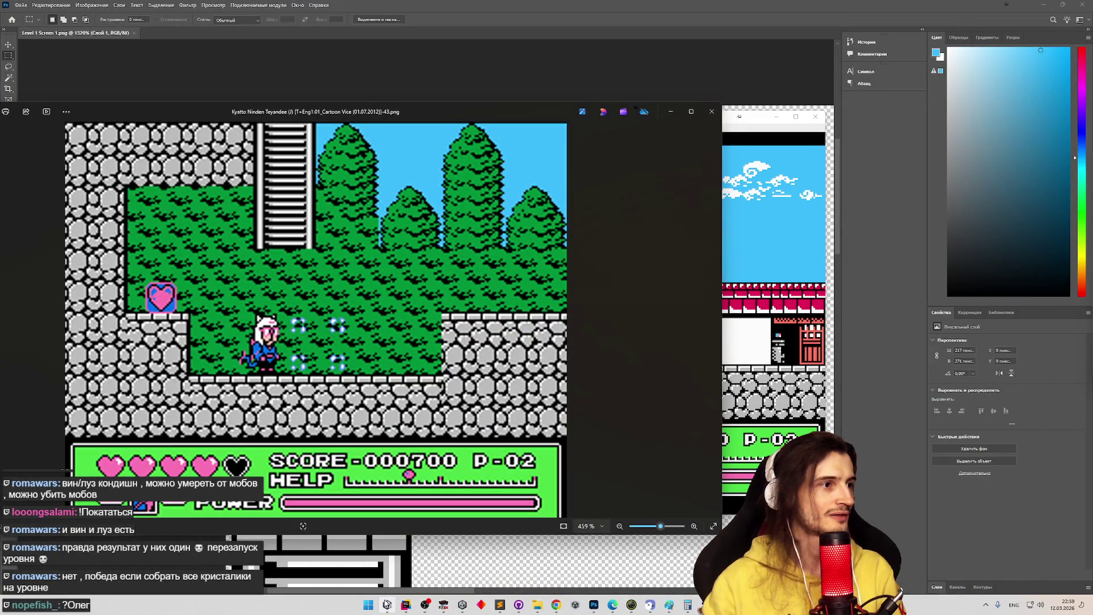
left_click(387, 604)
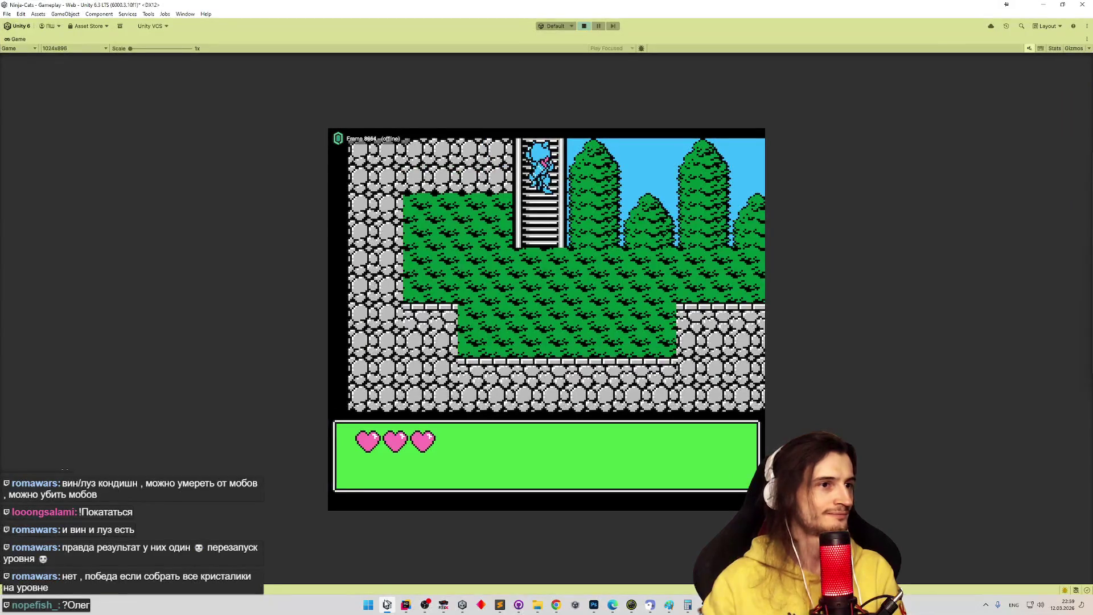
left_click(386, 604)
left_click(387, 603)
left_click(387, 604)
left_click(386, 604)
left_click(386, 604)
left_click(387, 603)
left_click(387, 603)
left_click(387, 604)
left_click(387, 604)
left_click(386, 603)
left_click(387, 604)
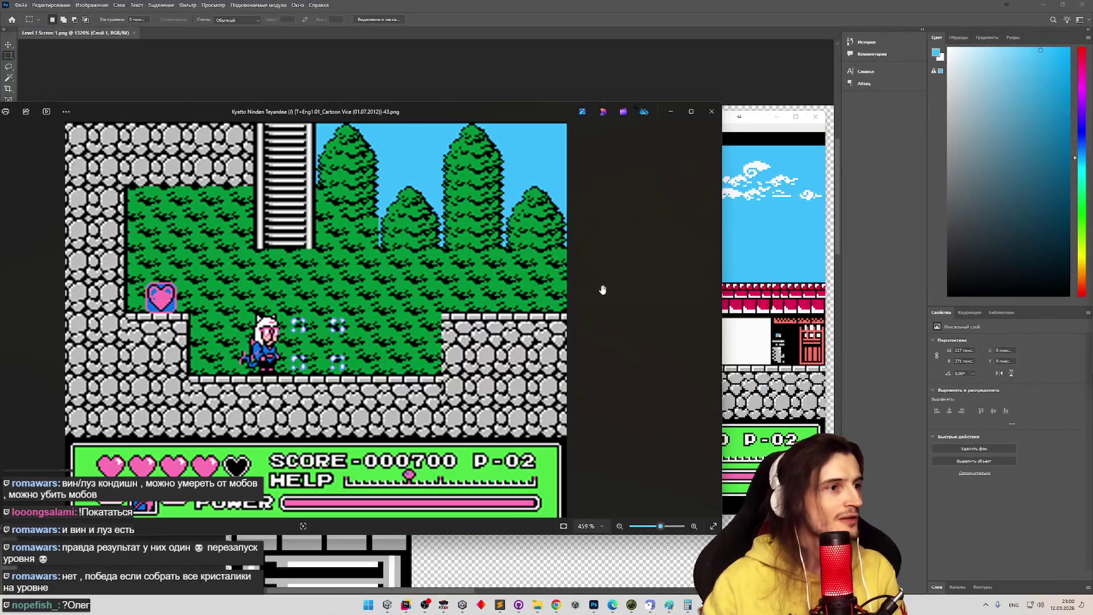
left_click(387, 603)
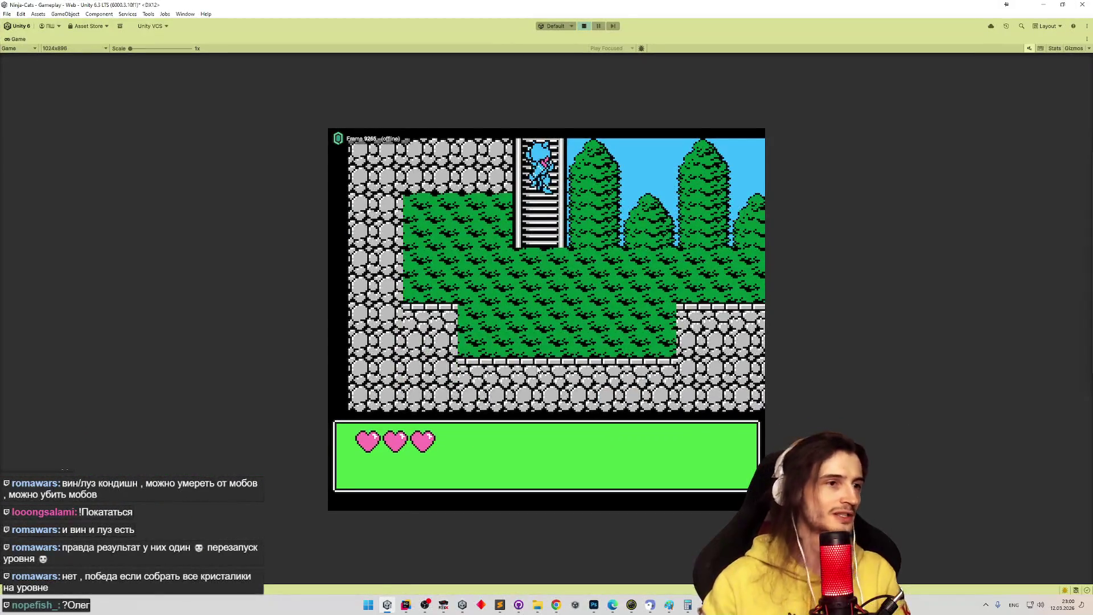
- Climb the ladder, walk the cat left past the house, and drop off the rooftop past the trees
key("Up")
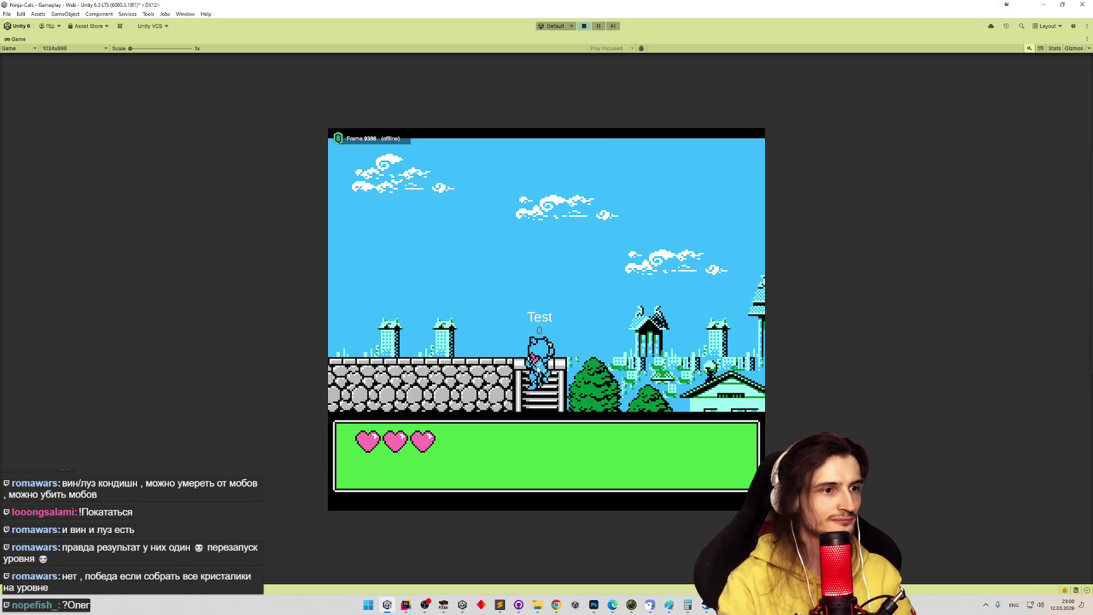
key("Left")
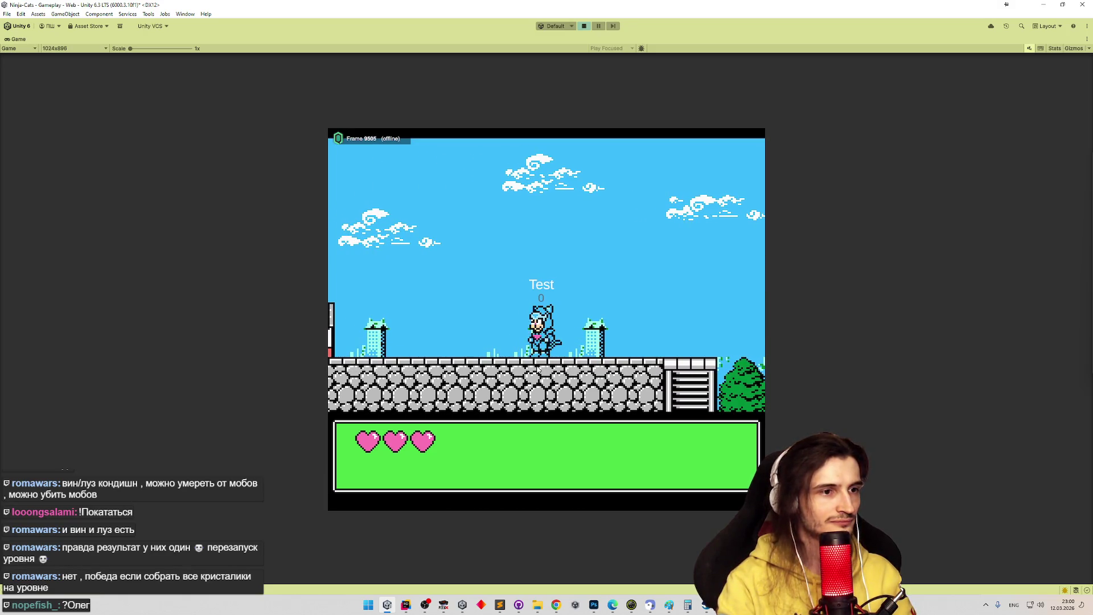
key("Left")
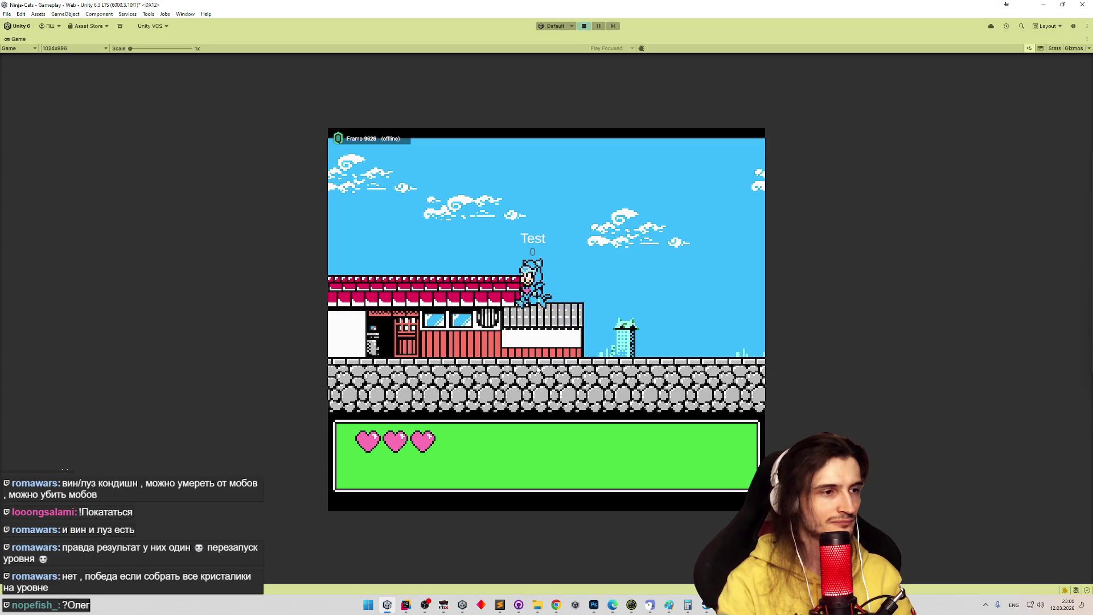
key("Left")
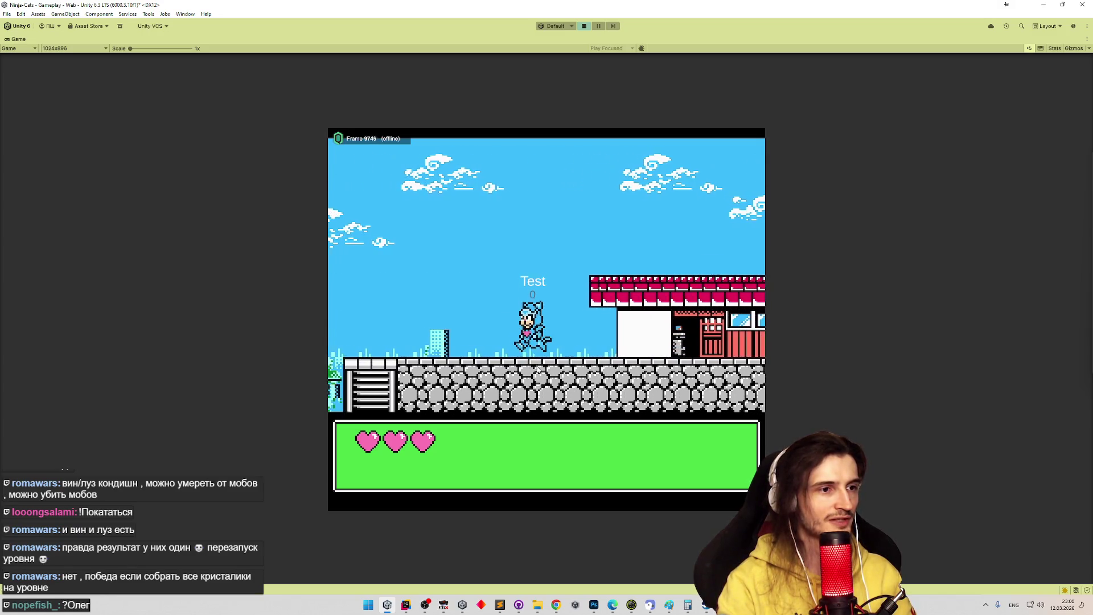
key("Down")
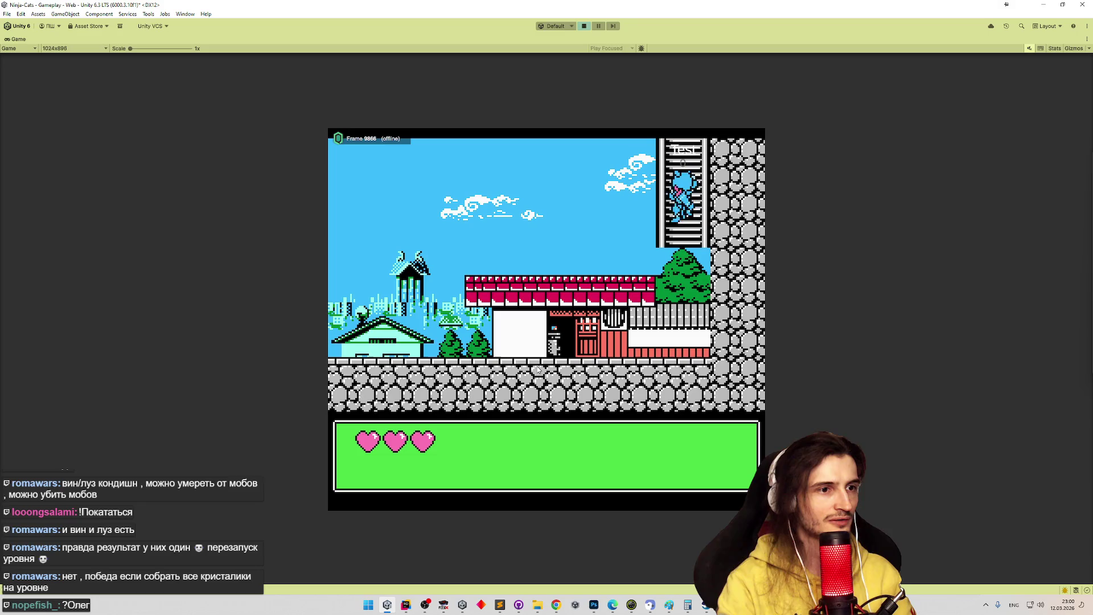
key("Left")
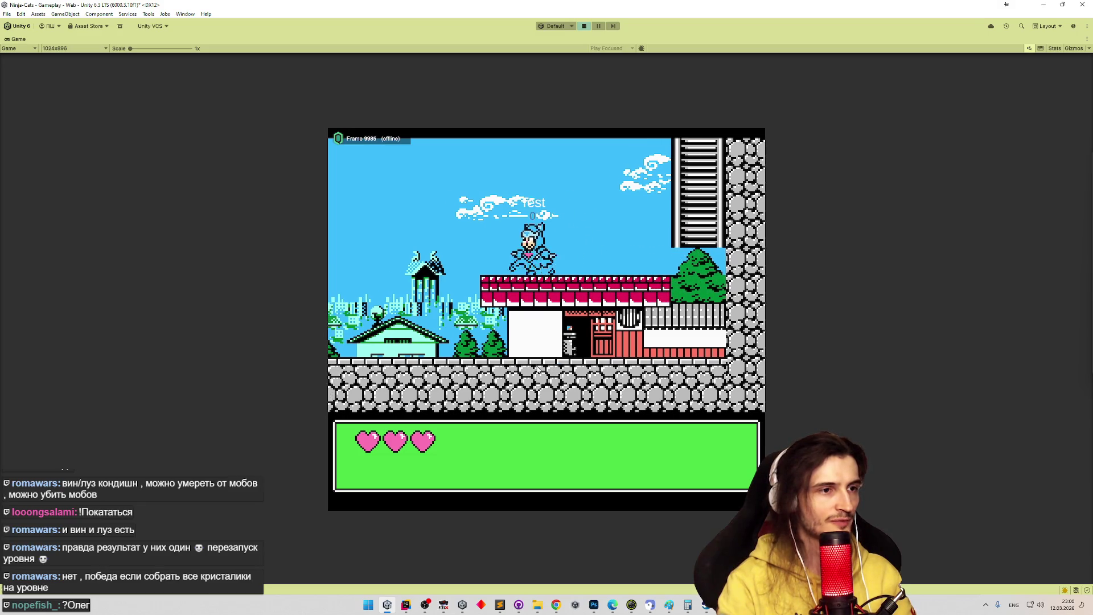
key("Left")
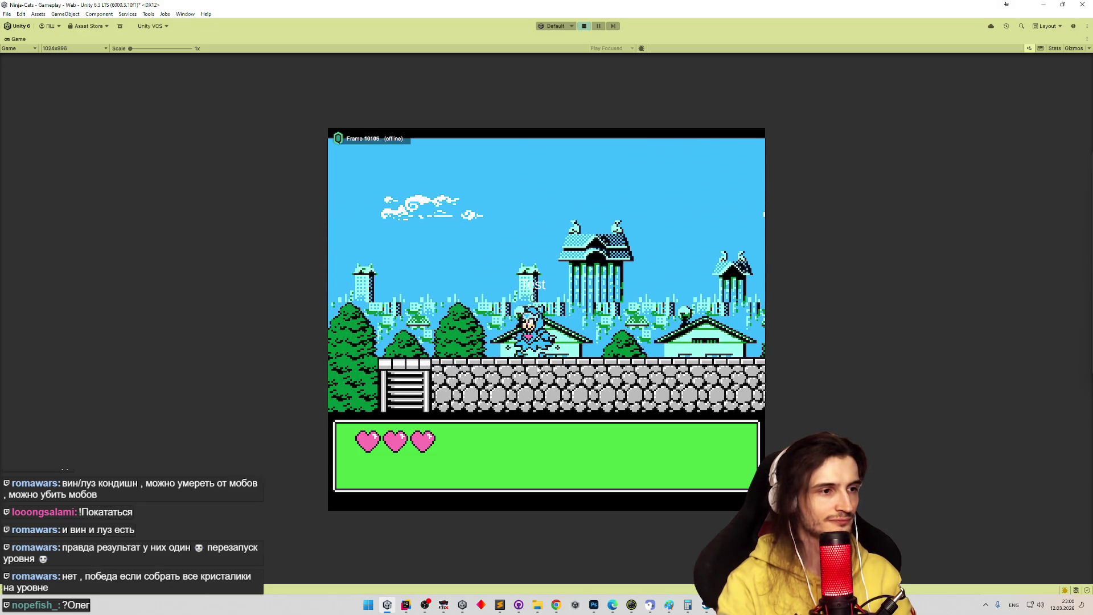
- Climb down the upper ladder, then jump left onto the stone ledges and along the wall top
key("Down")
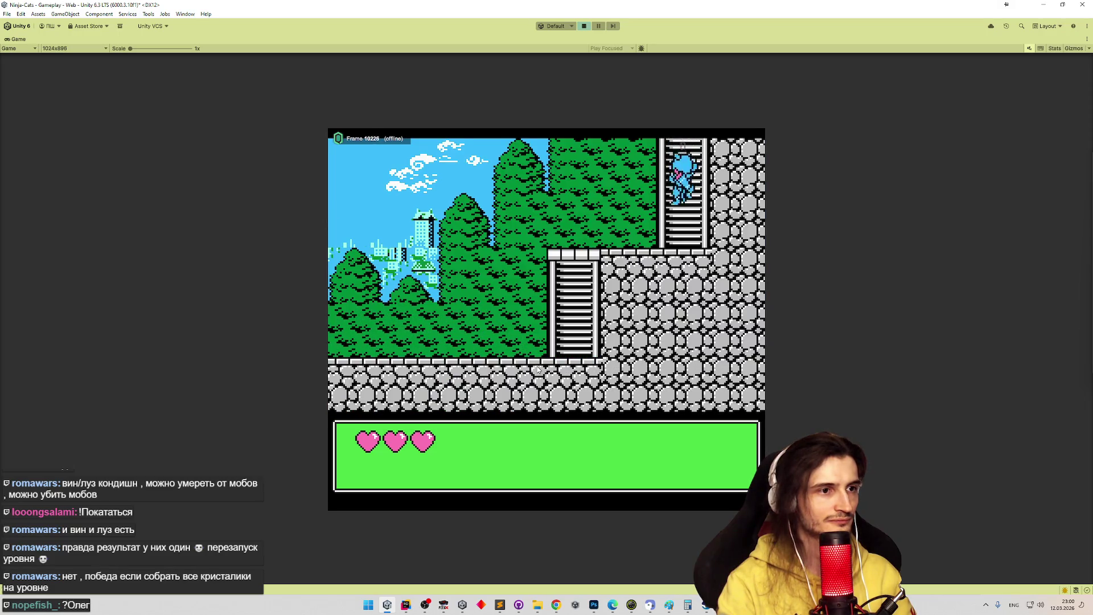
key("Left")
key("Left")
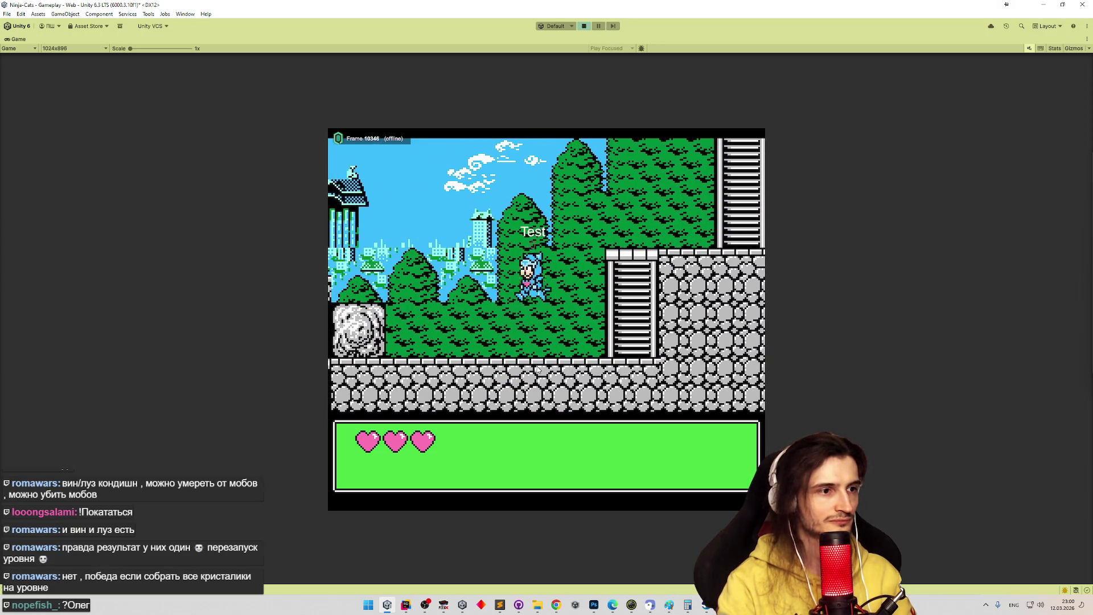
key("Left")
key("space")
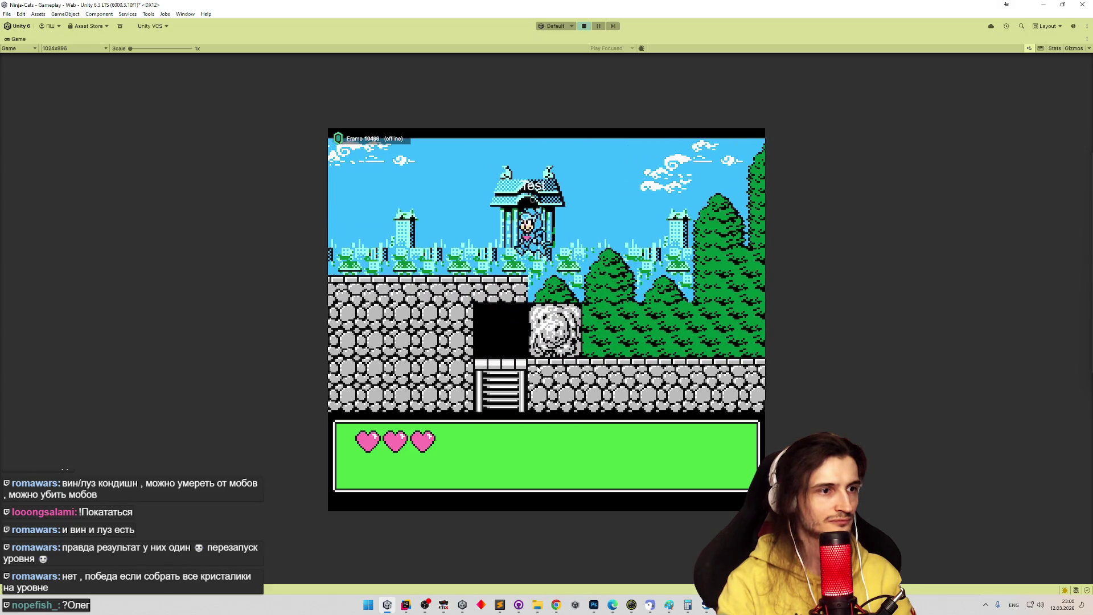
key("Left")
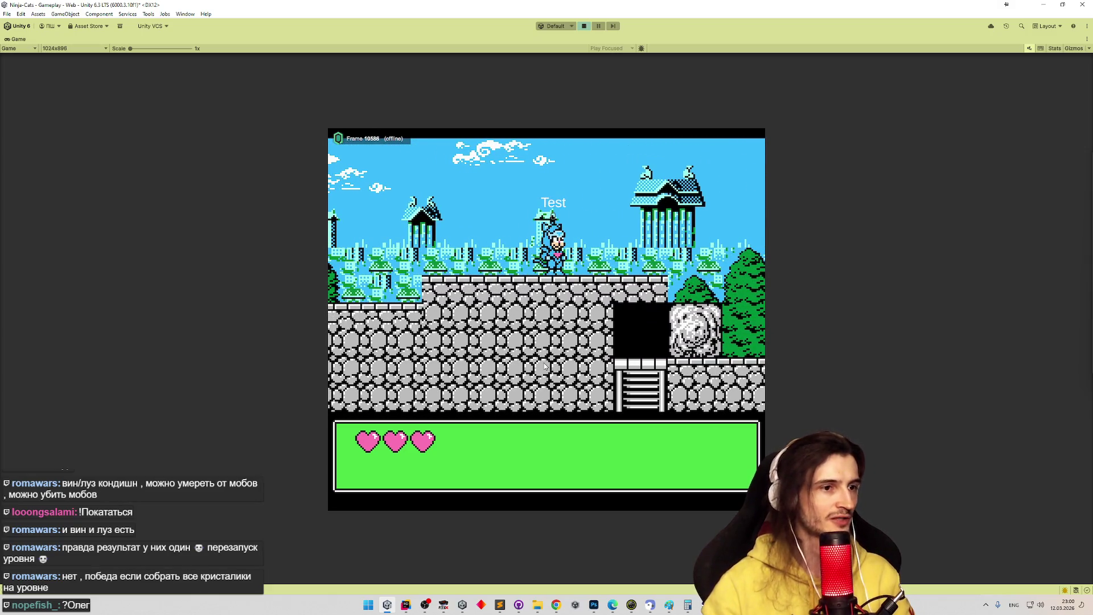
key("Left")
key("Right")
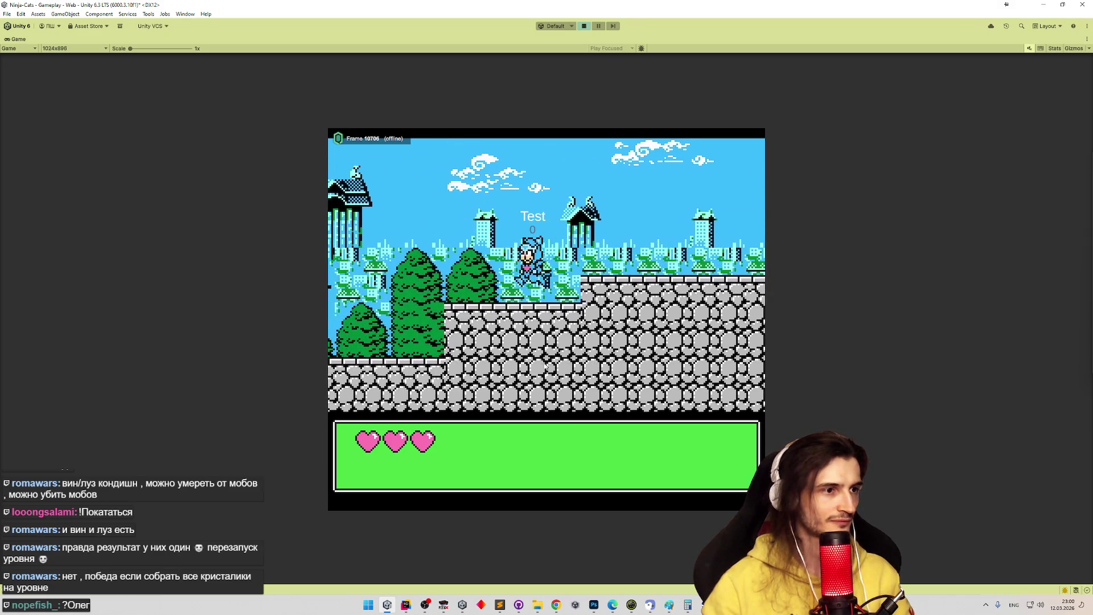
key("space")
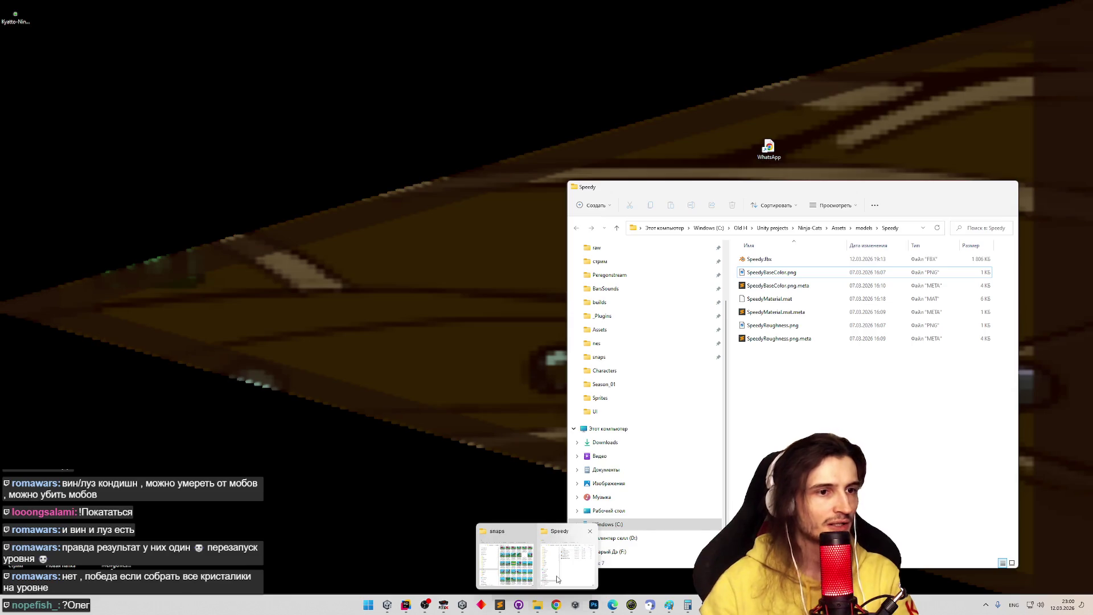
- Open the snaps folder in File Explorer and open screenshot 31 in Photos
left_click(534, 596)
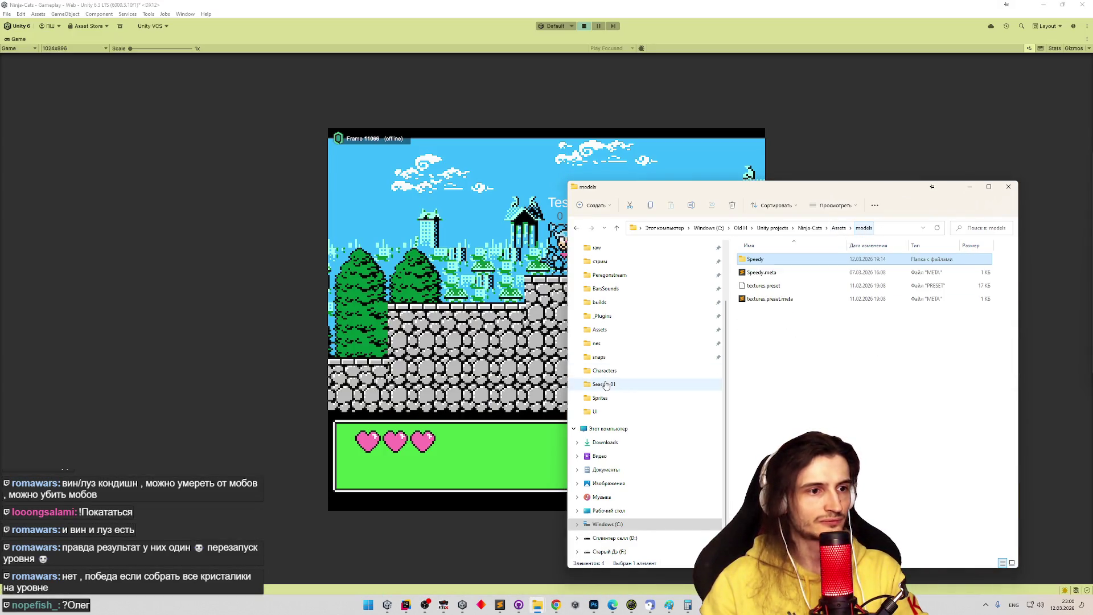
left_click(599, 357)
scroll(994, 379, "down", 5)
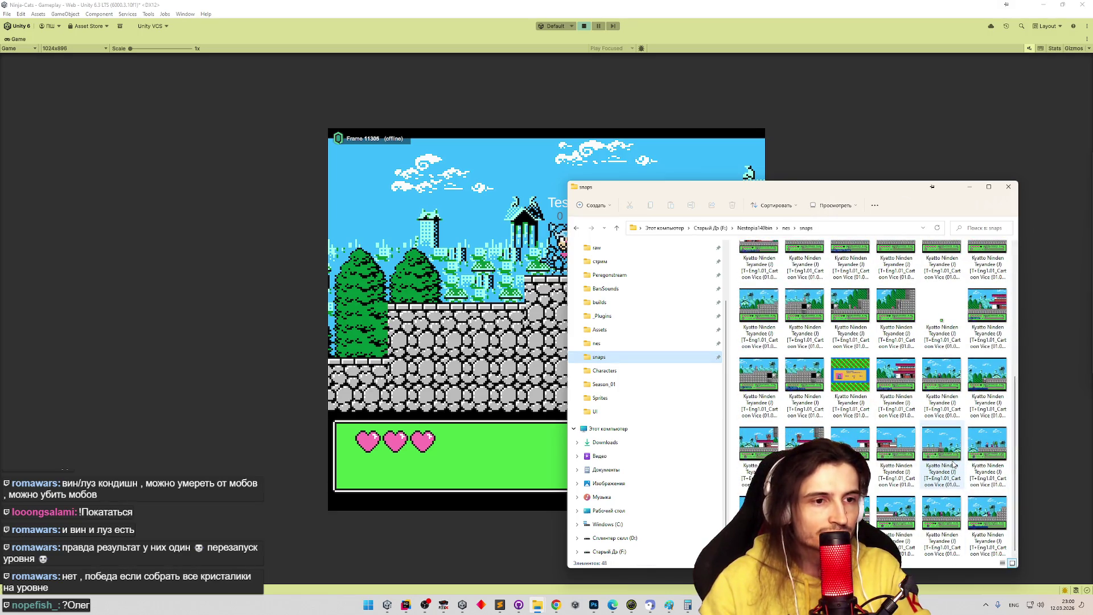
double_click(820, 380)
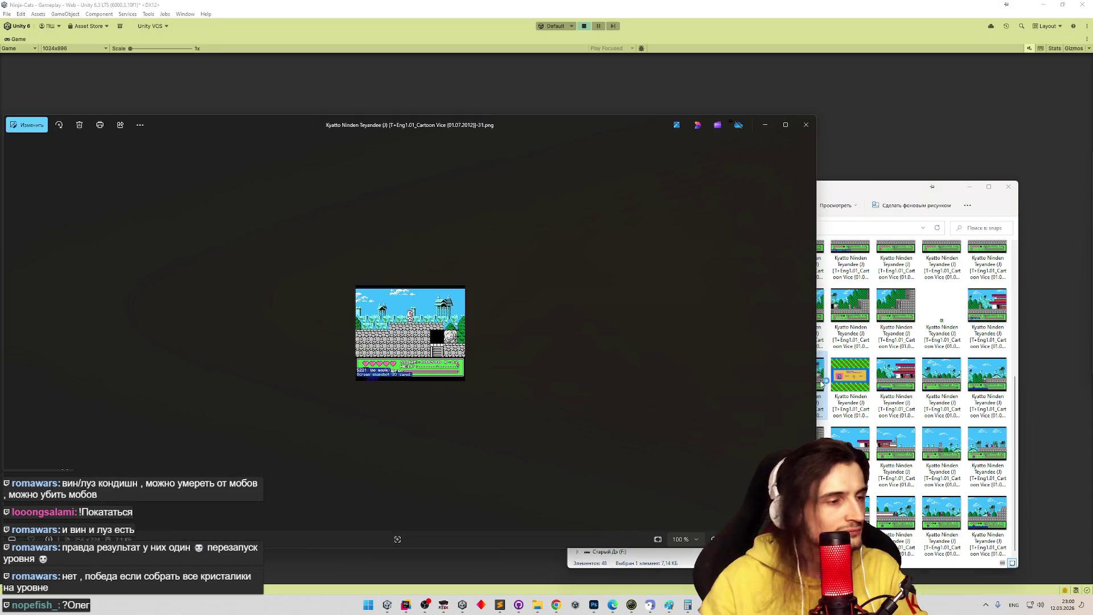
- Zoom into screenshot 31, park the viewer left and the folder lower right, then return to Unity
scroll(432, 316, "up", 5)
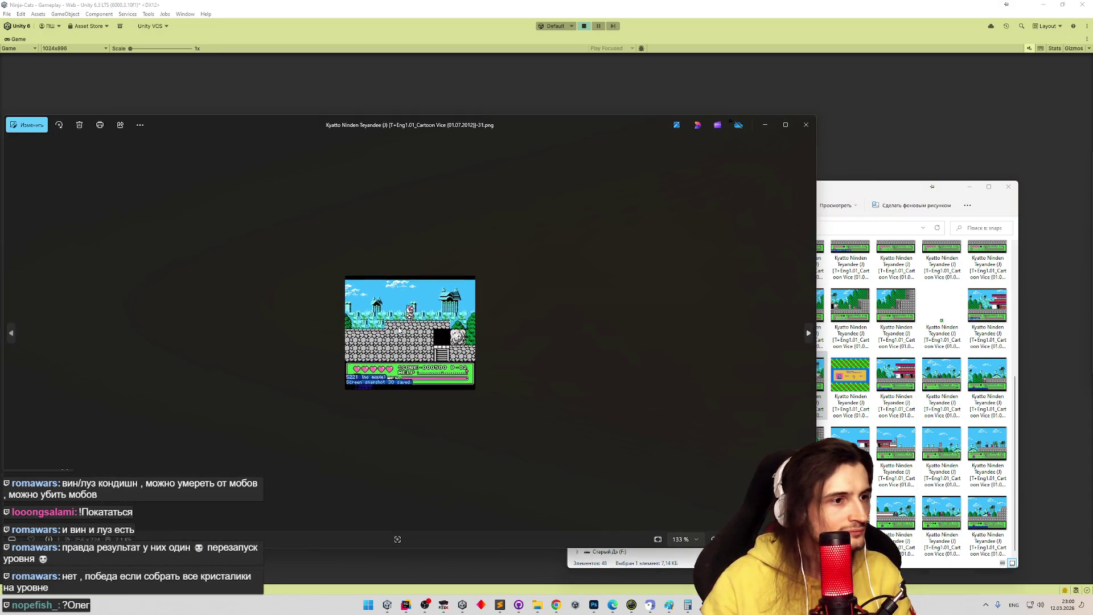
scroll(399, 330, "up", 5)
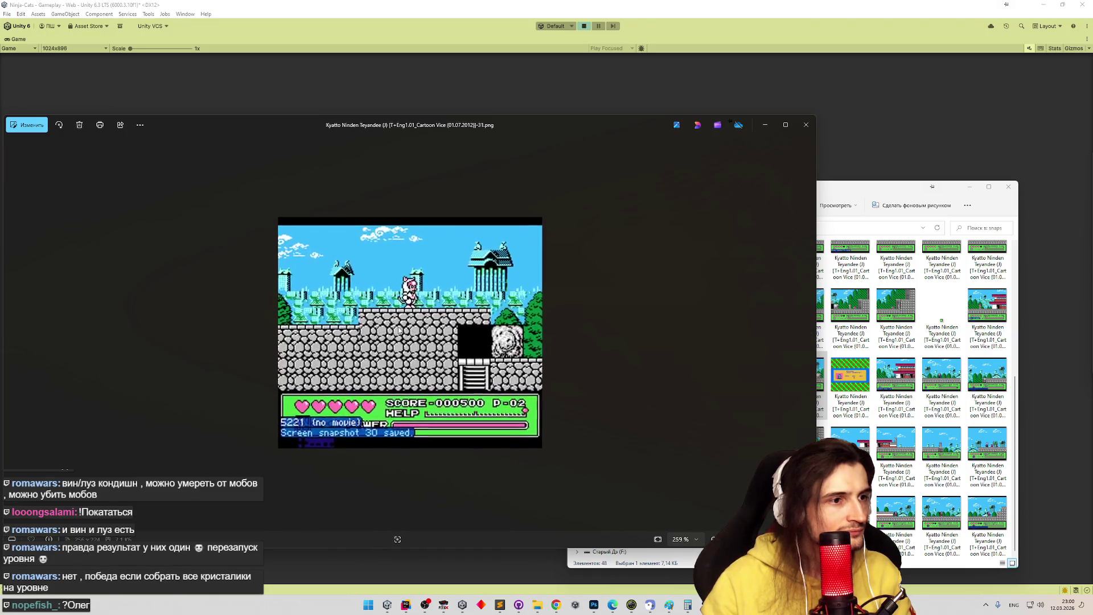
mouse_move(593, 145)
left_mouse_down()
mouse_move(433, 128)
mouse_move(285, 147)
left_mouse_up()
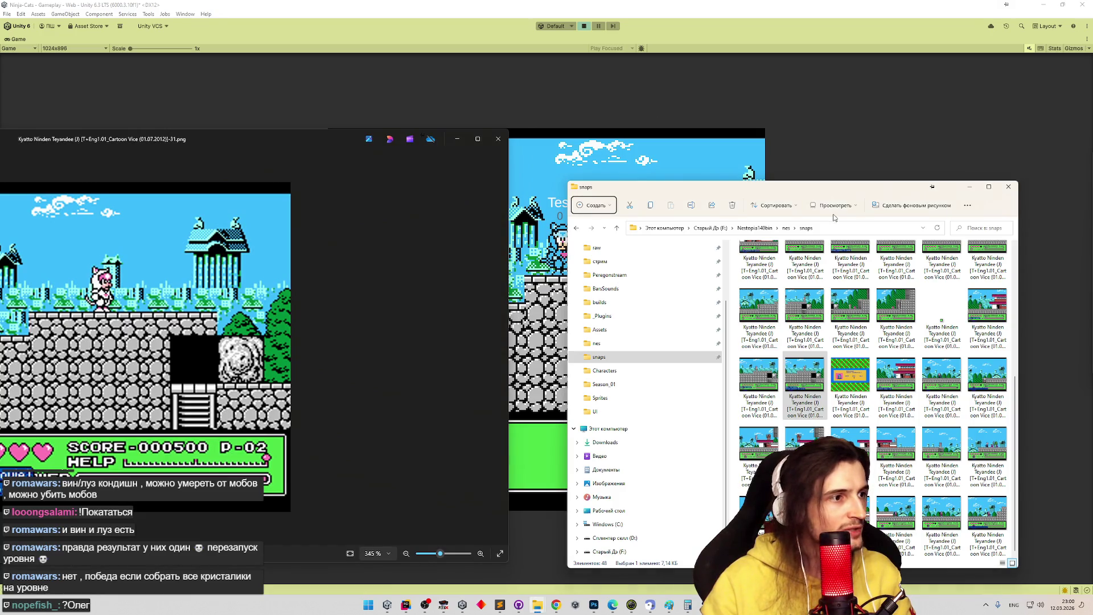
left_click_drag(780, 188, 1083, 370)
left_click(723, 252)
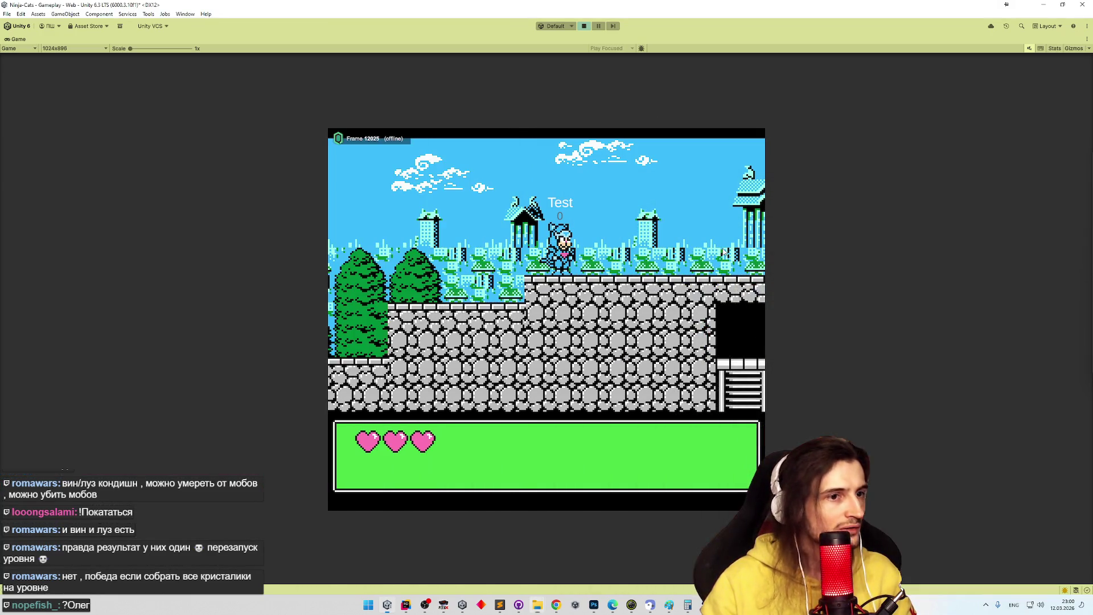
key("alt+Tab")
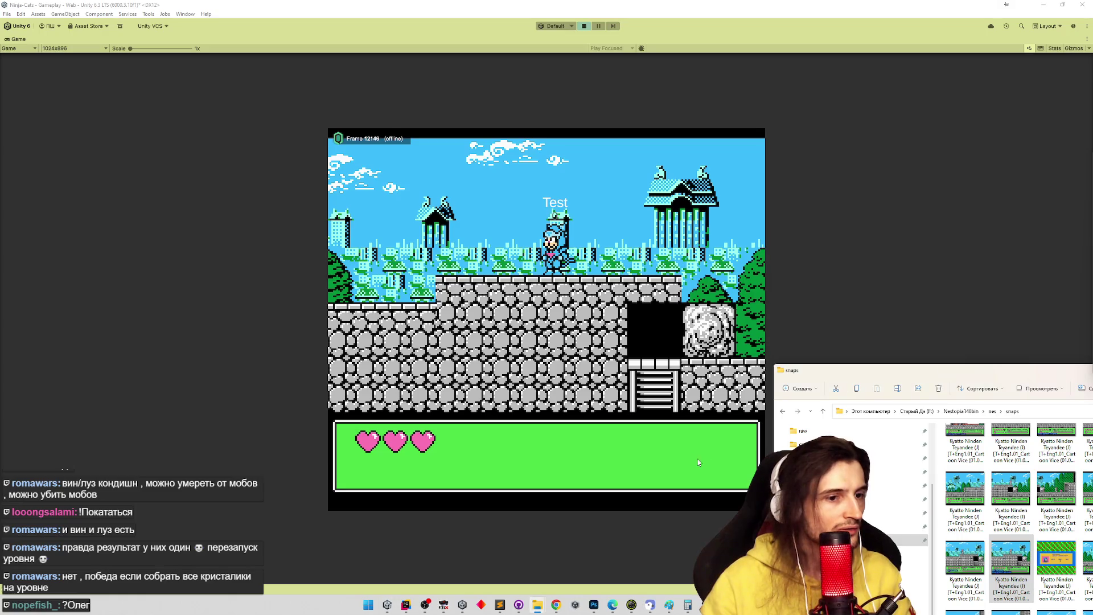
key("alt+Tab")
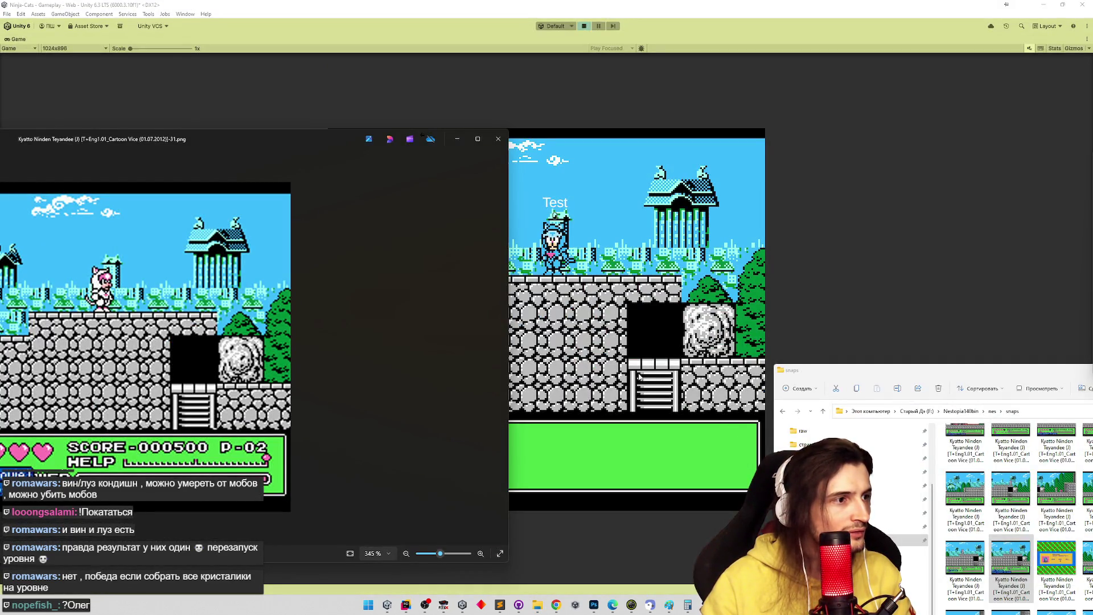
left_click(699, 274)
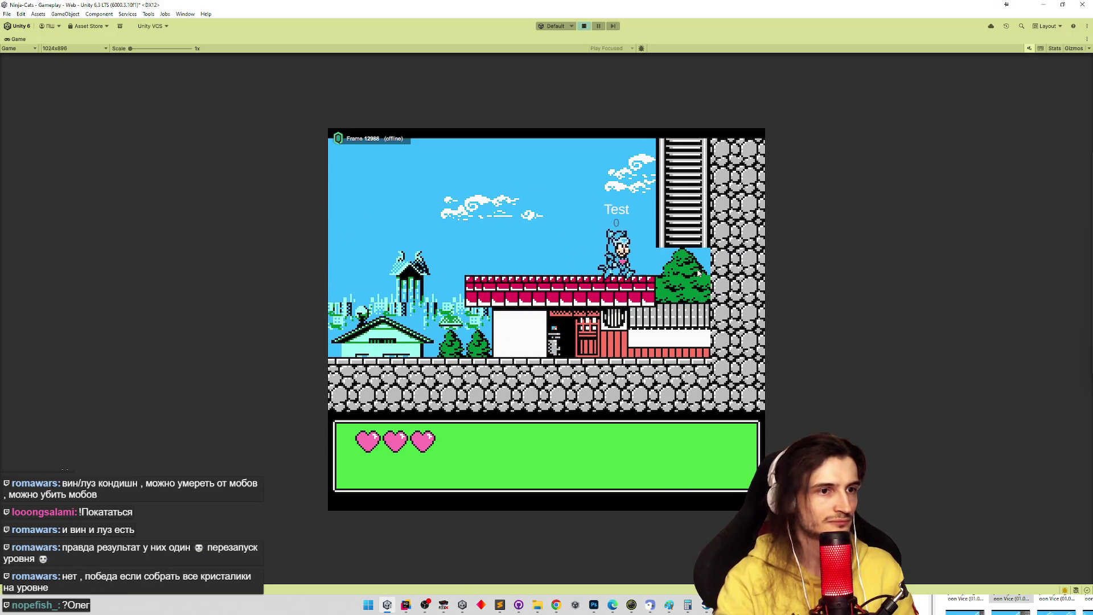
left_click(966, 604)
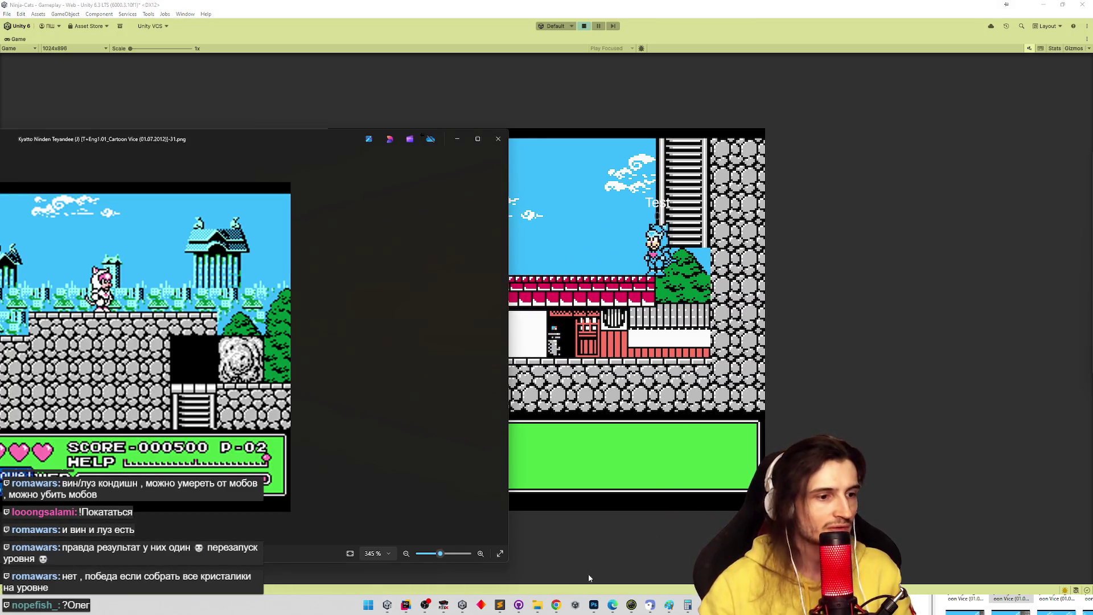
mouse_move(541, 611)
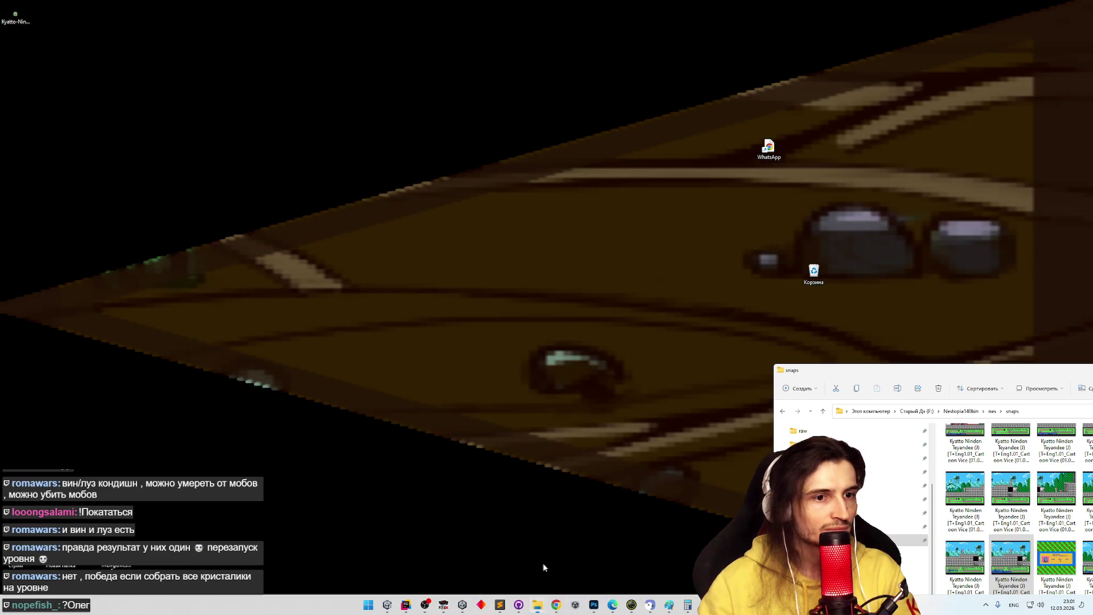
left_click(544, 566)
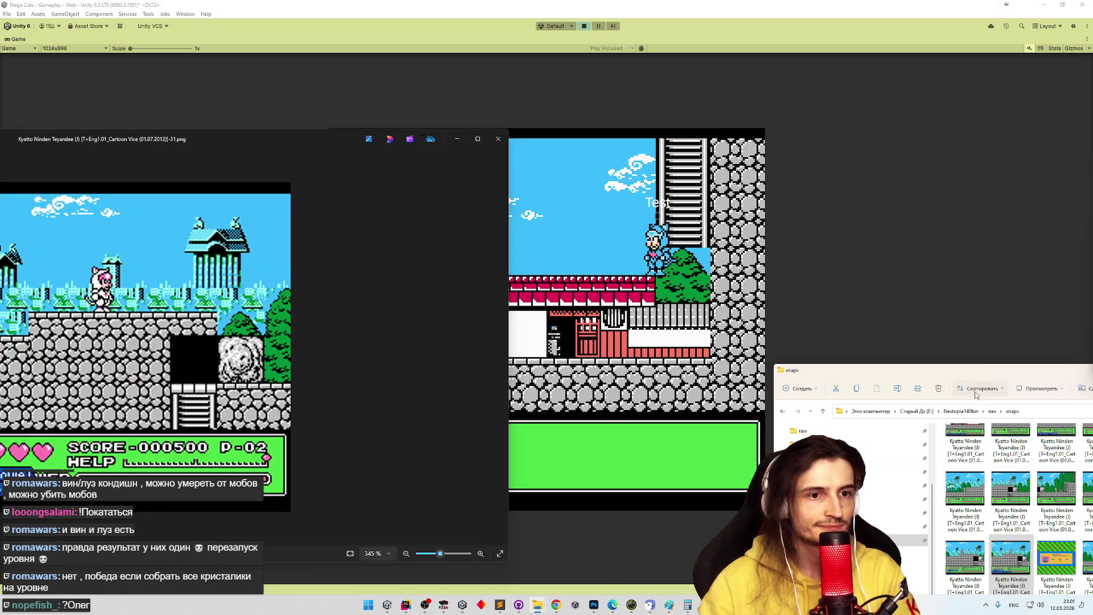
left_click_drag(902, 376, 533, 321)
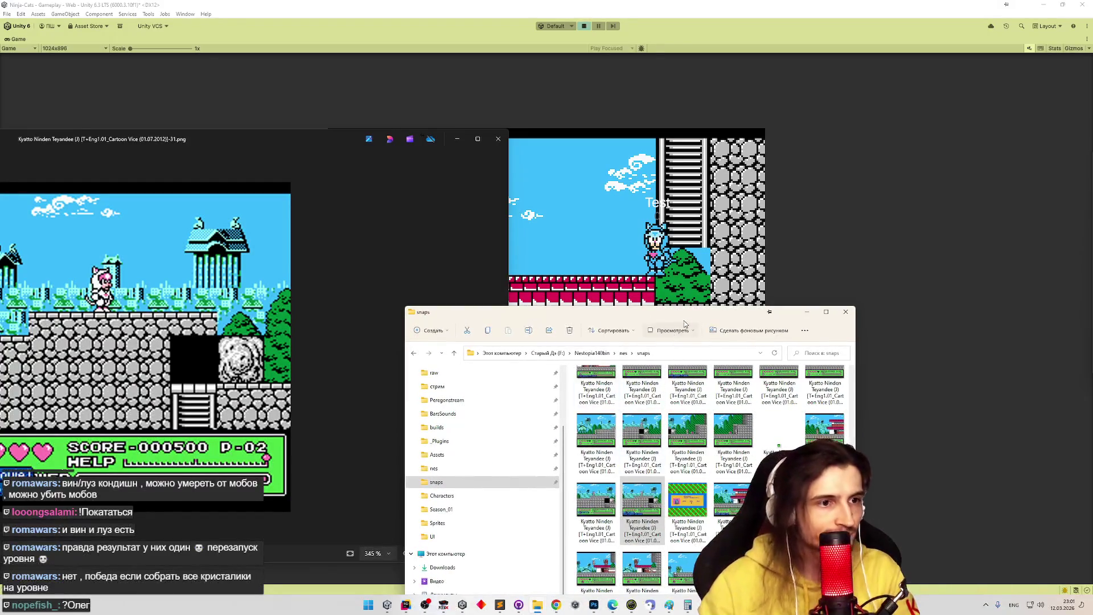
left_click_drag(684, 324, 555, 228)
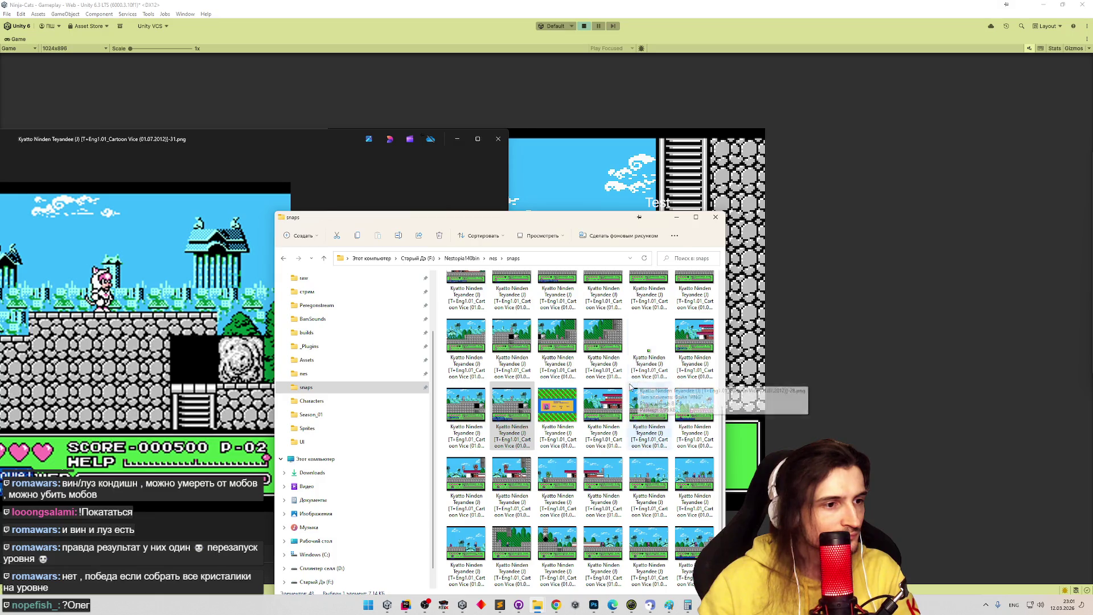
left_click(518, 470)
double_click(517, 471)
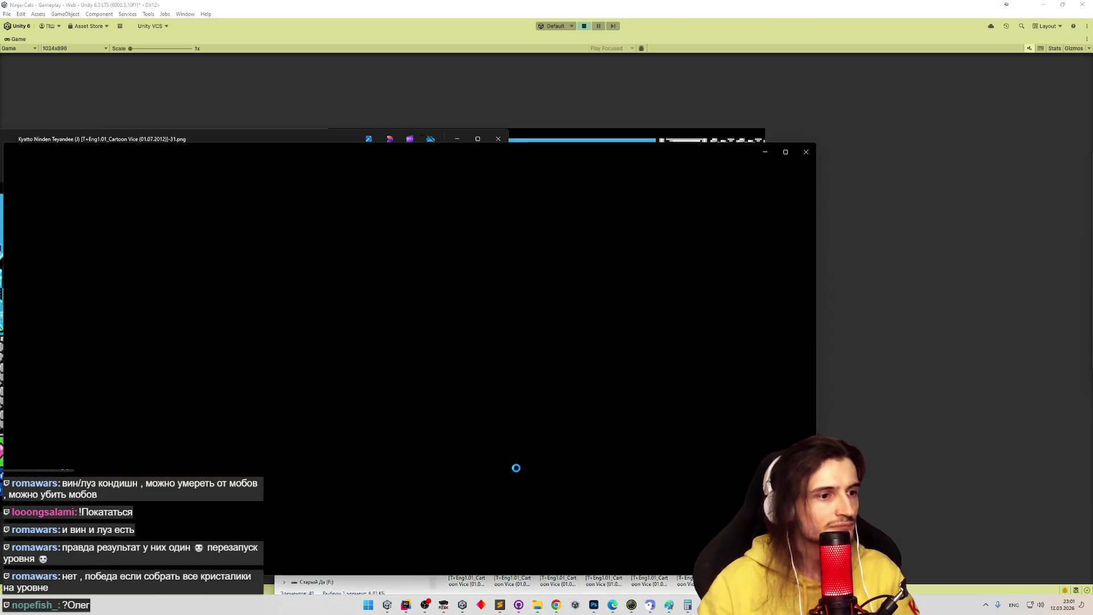
scroll(453, 362, "up", 5)
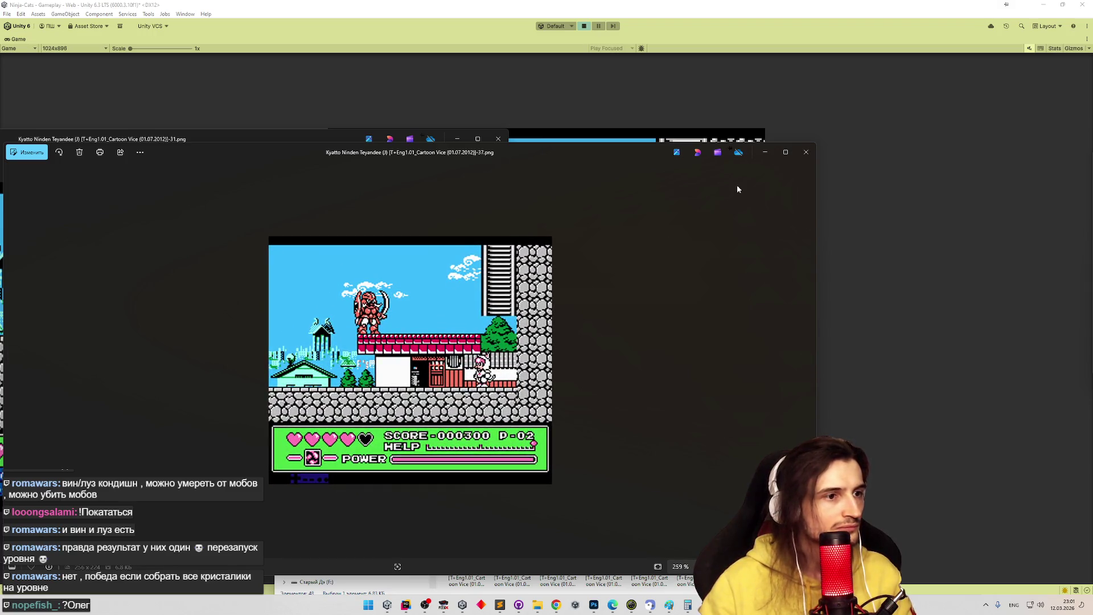
left_click(809, 155)
key("alt+Tab")
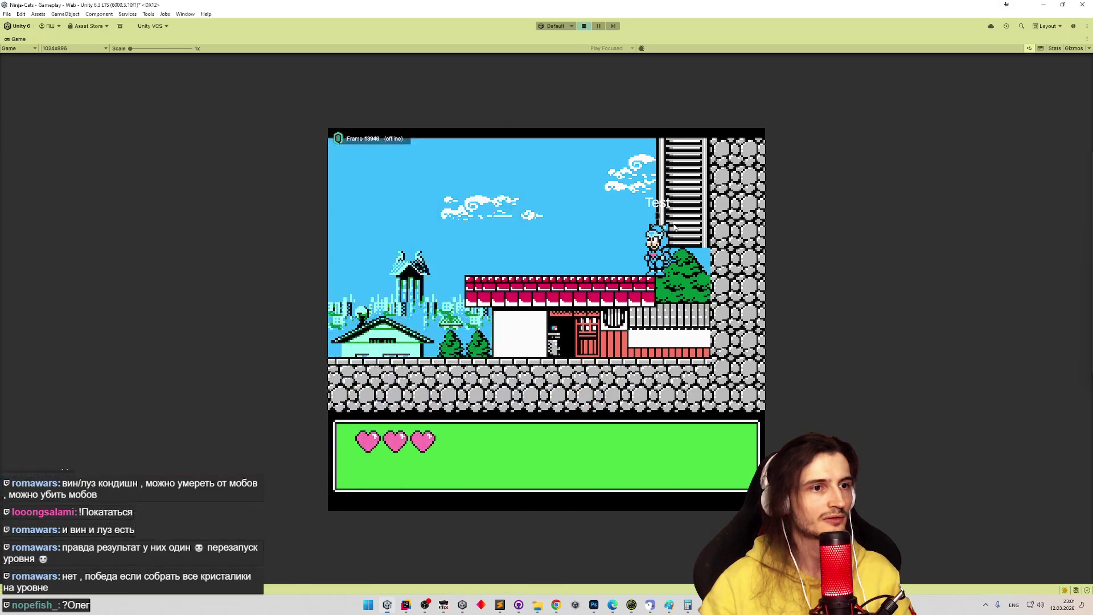
- Restart the level, walk the cat right, and climb down the ladder into the underground area
key("Right")
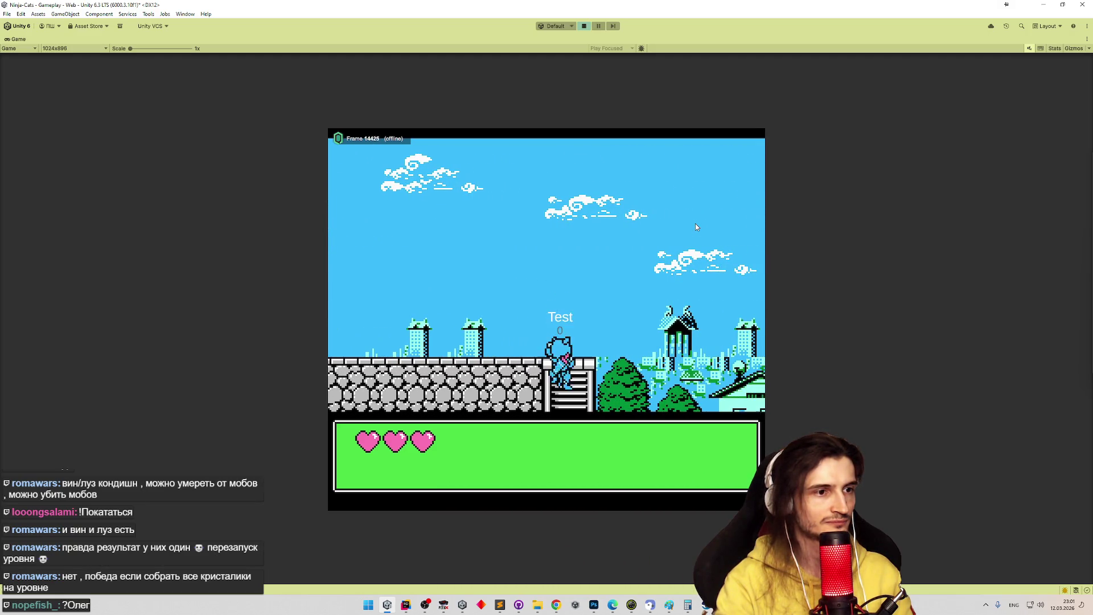
key("Down")
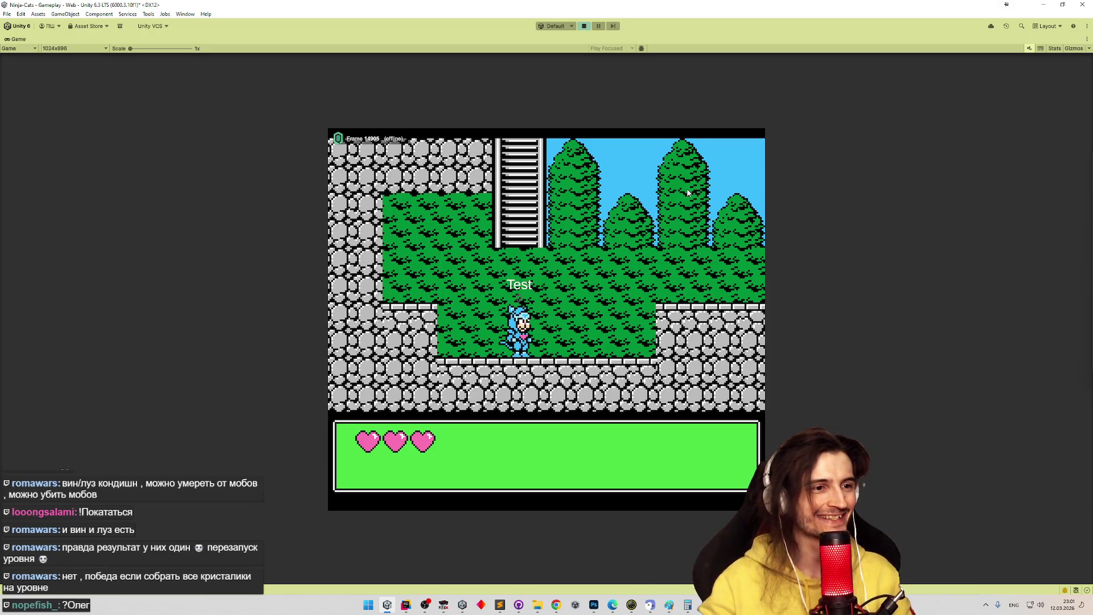
- In FCEUX, run the original character over the roof and enemy and down the ladder underground
left_click(445, 606)
key("Right")
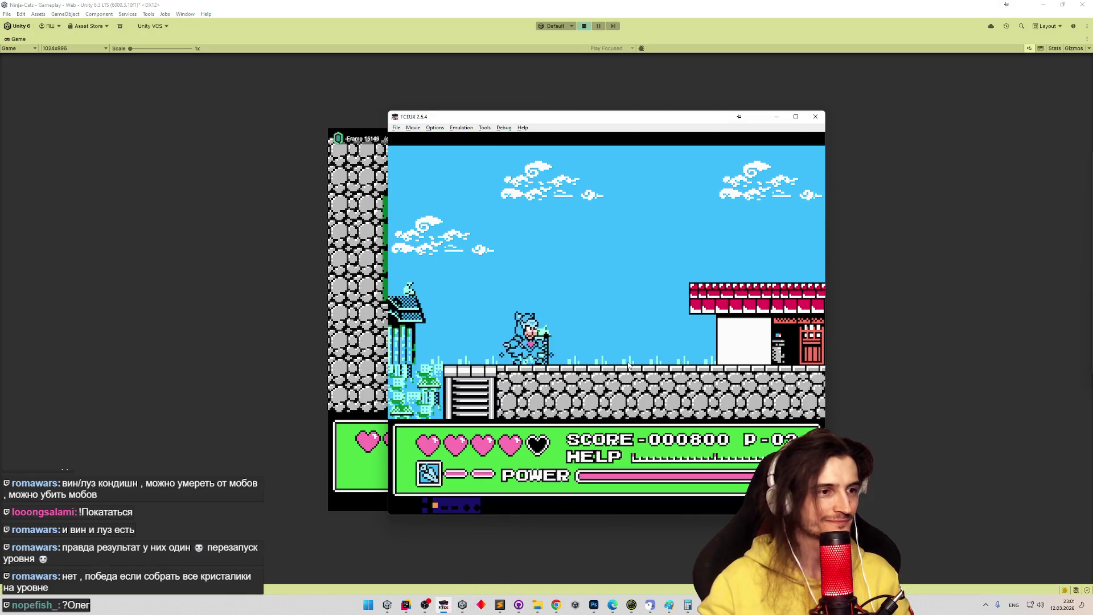
key("f")
key("Right")
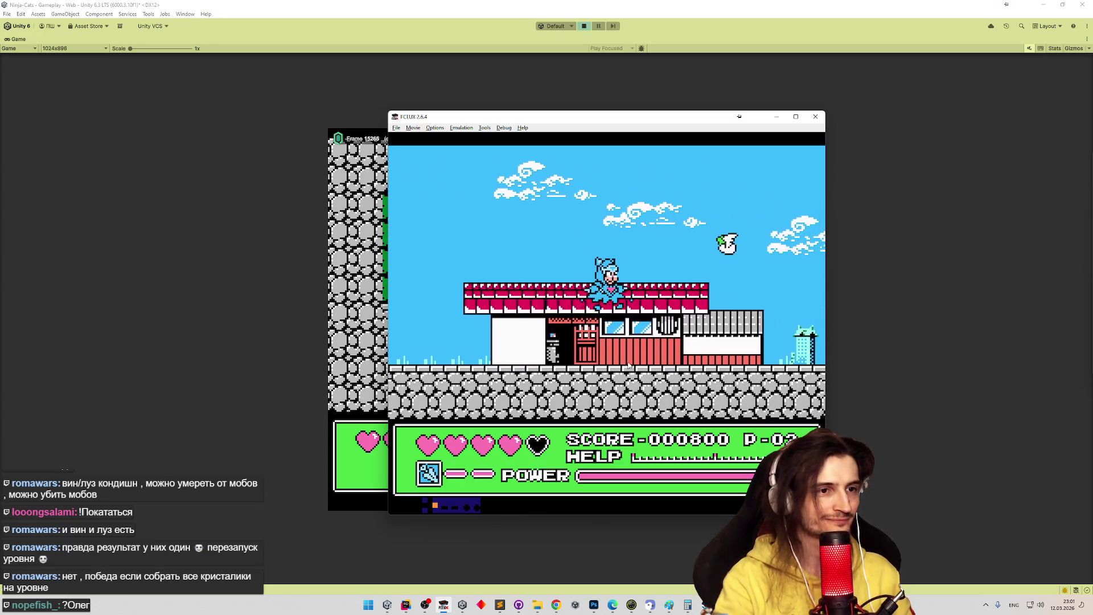
key("f")
key("d")
key("Right")
key("f")
key("Right")
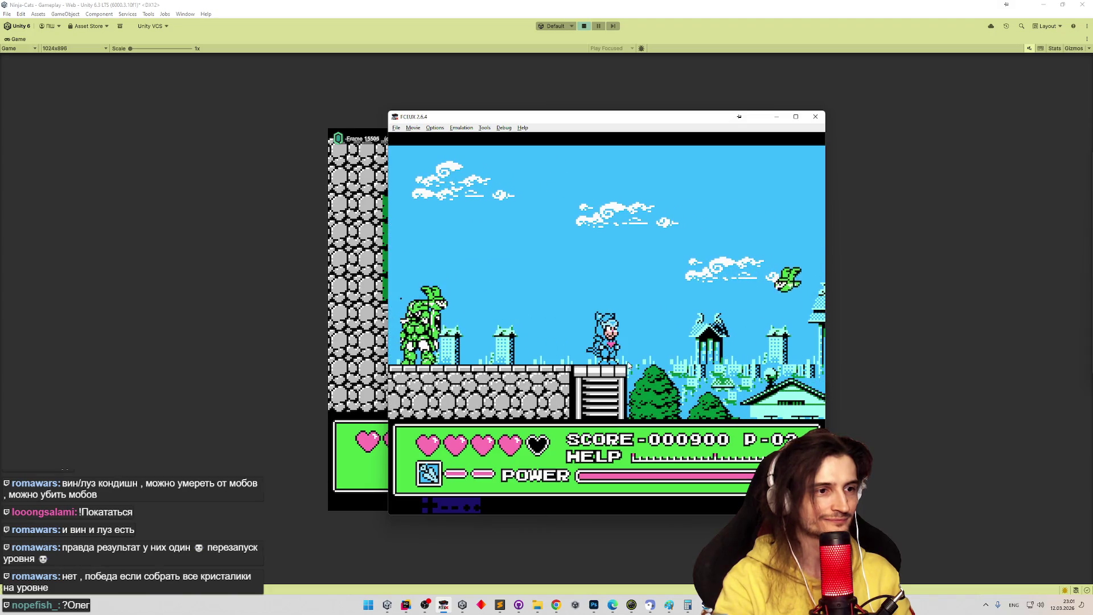
key("Down")
key("Up")
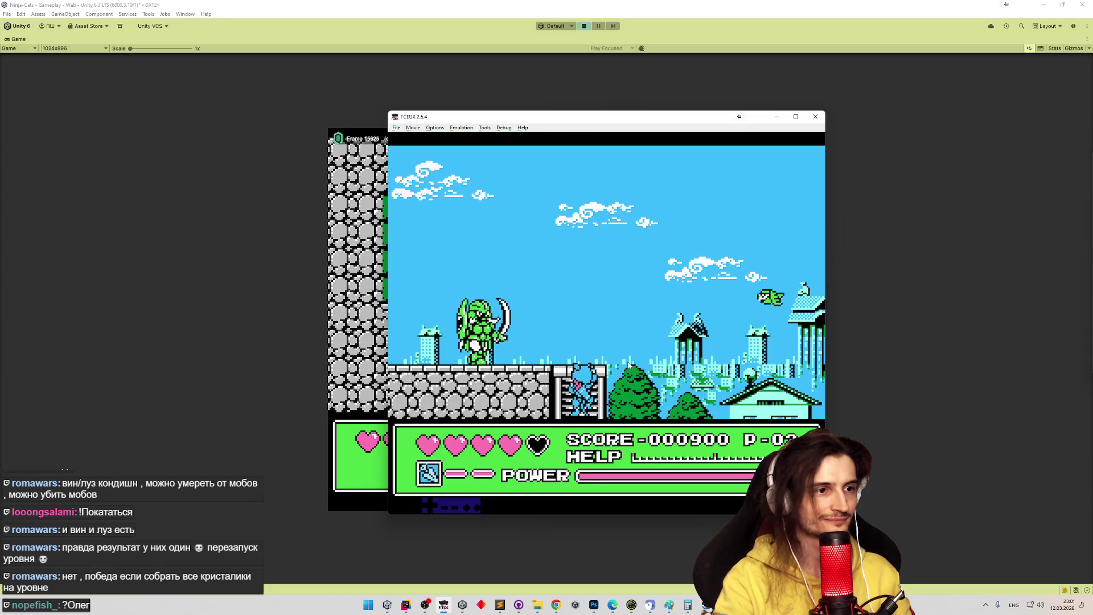
key("Down")
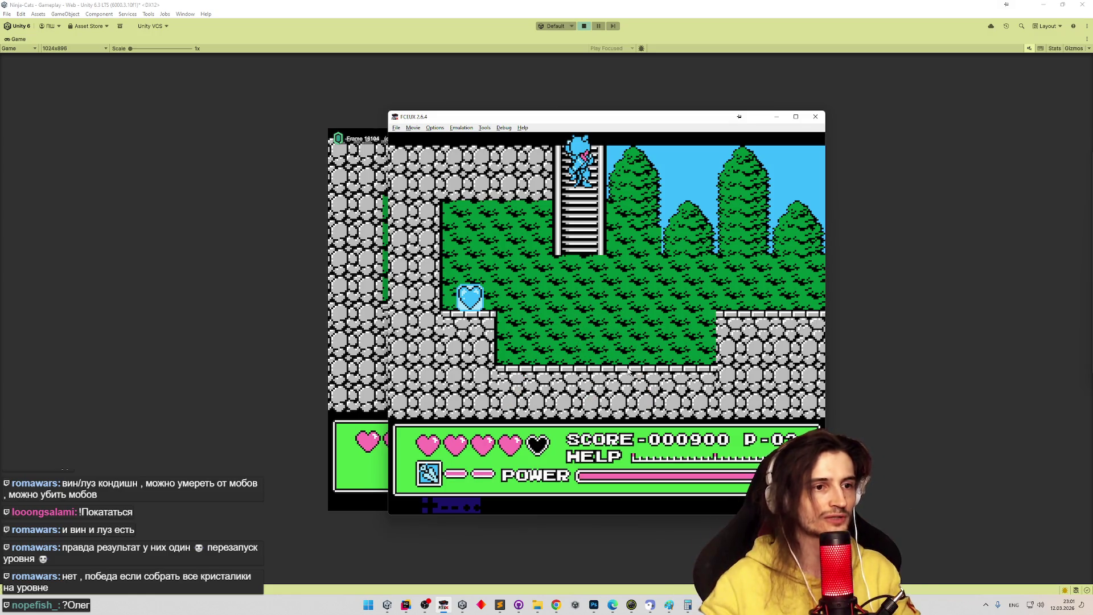
- Shift the FCEUX window left and climb the Unity cat back up the ladder to compare
mouse_move(664, 128)
left_mouse_down()
mouse_move(276, 129)
mouse_move(325, 121)
left_mouse_up()
left_click(599, 270)
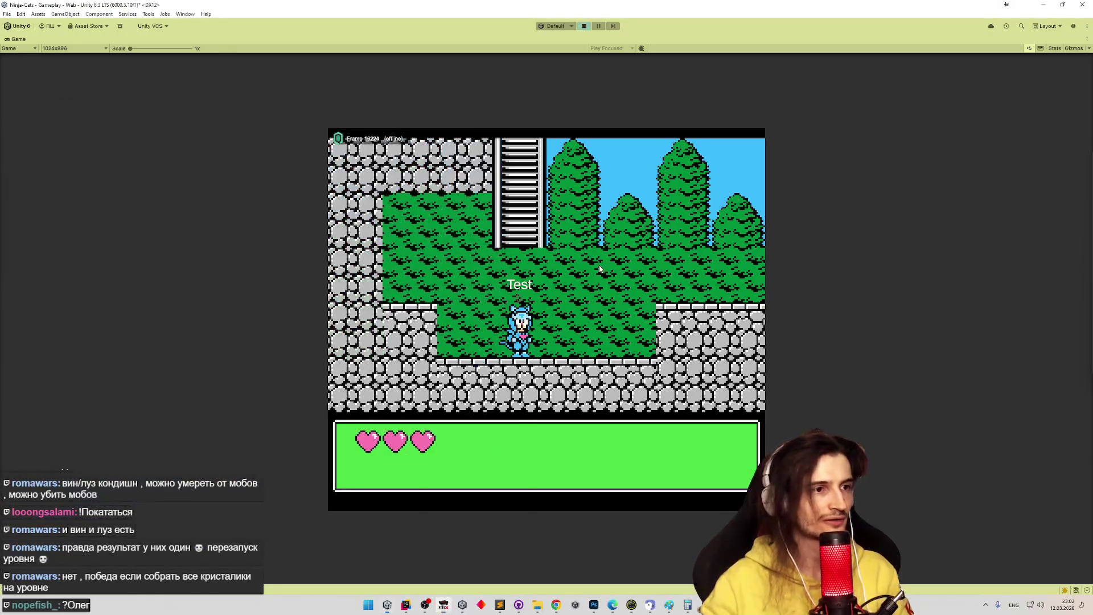
key("Up")
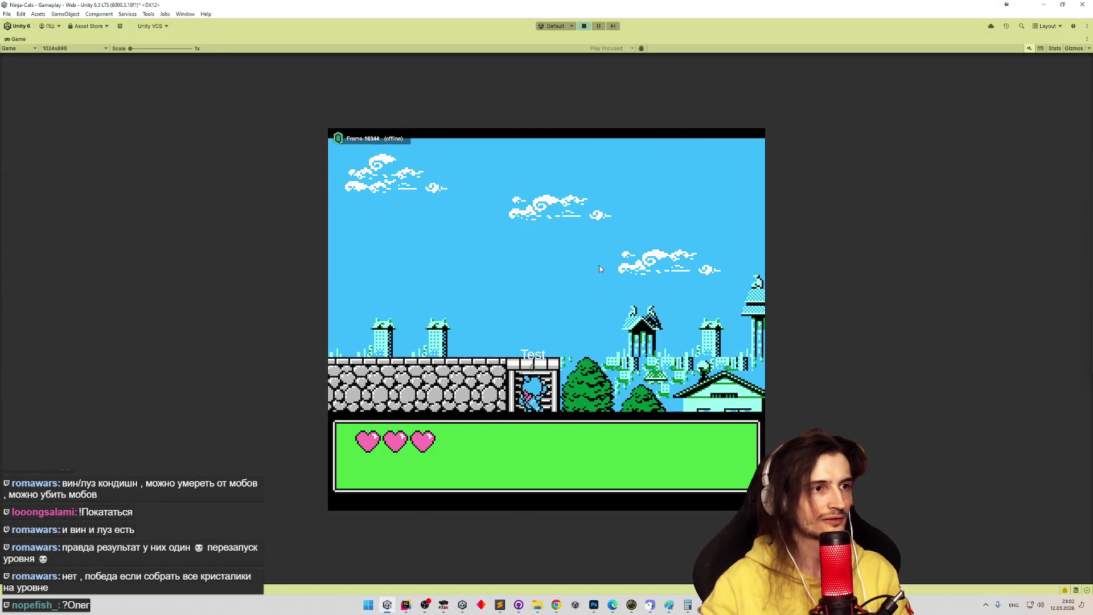
key("alt+Tab")
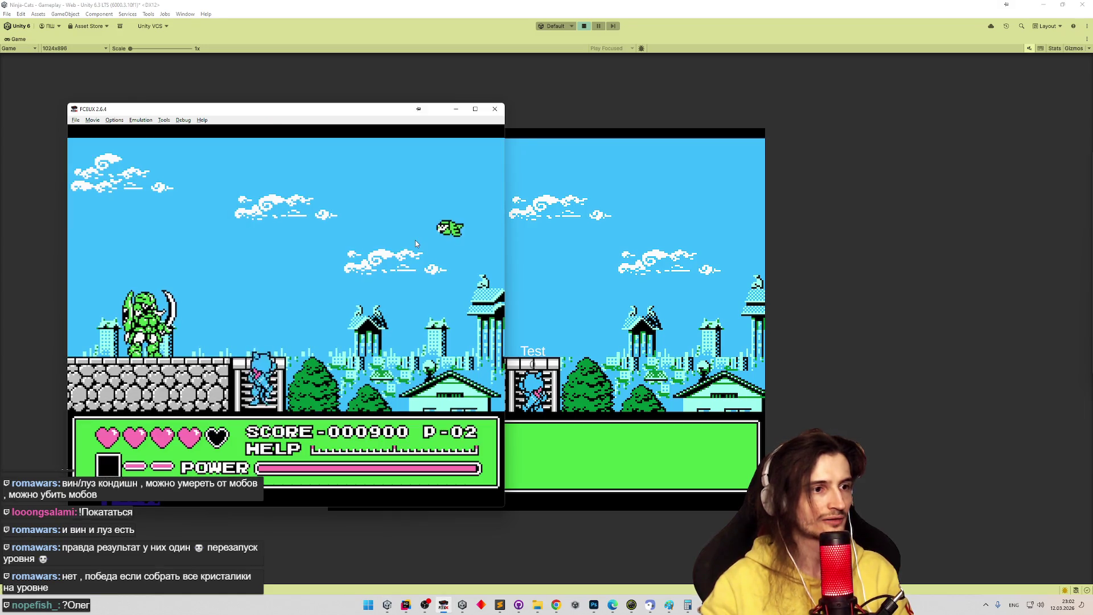
left_click_drag(366, 116, 299, 117)
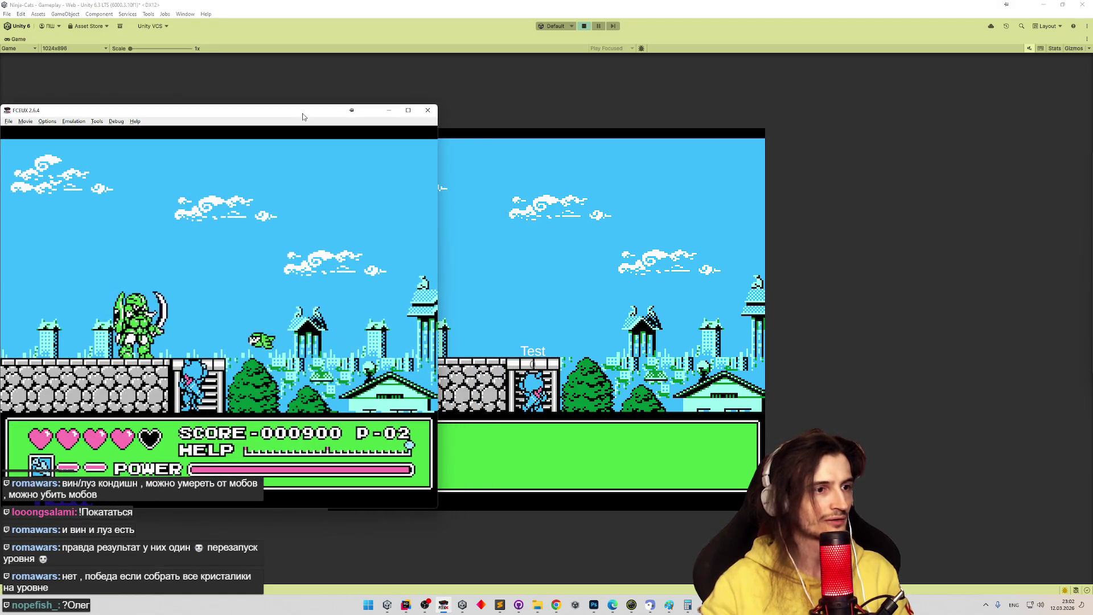
- Play the original past the rock pillar to the stone wall, then climb the Unity cat down the ladder
key("Down")
key("Down")
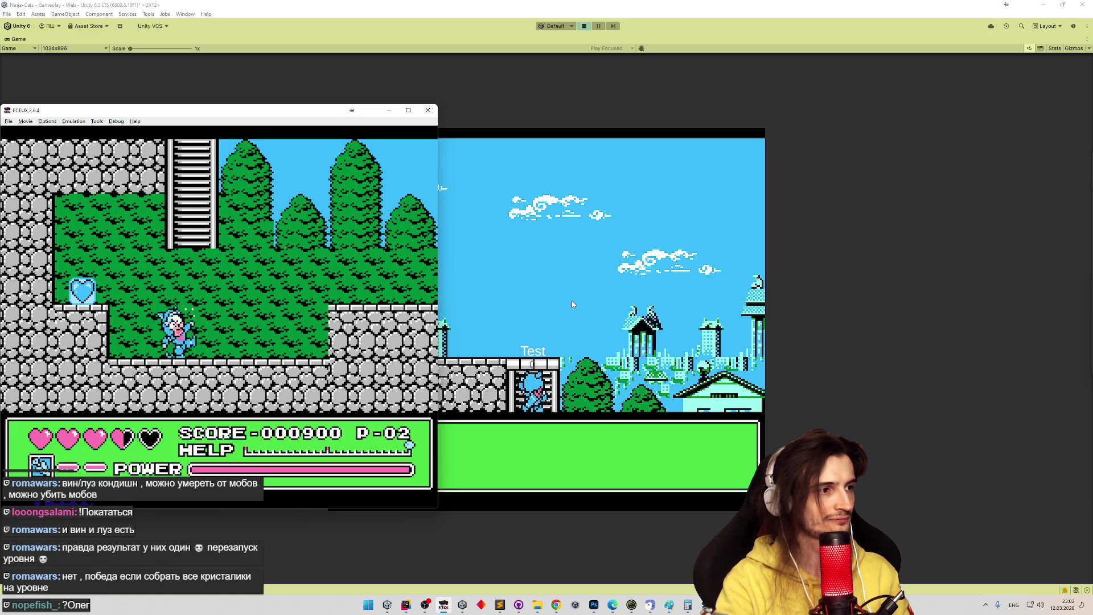
key("Right")
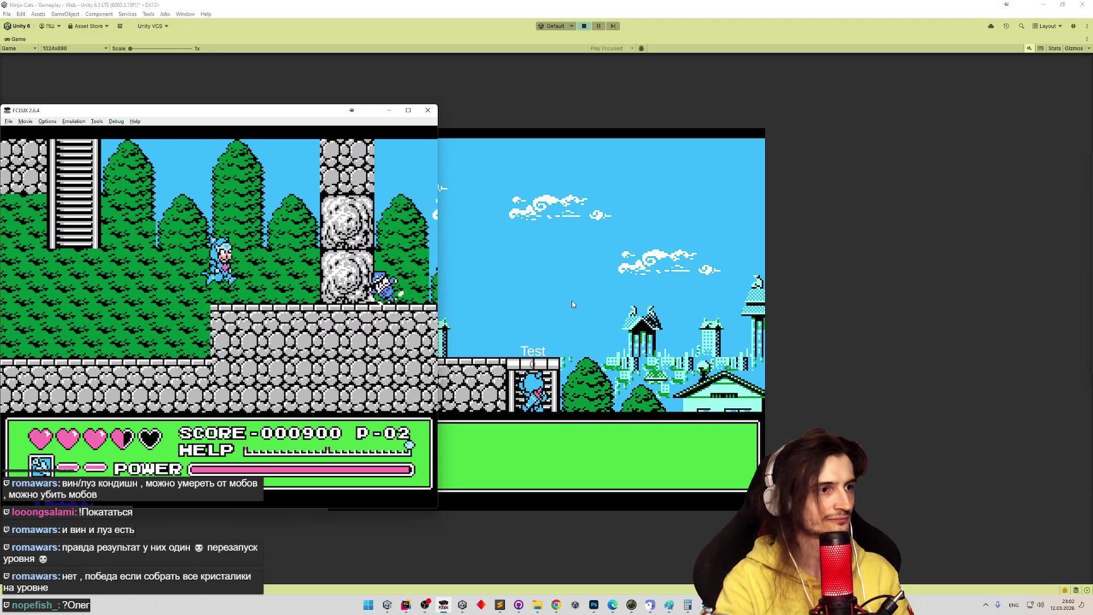
key("Return")
key("Return")
key("Return")
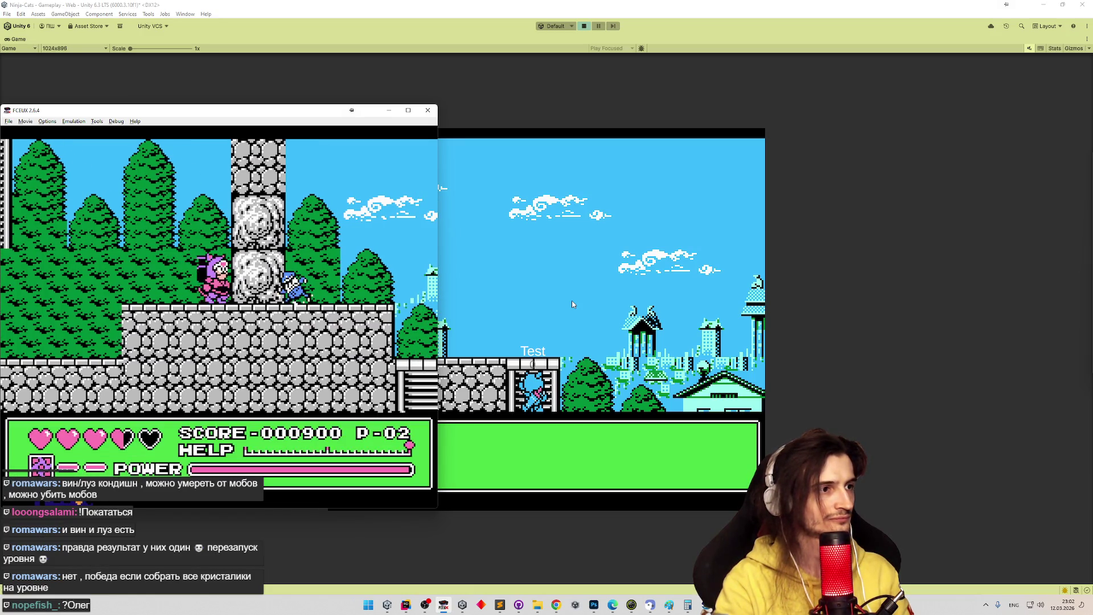
key("Right")
key("Right")
key("Left")
key("Left")
key("Left")
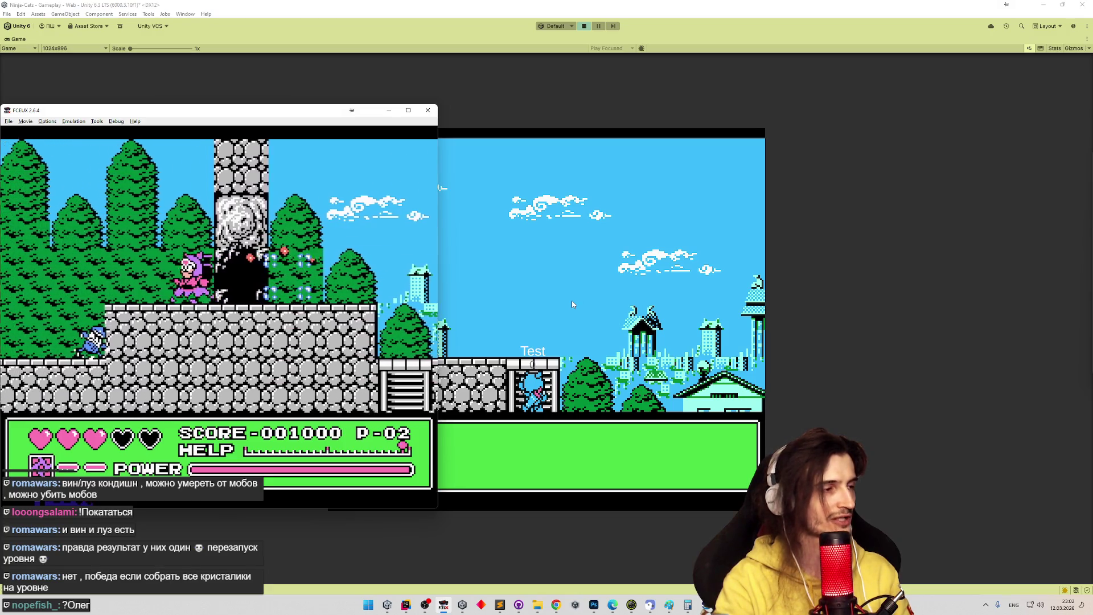
key("Right")
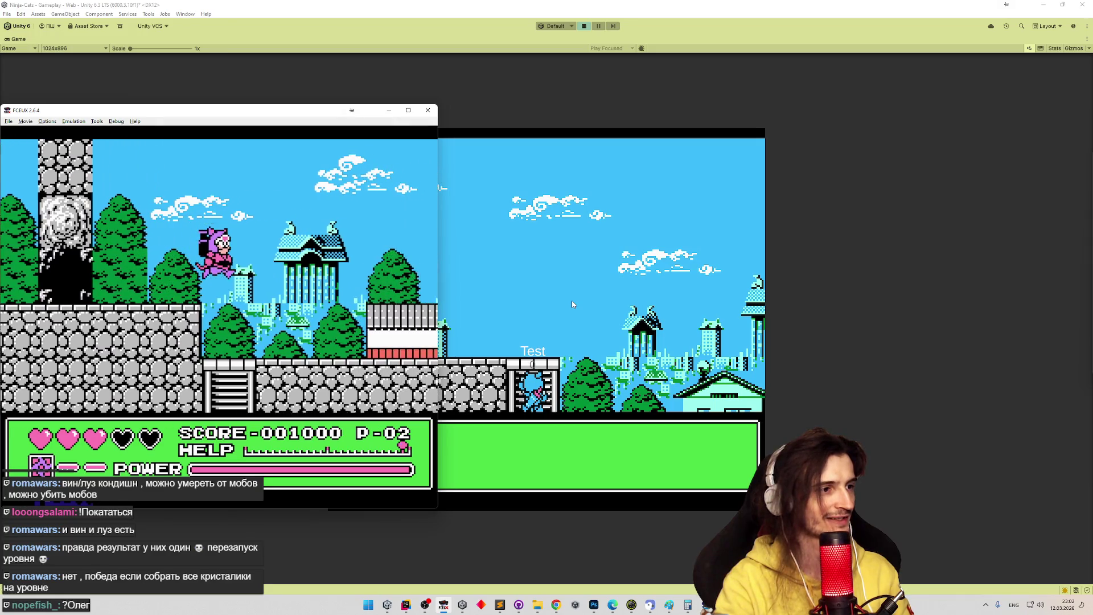
key("Right")
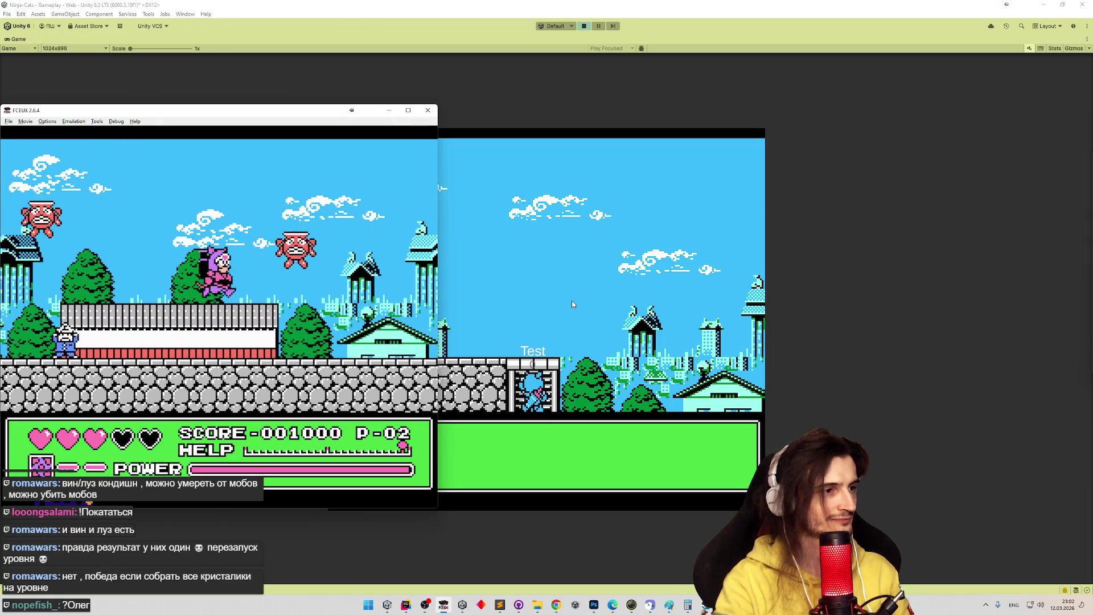
key("Right")
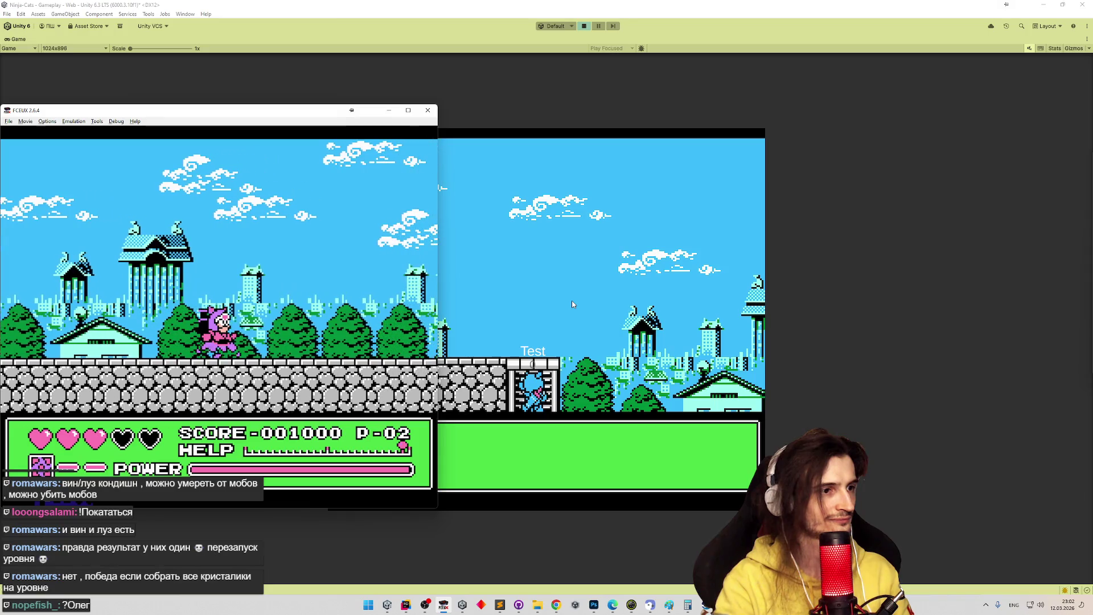
key("f")
key("Right")
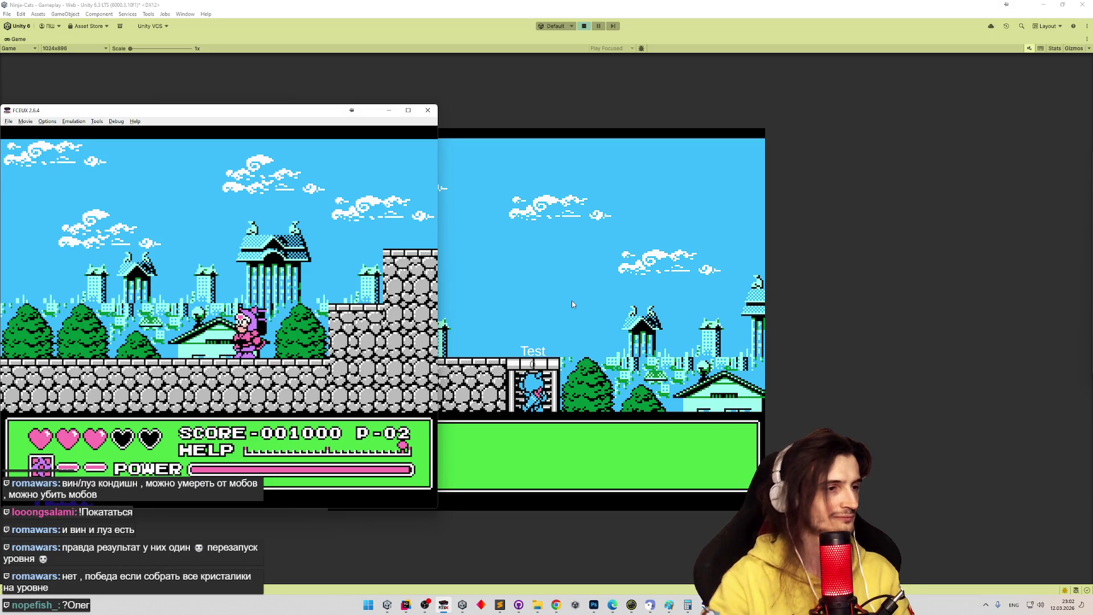
left_click(603, 289)
key("Down")
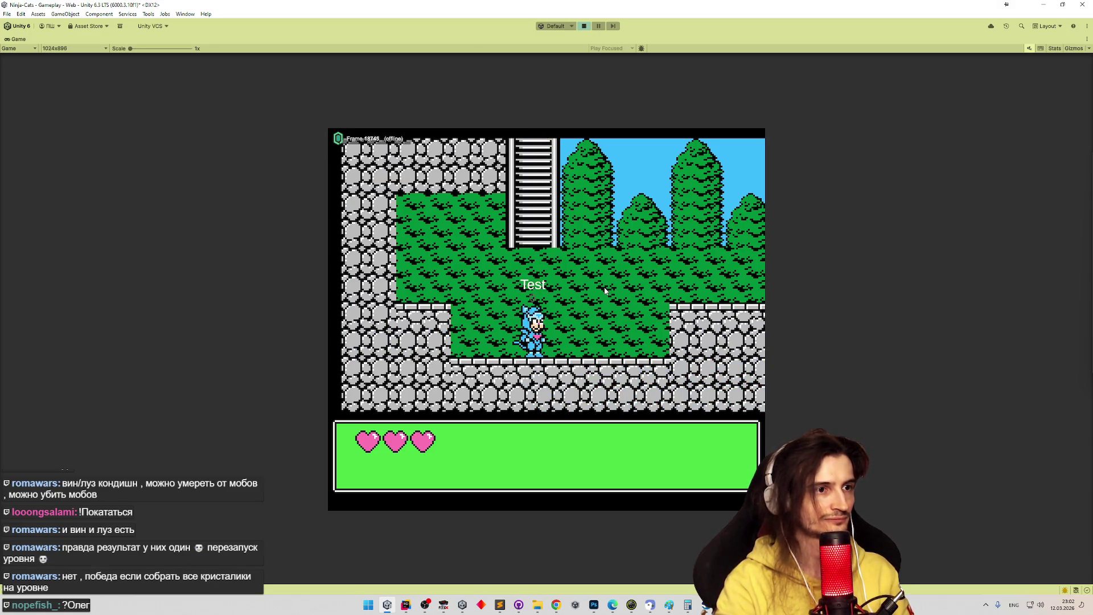
- Restart Play mode, pick a character, and run the cat right through town to the forest
key("Right")
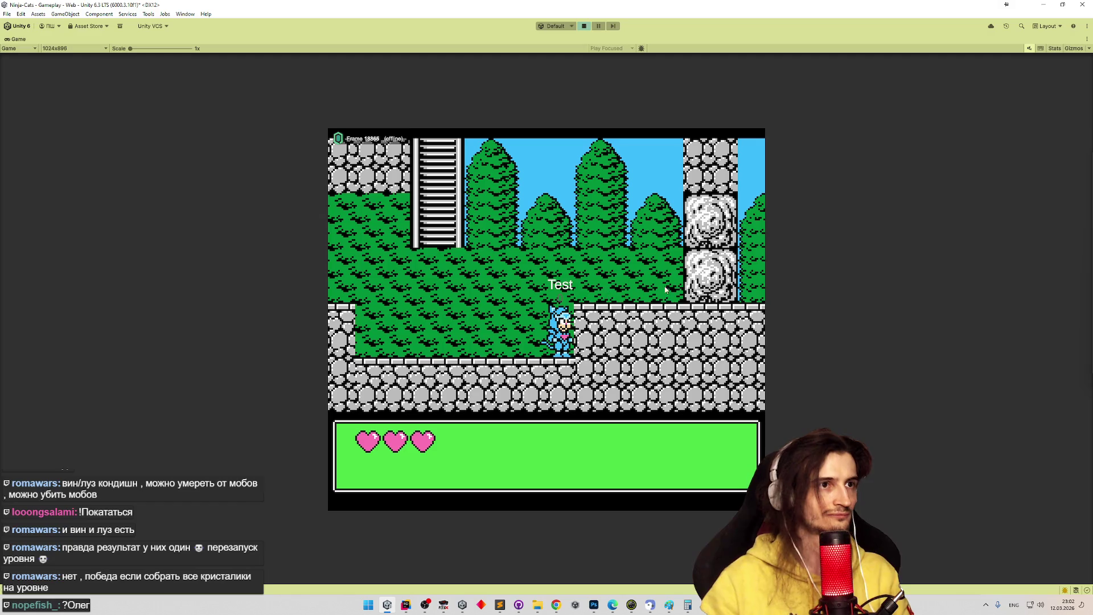
key("ctrl+p")
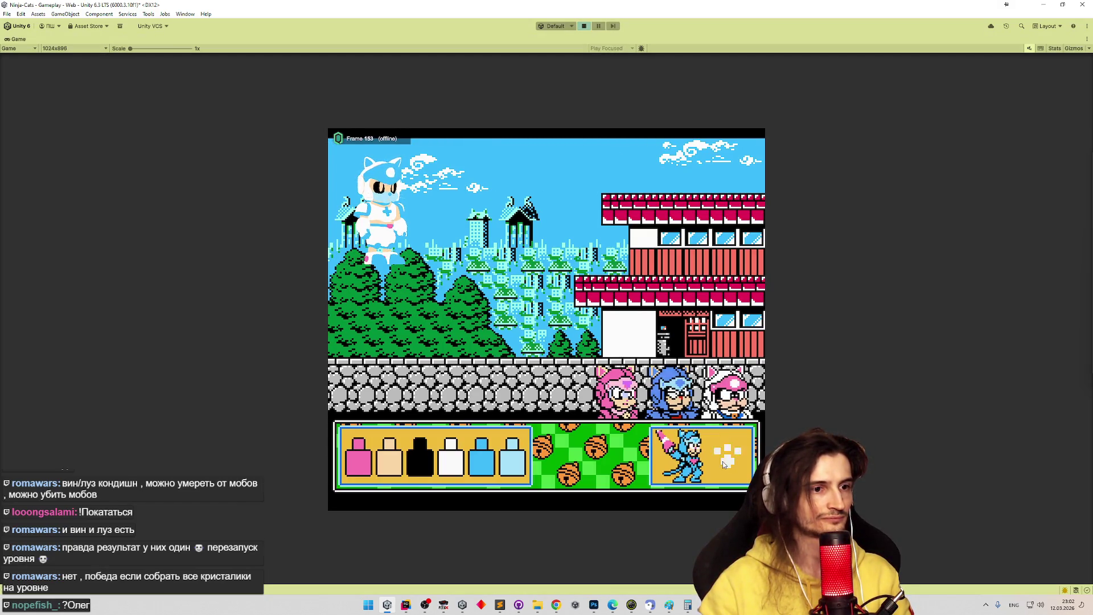
left_click(722, 462)
key("Right")
key("Right")
key("Right")
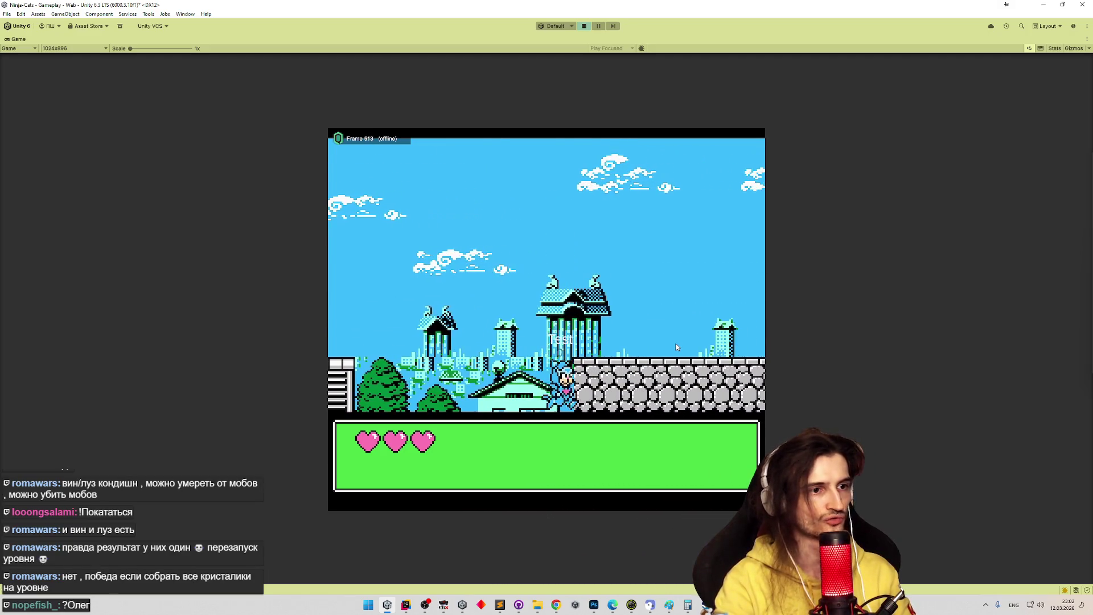
key("Right")
- Stop and restart the play session, then un-maximize the Game view with Shift+Space
key("ctrl+p")
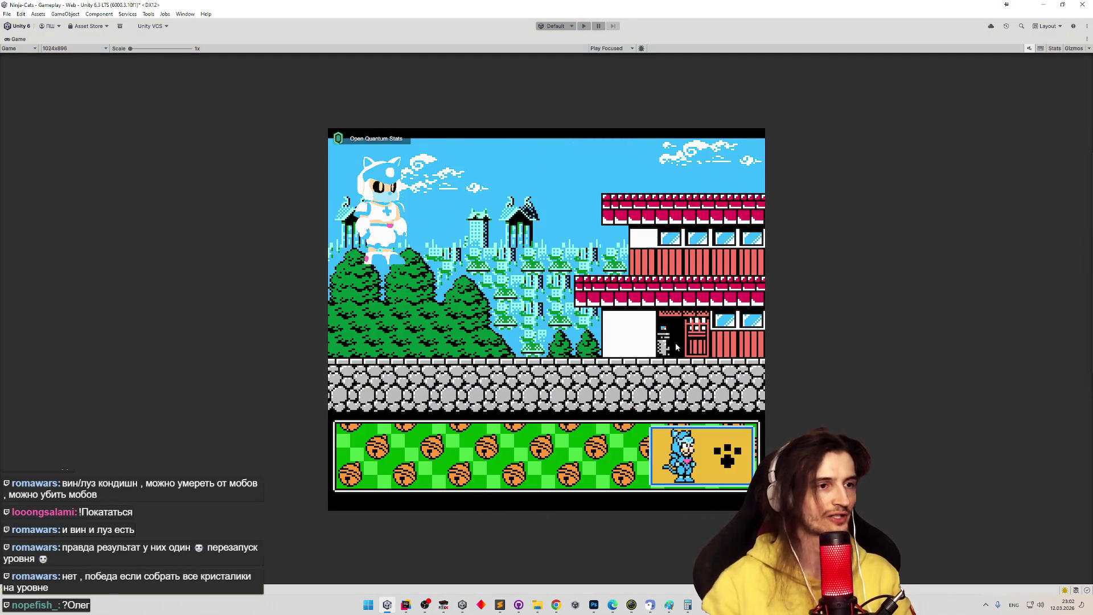
key("ctrl+p")
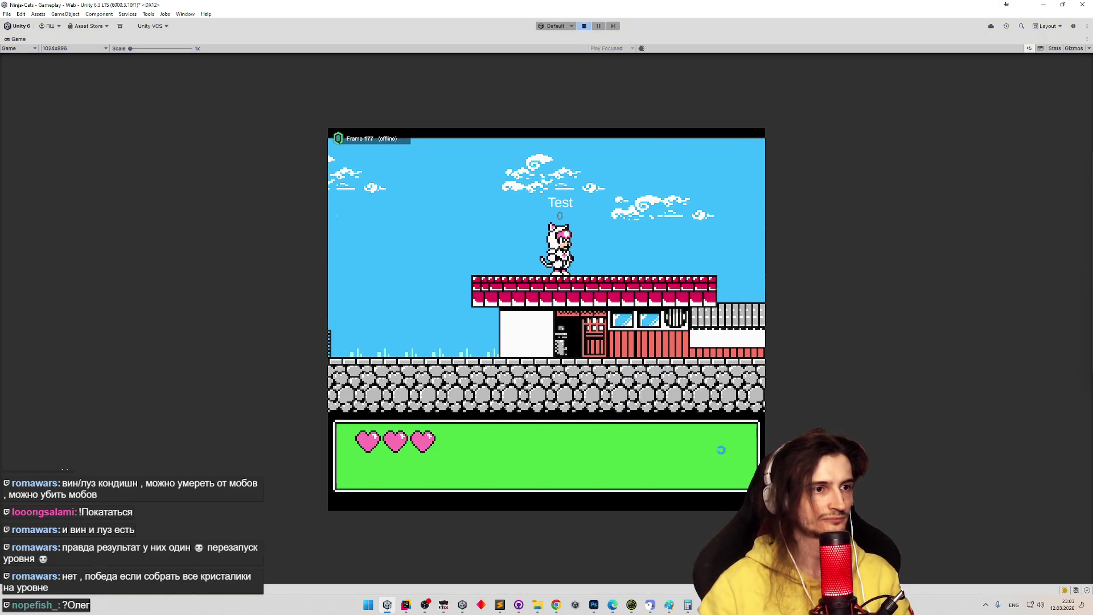
key("ctrl+p")
key("ctrl+p")
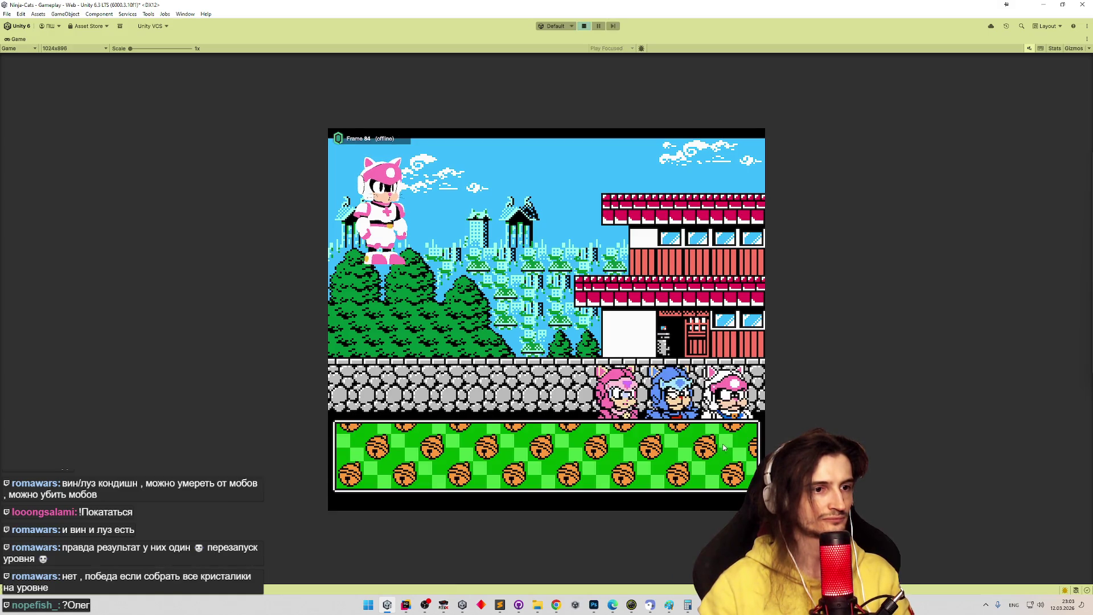
key("shift+space")
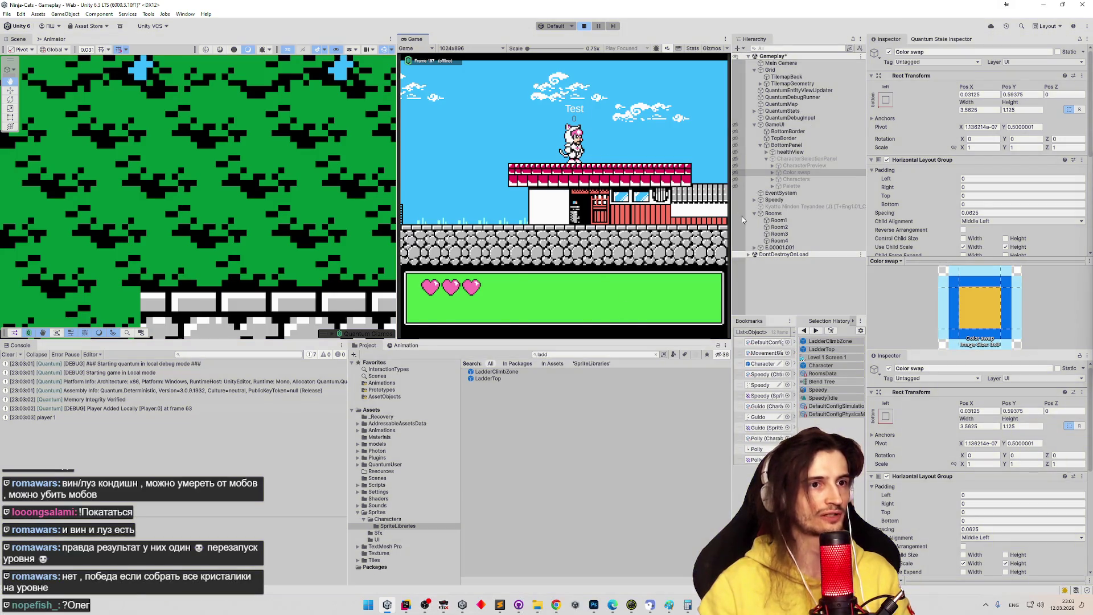
- Stop Play mode and confirm the QuantumDebugRunner's Seed value of 0
key("ctrl+p")
key("ctrl+p")
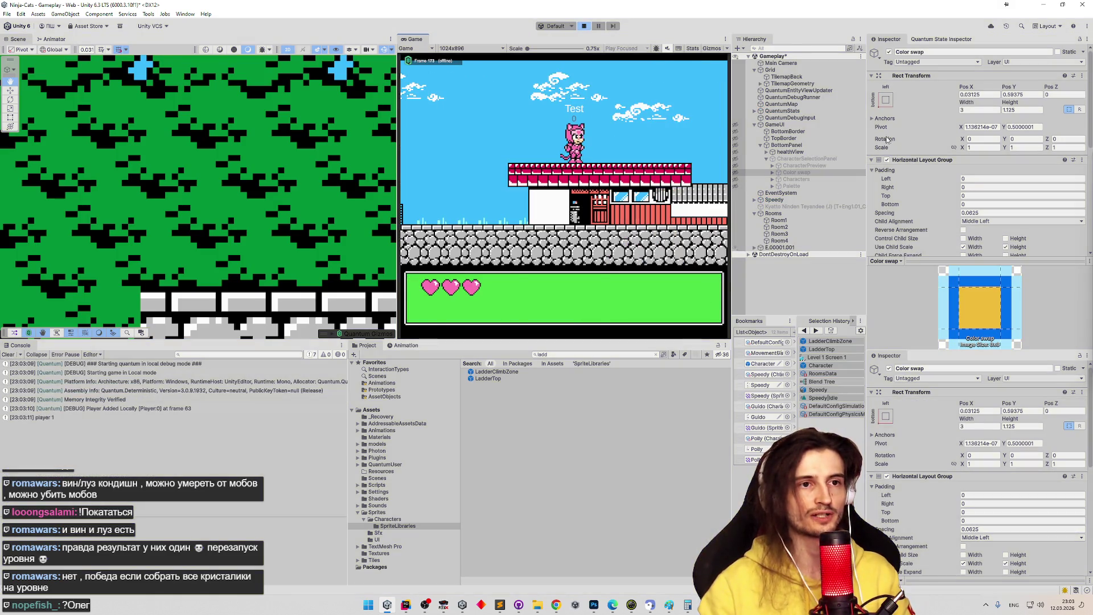
key("ctrl+p")
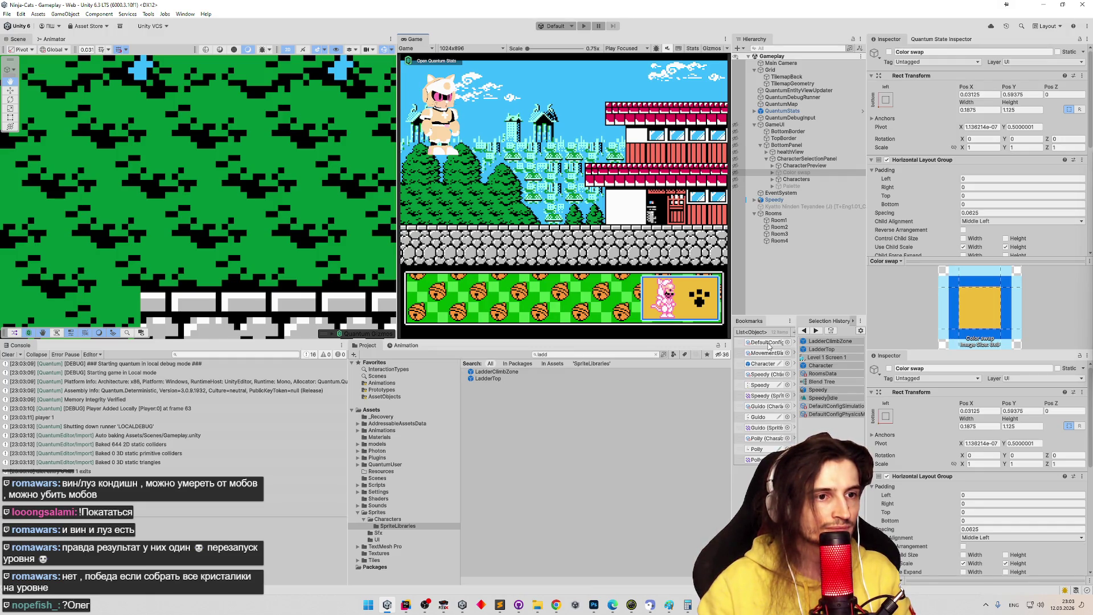
left_click(792, 96)
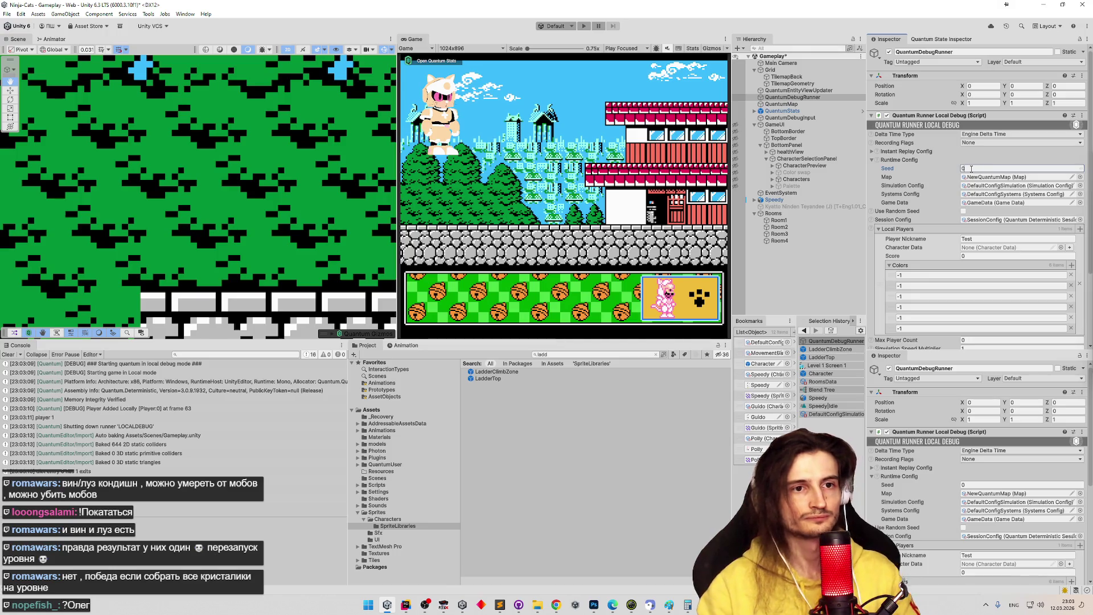
key("Return")
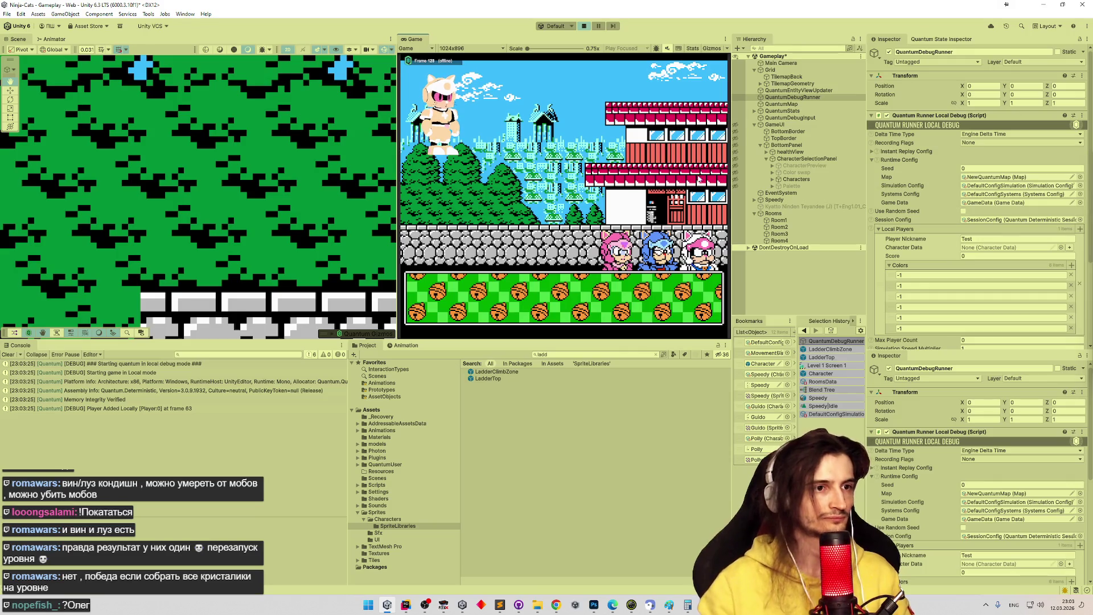
- Start with the blue cat and nudge it left and right until centred on the ladder
left_click(658, 249)
left_click(695, 299)
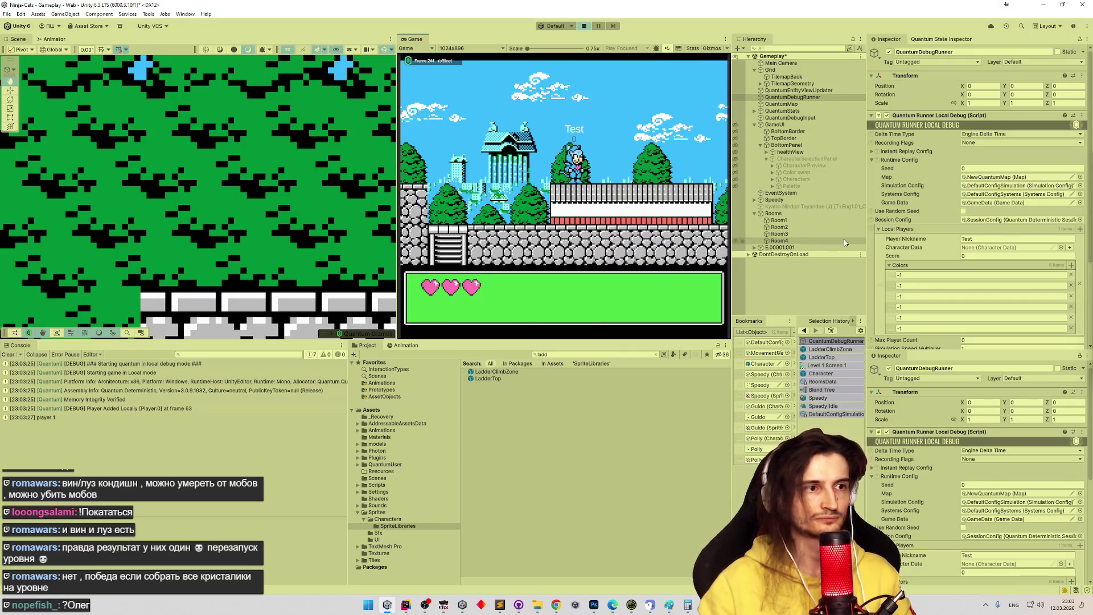
key("Left")
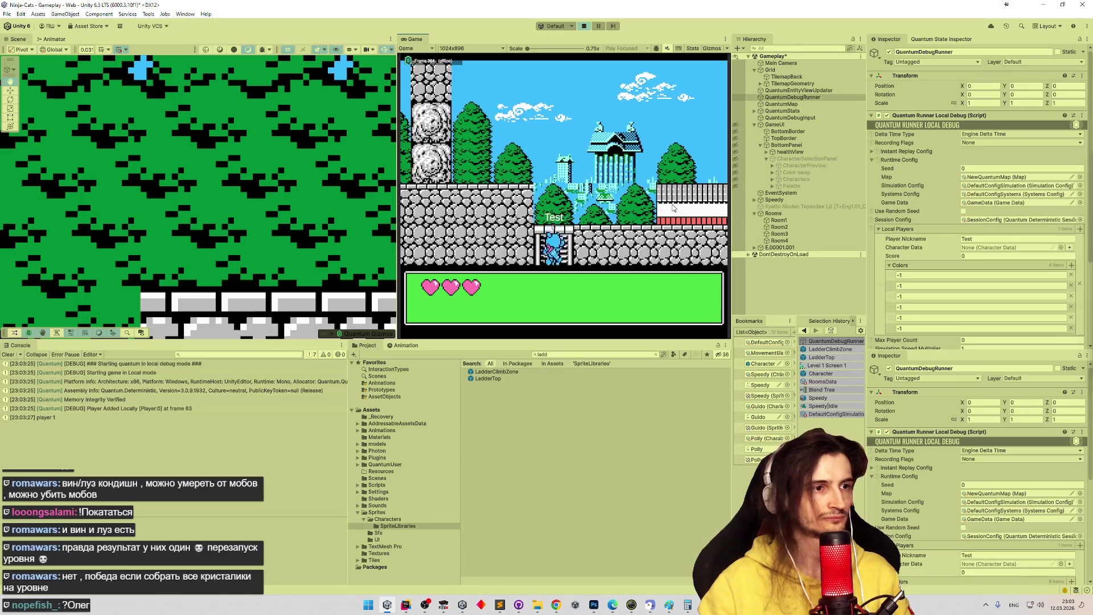
key("Right")
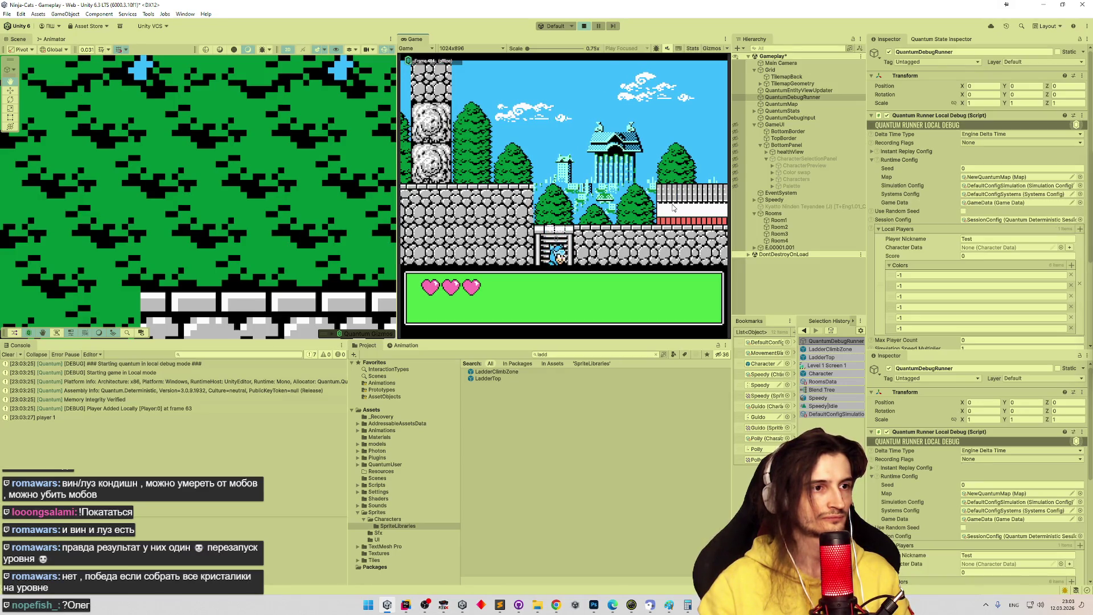
key("Left")
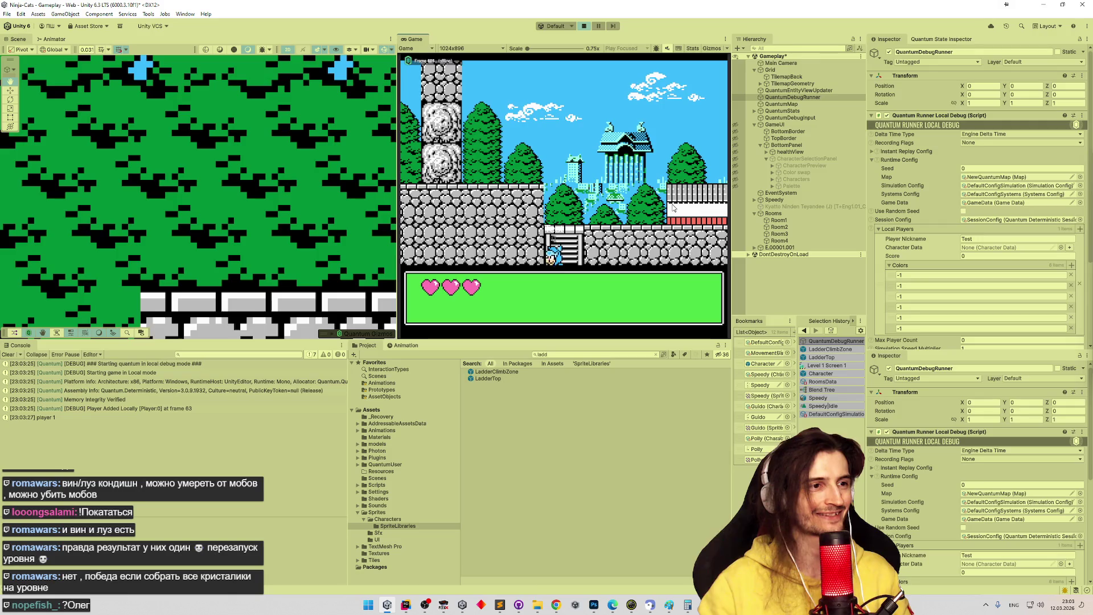
key("Up")
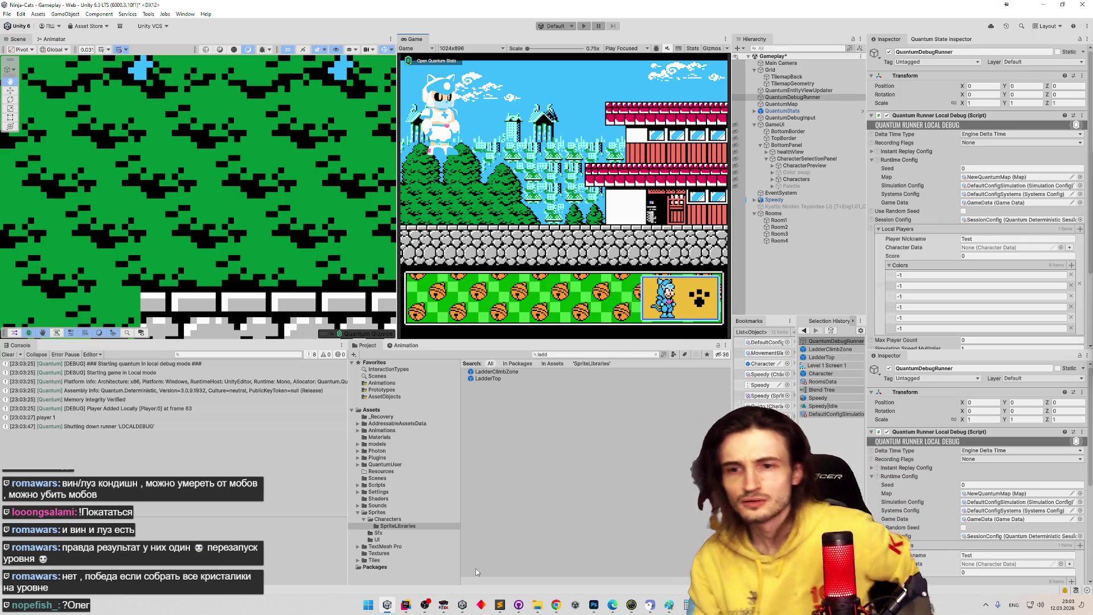
- Start Play mode again and choose the pink cat
key("ctrl+p")
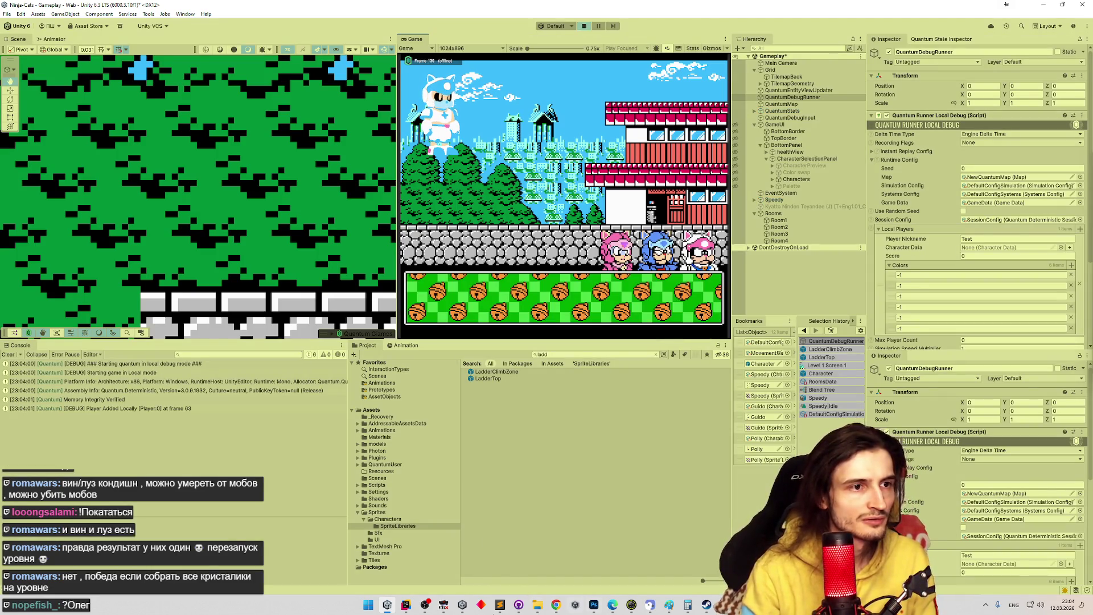
key("super")
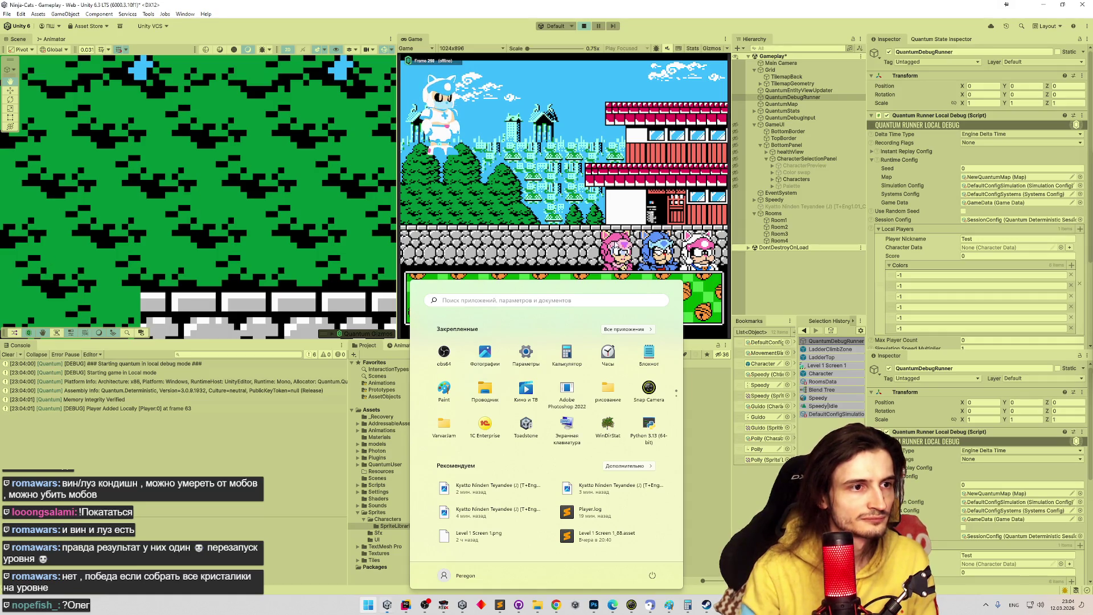
key("super")
left_click(663, 291)
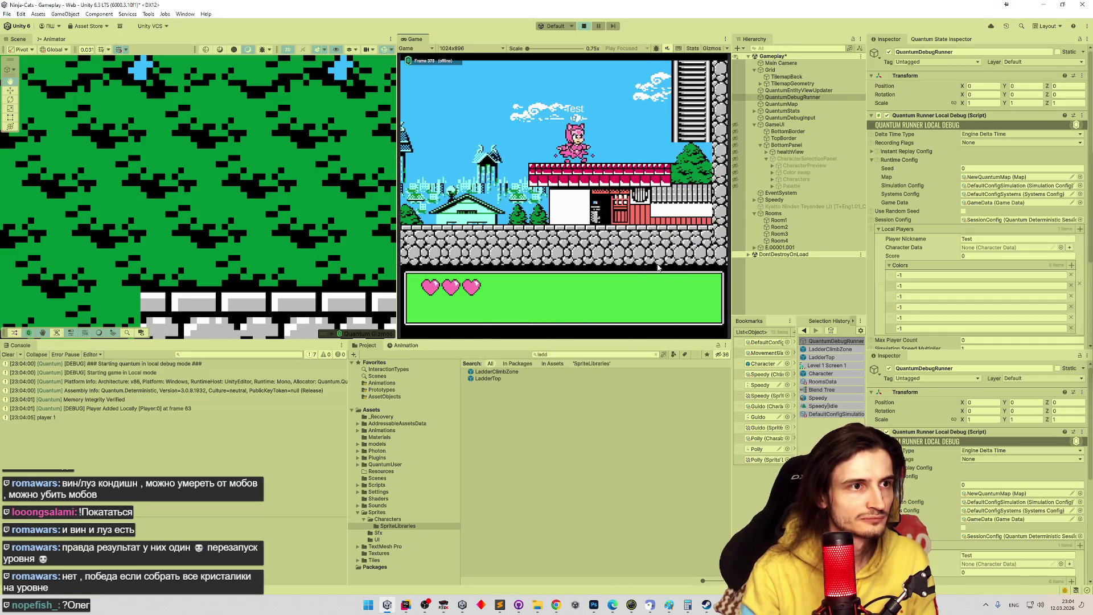
- Run the pink cat left through the level with a high jump, then stop play and switch to Rider
key("Left")
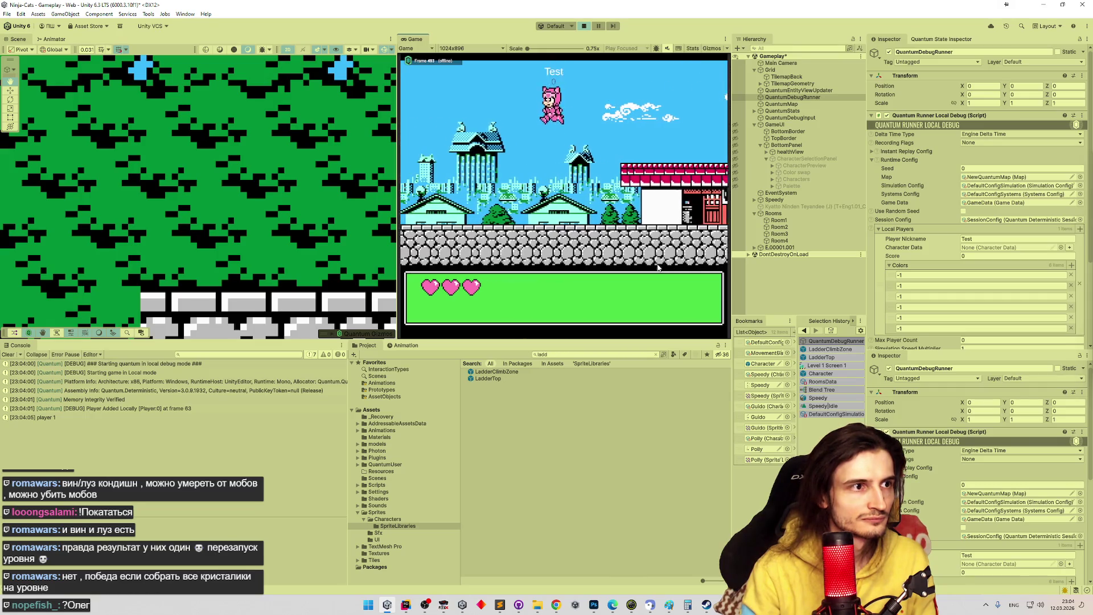
key("Left")
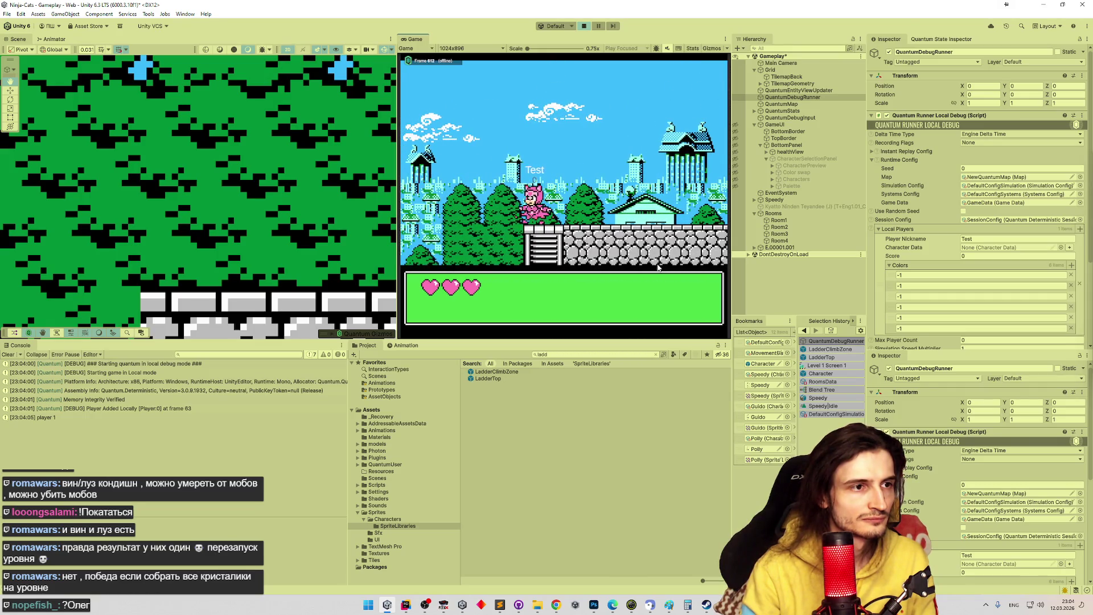
key("Left")
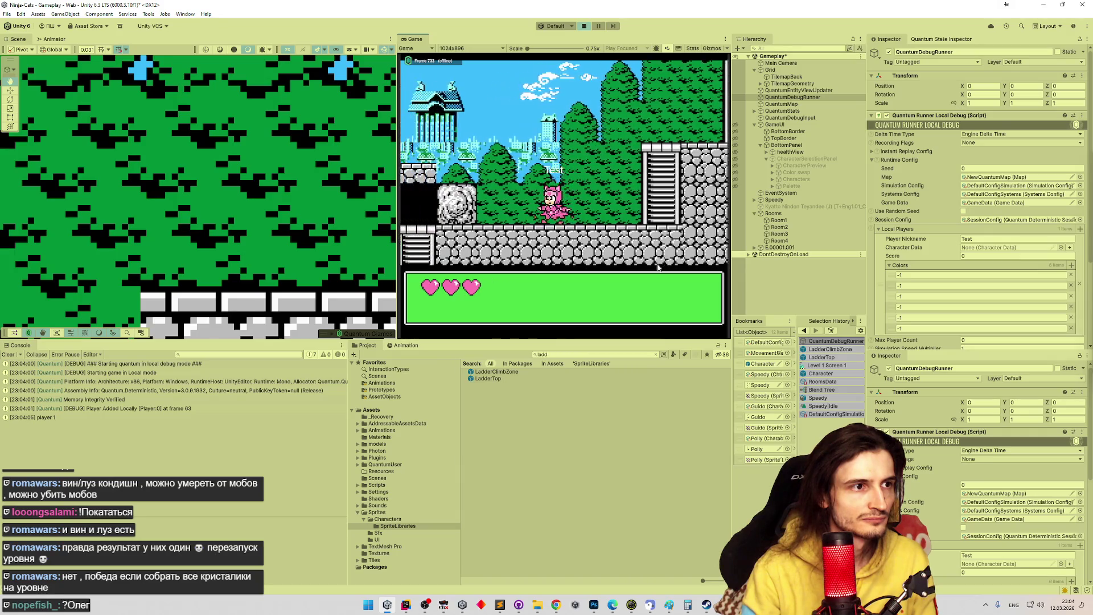
key("Left")
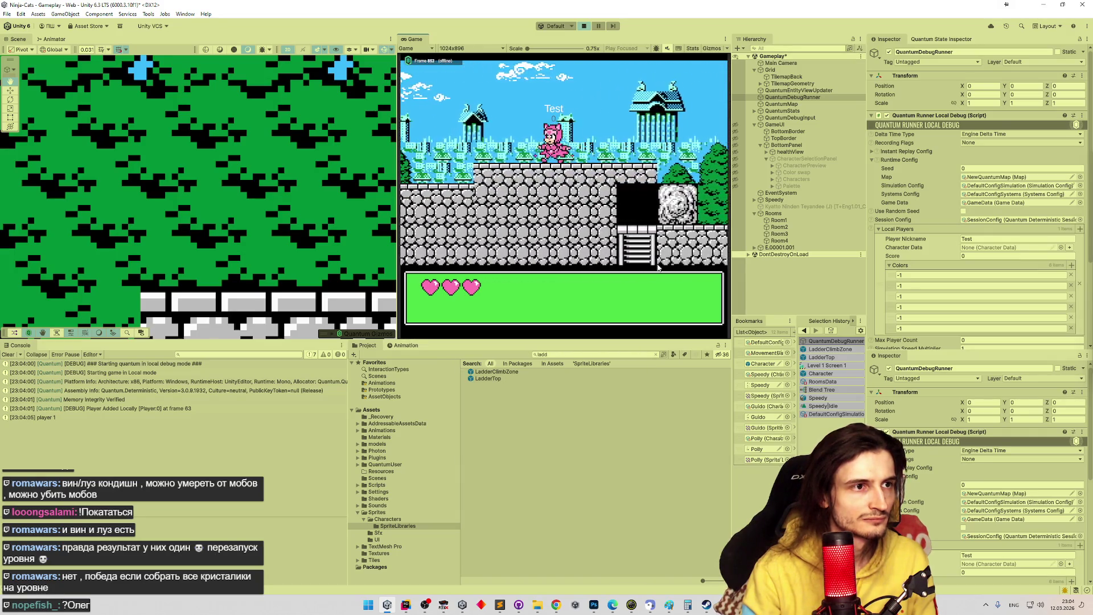
key("Left")
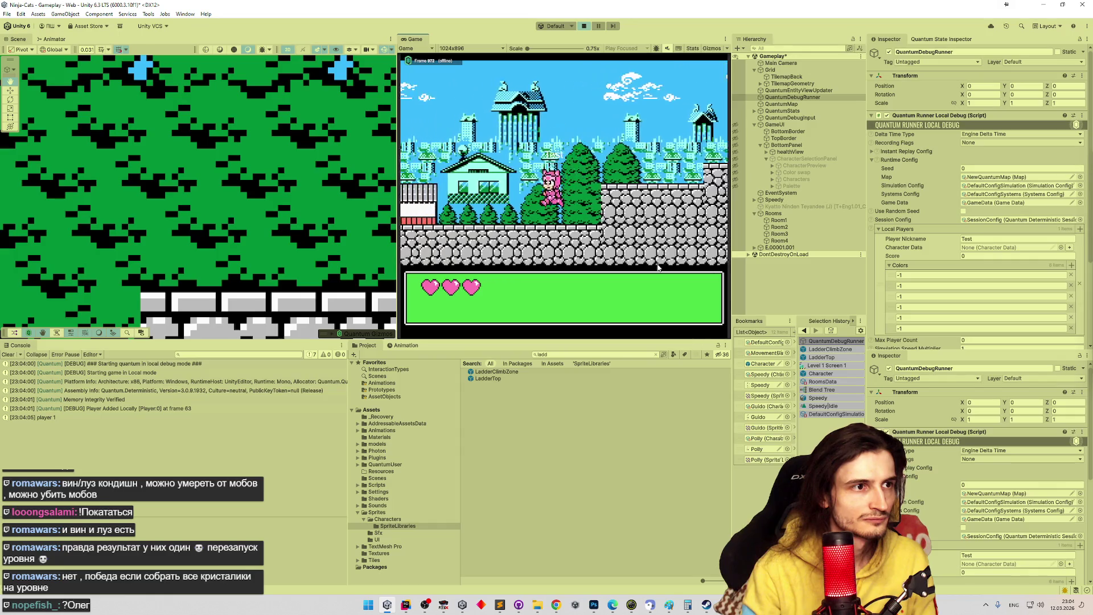
key("Left")
key("space")
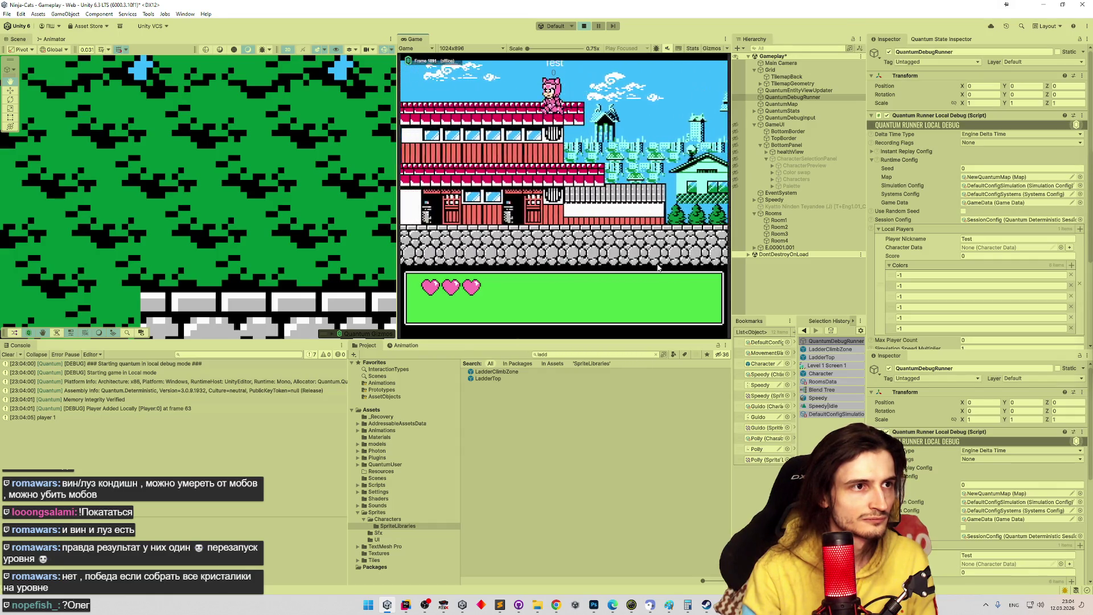
key("Right")
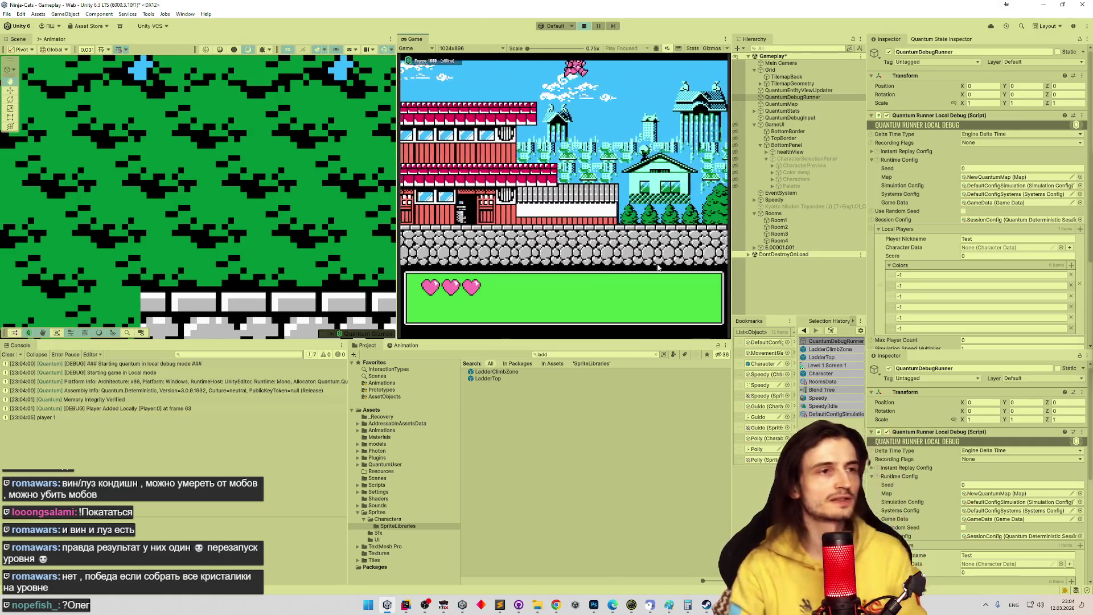
key("ctrl+p")
left_click(408, 607)
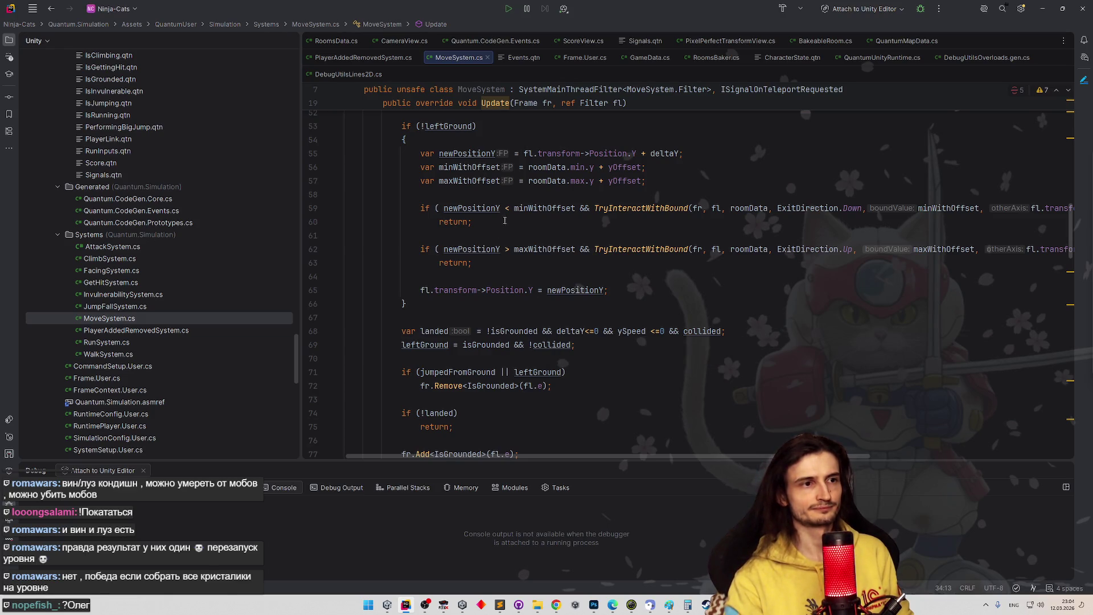
- Change the bound checks on lines 59 and 62 of MoveSystem.cs to <= and >=
left_click(507, 208)
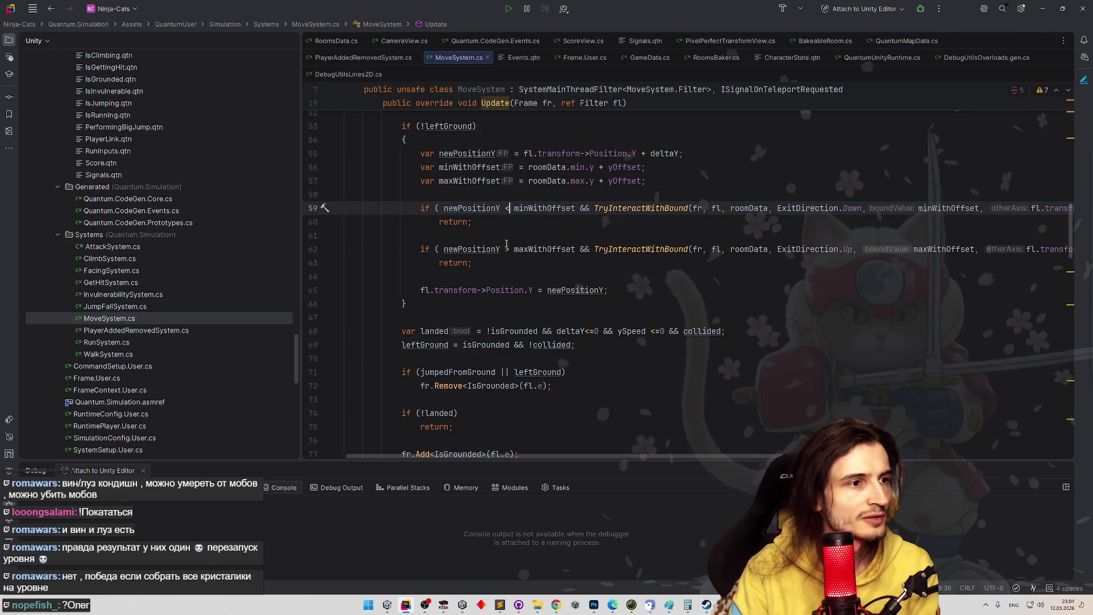
type("=")
left_click(507, 244)
scroll(580, 323, "down", 1)
type("=")
- Make the checks on lines 35 and 38 inclusive (<= and >=), then return to Unity to recompile
scroll(580, 323, "down", 10)
scroll(590, 387, "down", 10)
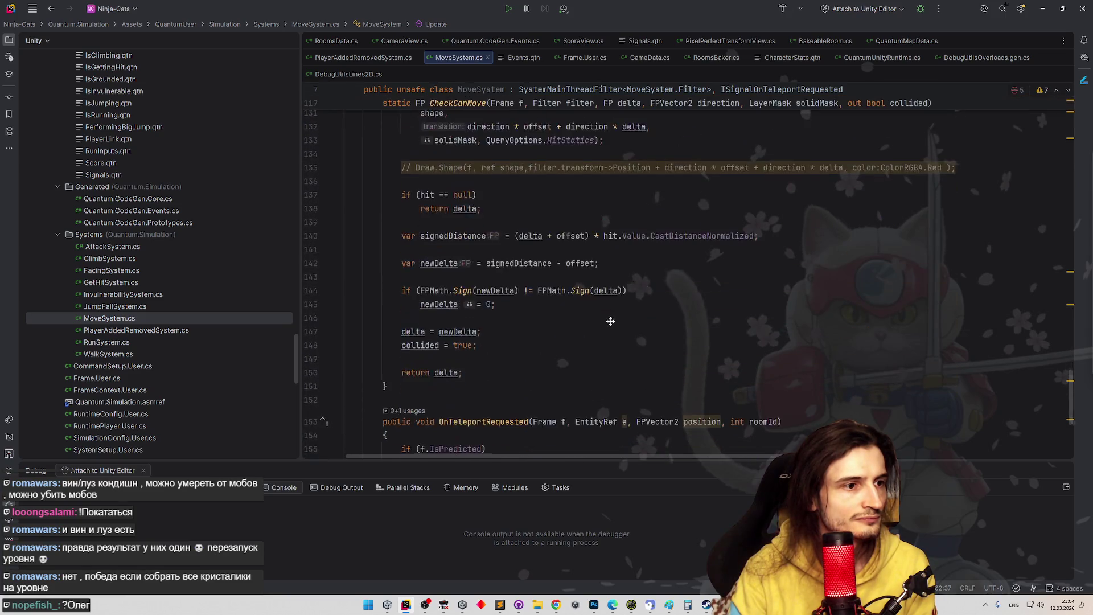
scroll(608, 320, "down", 3)
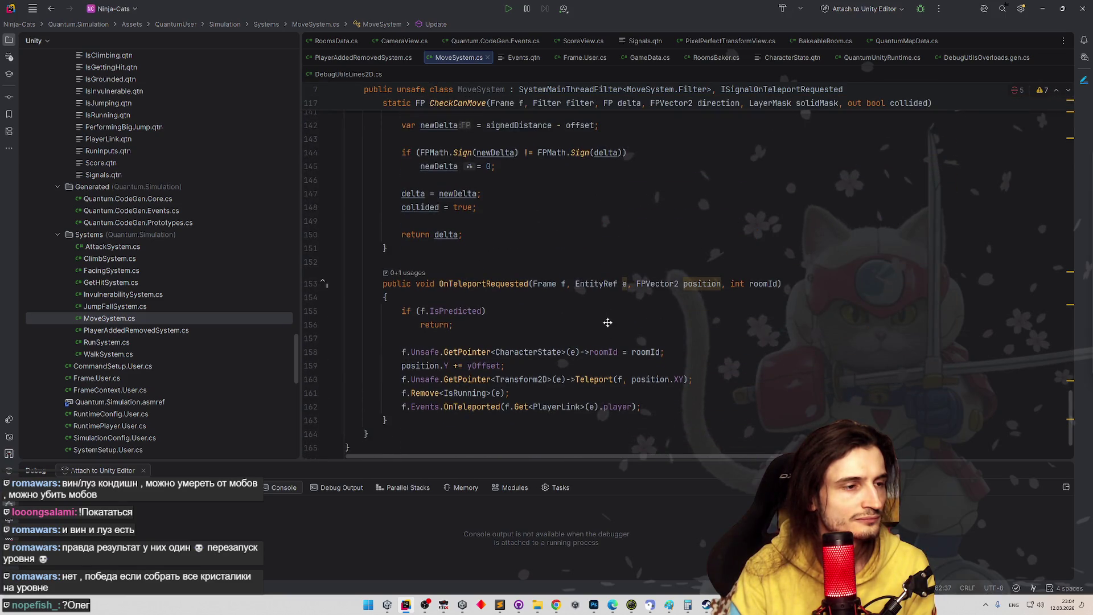
scroll(607, 308, "up", 5)
scroll(605, 293, "up", 4)
scroll(607, 289, "down", 5)
scroll(609, 284, "up", 2)
scroll(609, 283, "up", 20)
scroll(610, 267, "up", 3)
scroll(628, 346, "down", 2)
scroll(508, 353, "up", 6)
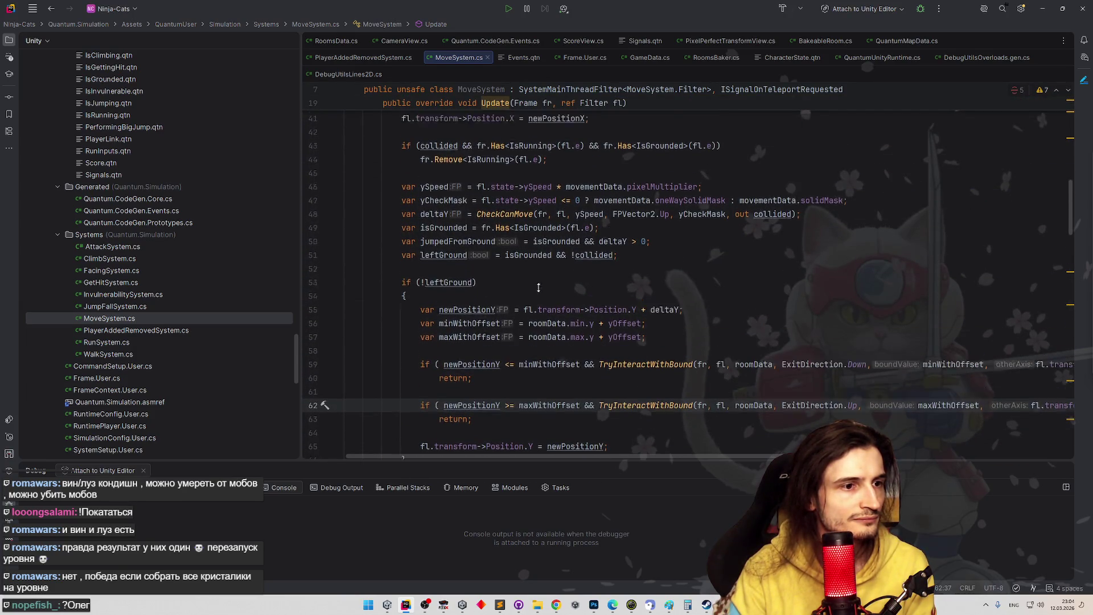
left_click(490, 257)
type("=")
left_click(491, 298)
type("=")
left_click(512, 273)
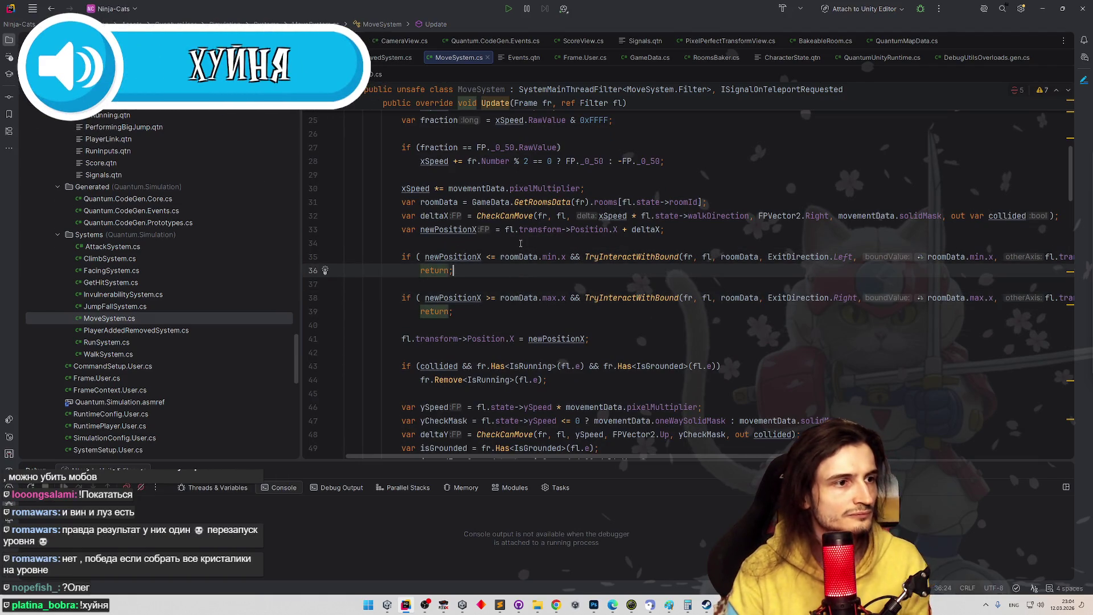
left_click(1043, 8)
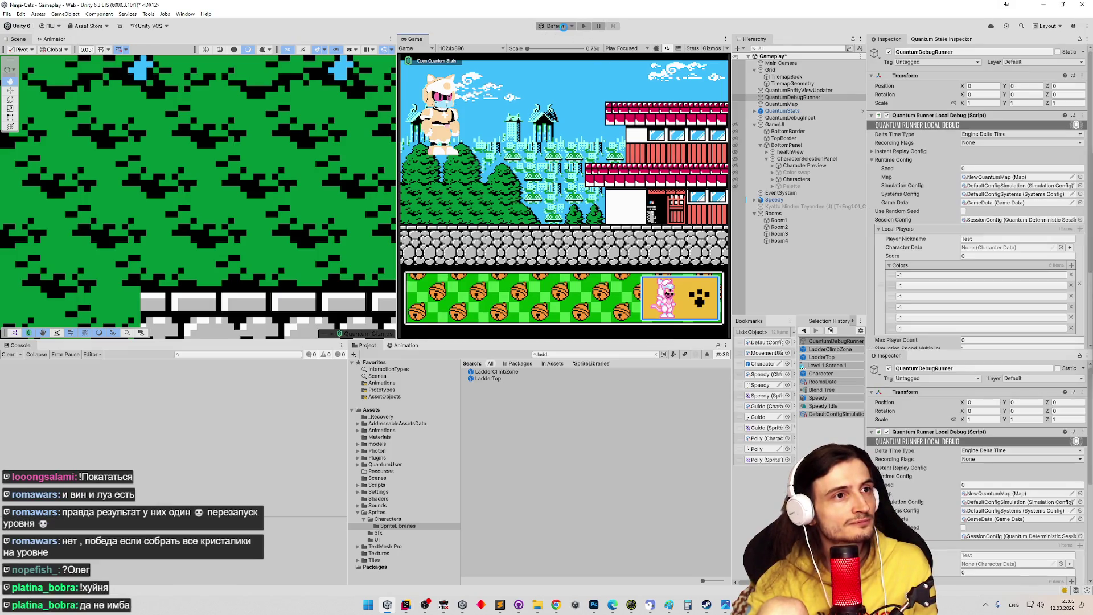
- Start a new play test and launch the level with a chosen character
left_click(586, 26)
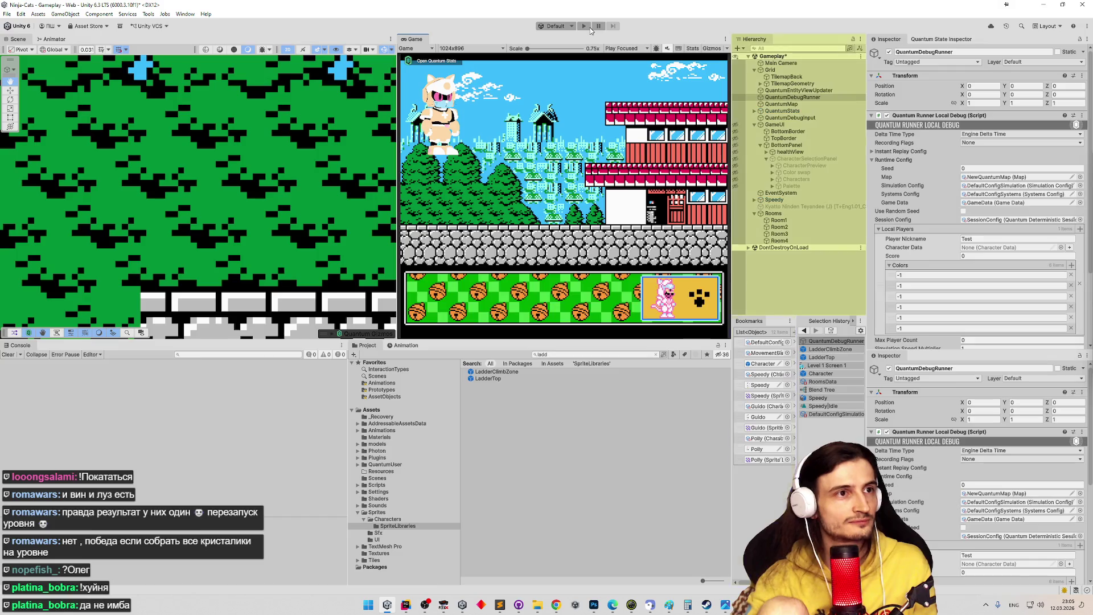
left_click(699, 245)
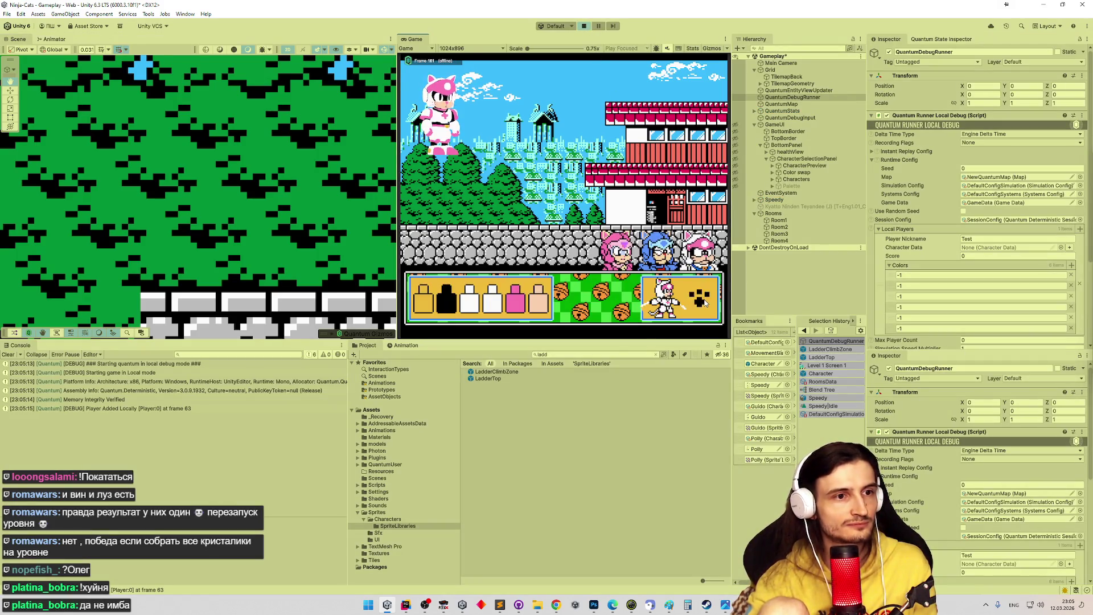
left_click(704, 300)
- Run the cat left to the ladder, step off its bottom, and move back onto it
key("Left")
key("Down")
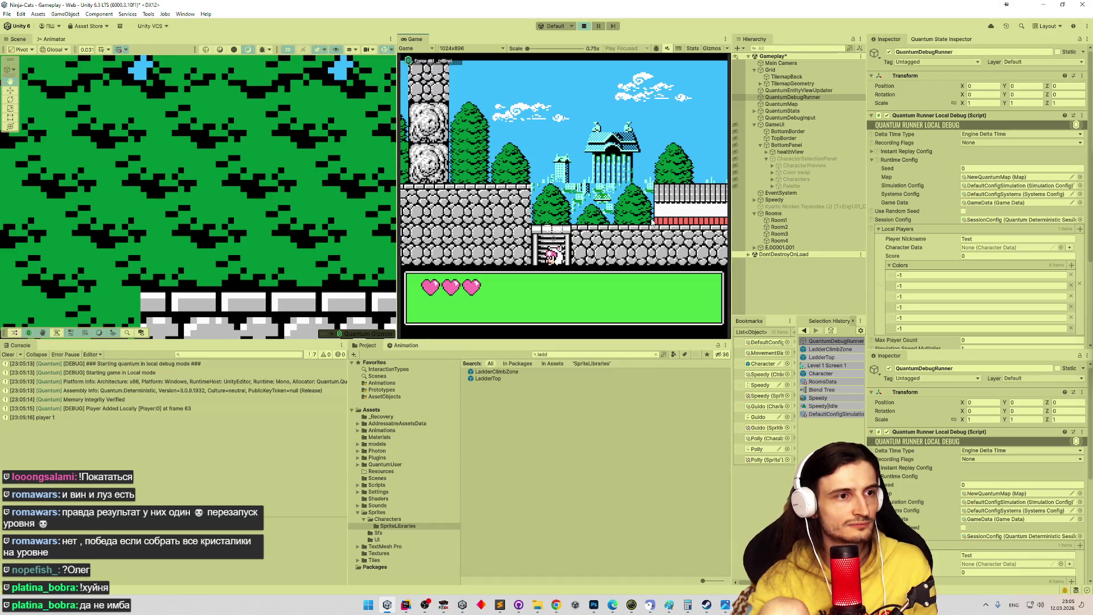
key("Left")
key("Right")
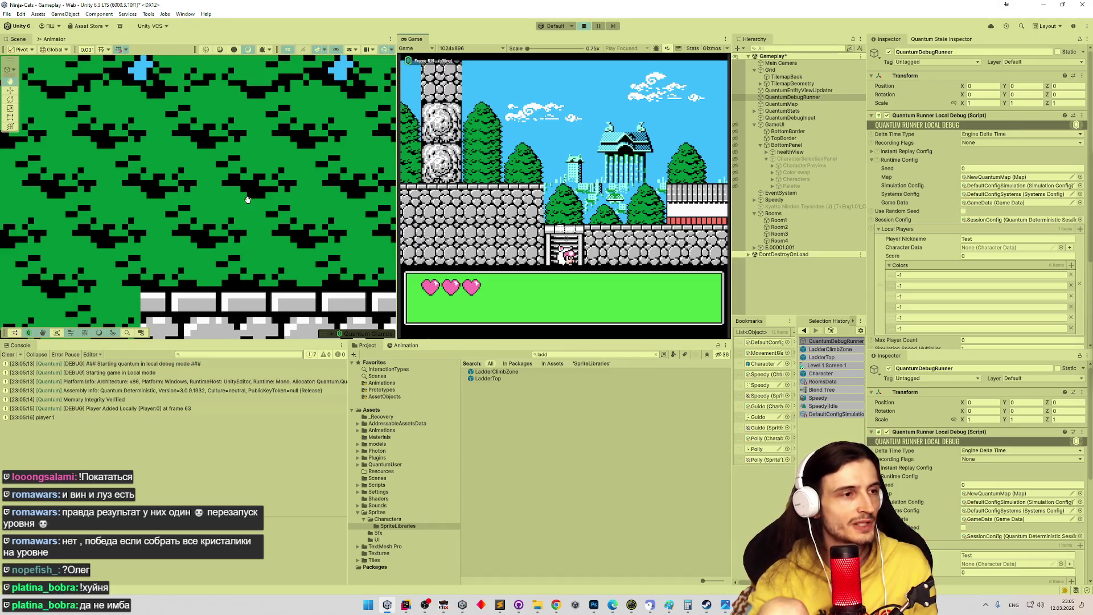
scroll(248, 200, "down", 10)
scroll(188, 227, "up", 8)
scroll(185, 239, "up", 5)
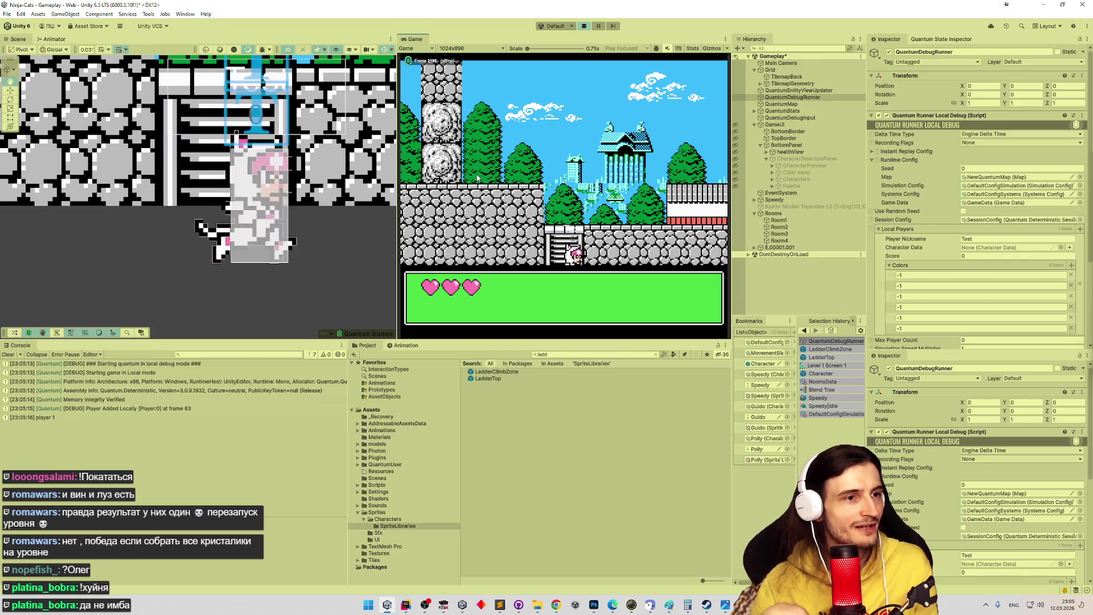
- Climb the ladder up to the ledge and back down, then return to Rider
key("Up")
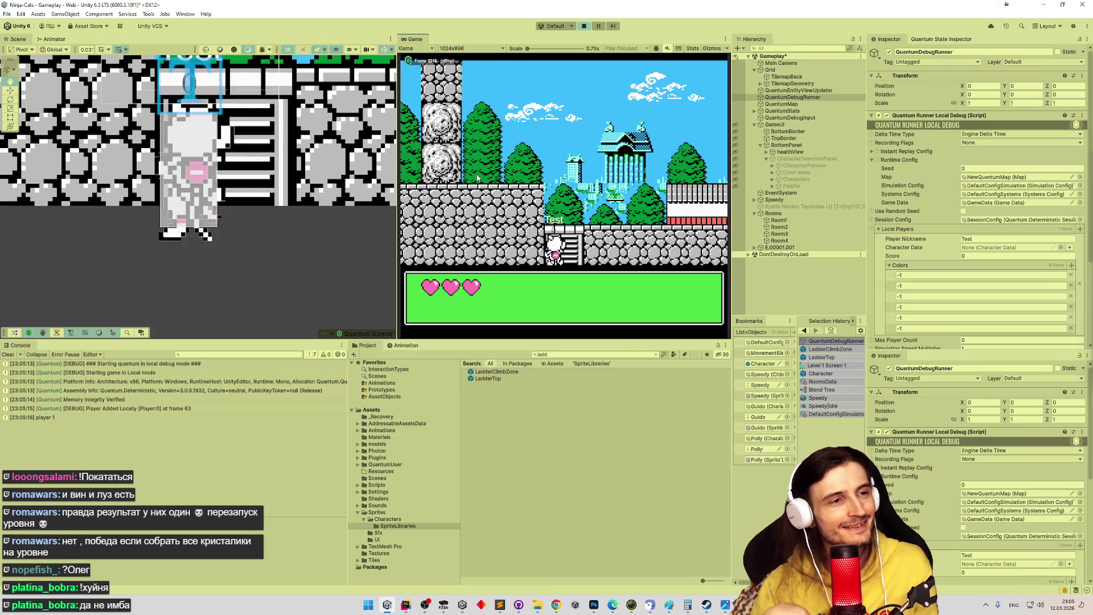
key("Down")
key("Up")
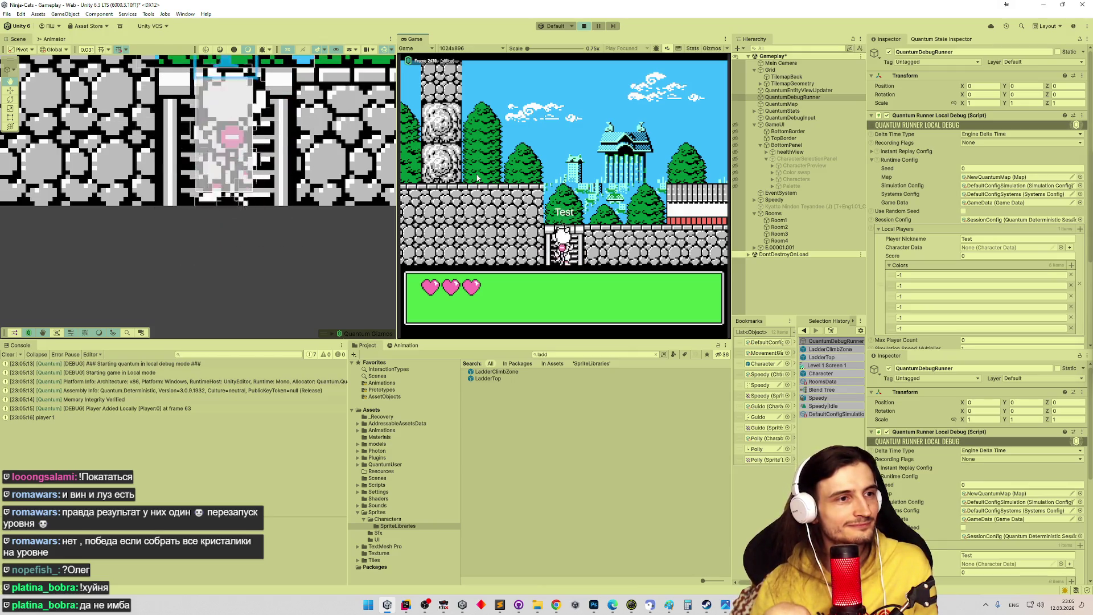
key("Down")
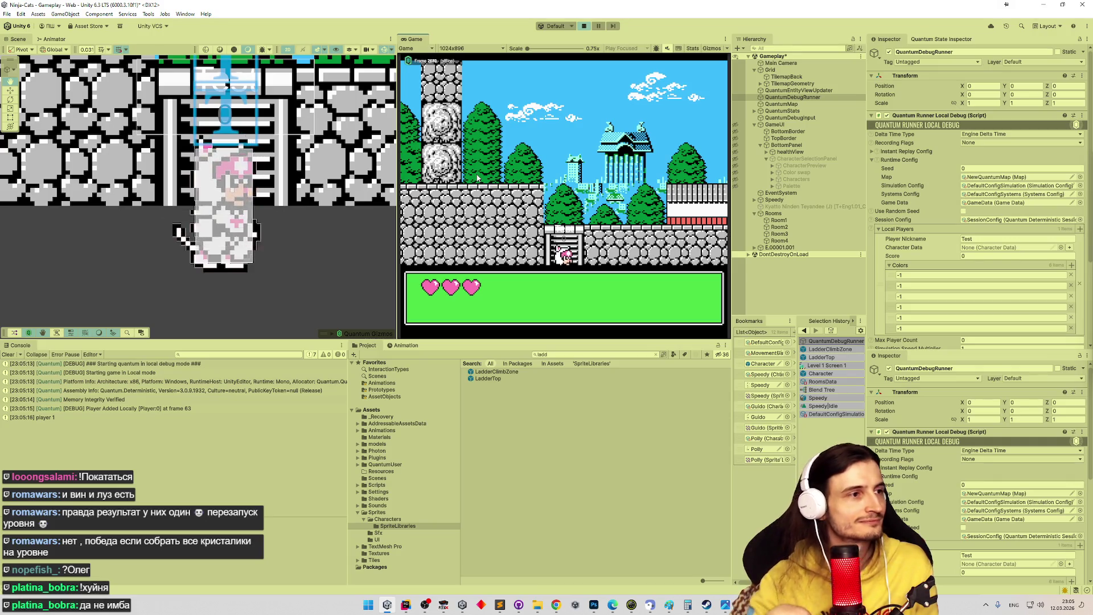
left_click(410, 598)
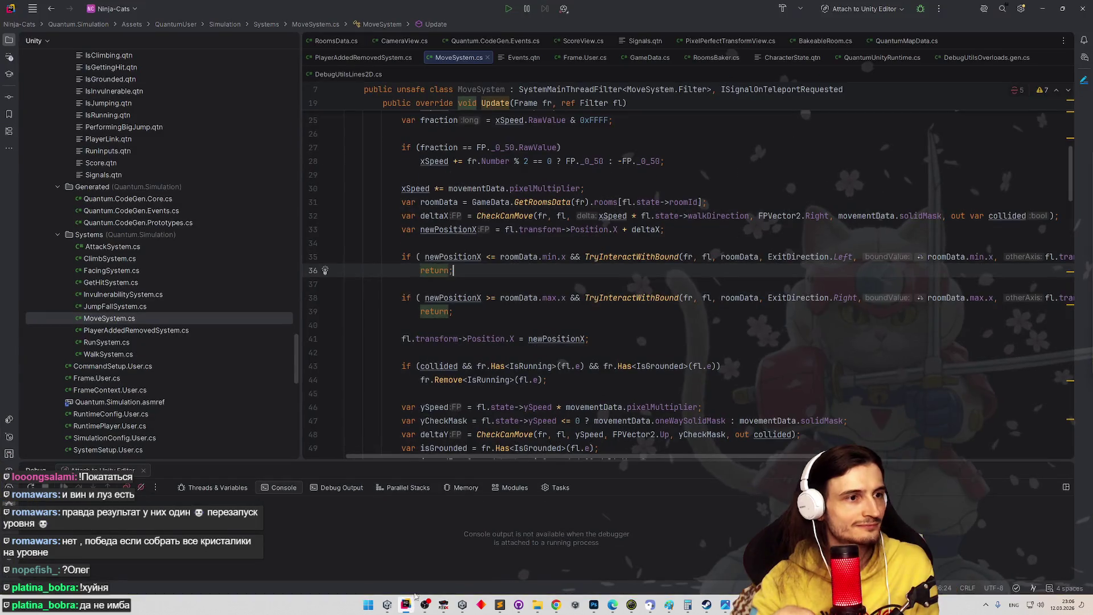
- Add an active breakpoint on line 35's horizontal room-bound check and let the game hit it
left_click(410, 605)
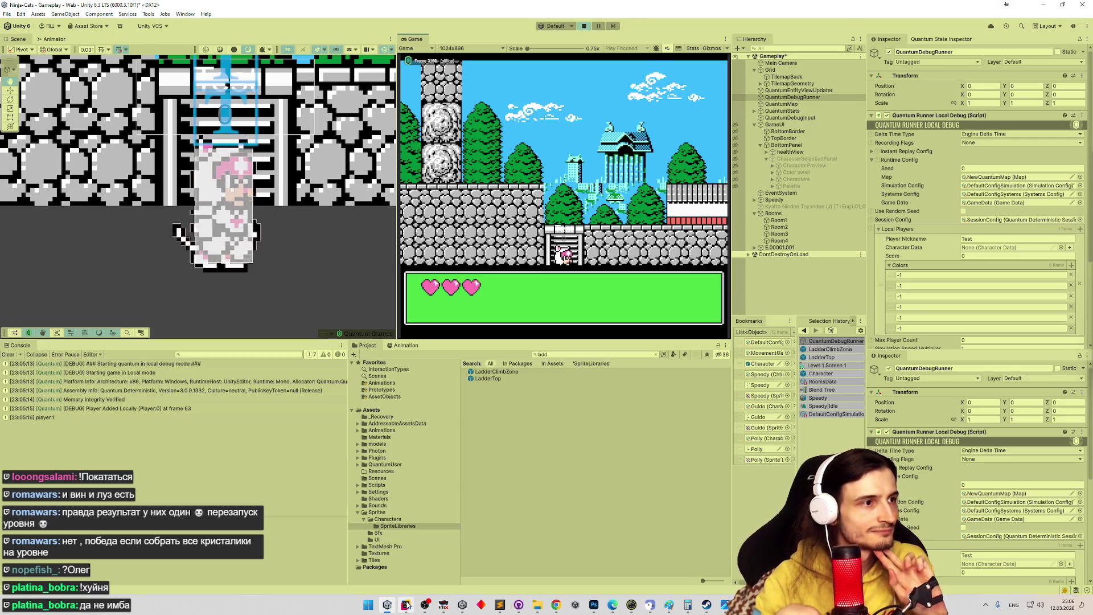
left_click(407, 604)
scroll(457, 273, "down", 1)
left_click(319, 254)
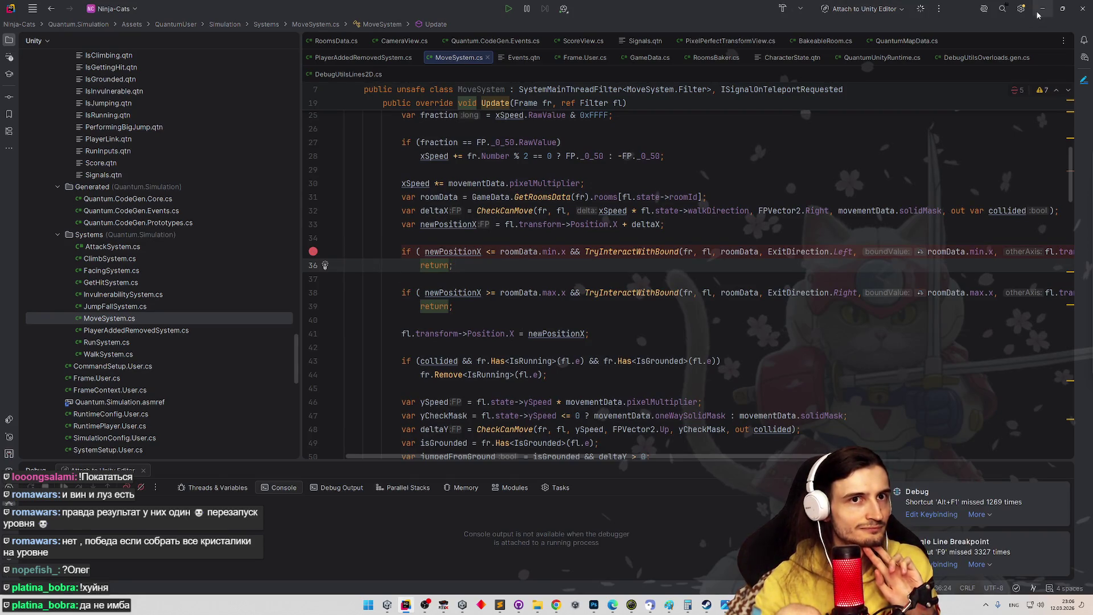
left_click(1043, 9)
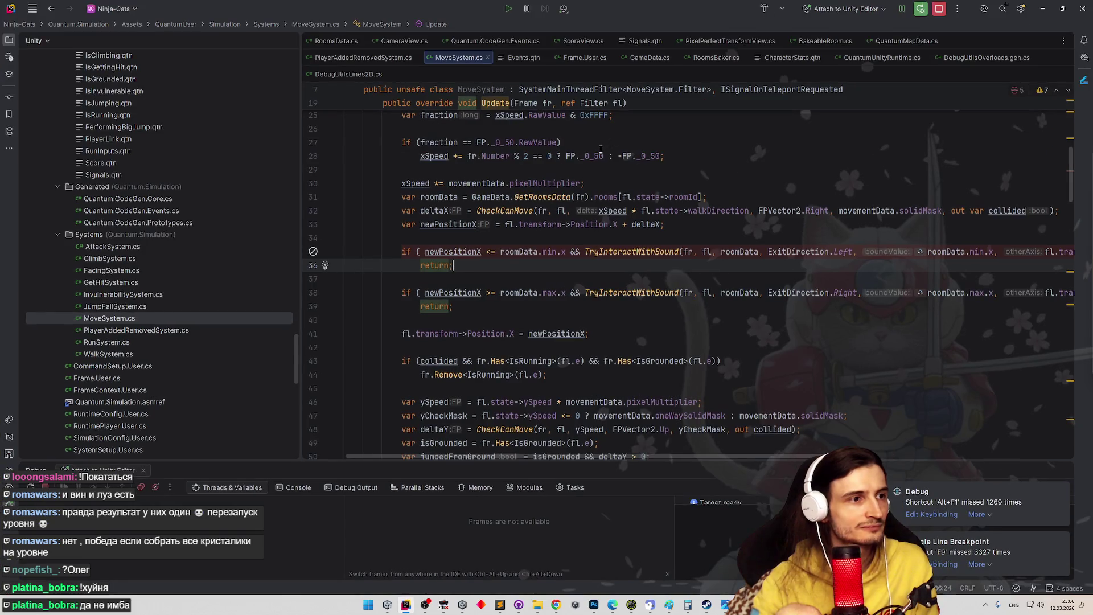
left_click(314, 252)
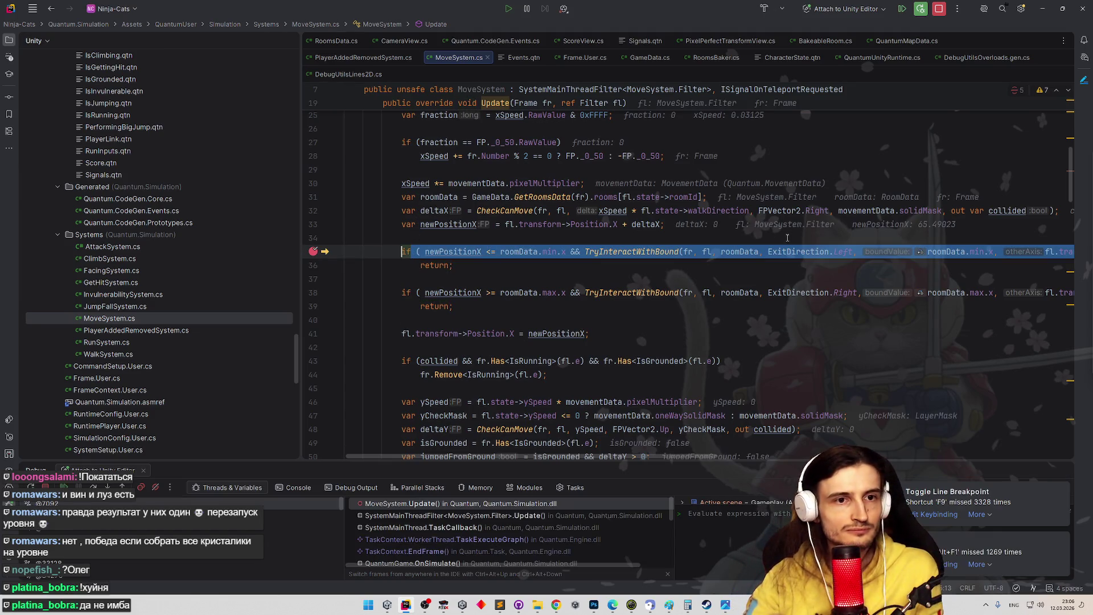
- Set a breakpoint on line 59's lower room-bound check
mouse_move(476, 256)
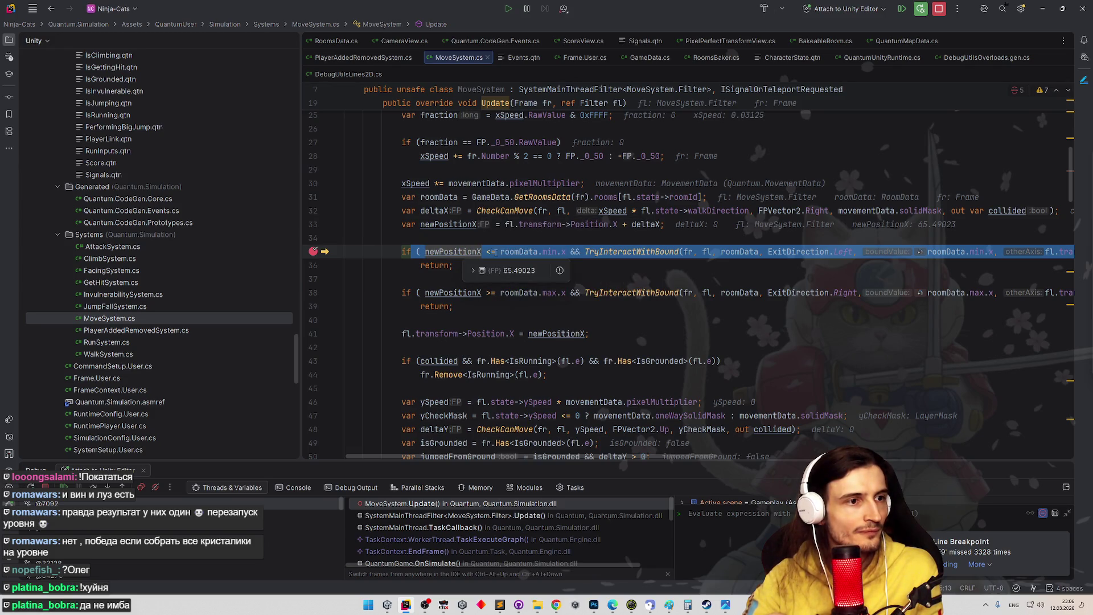
mouse_move(551, 251)
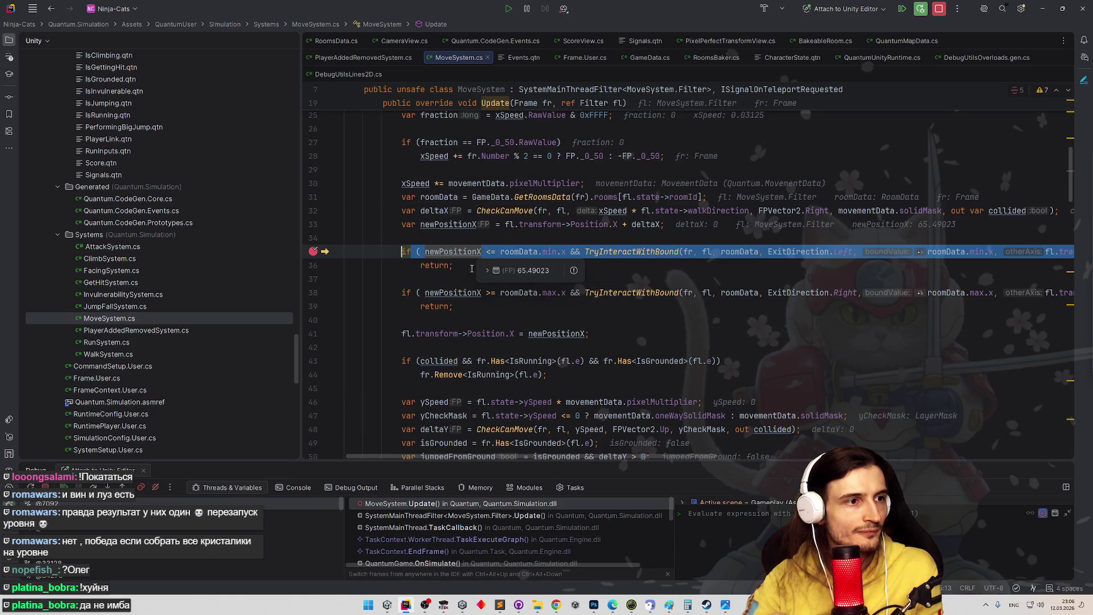
scroll(411, 257, "down", 8)
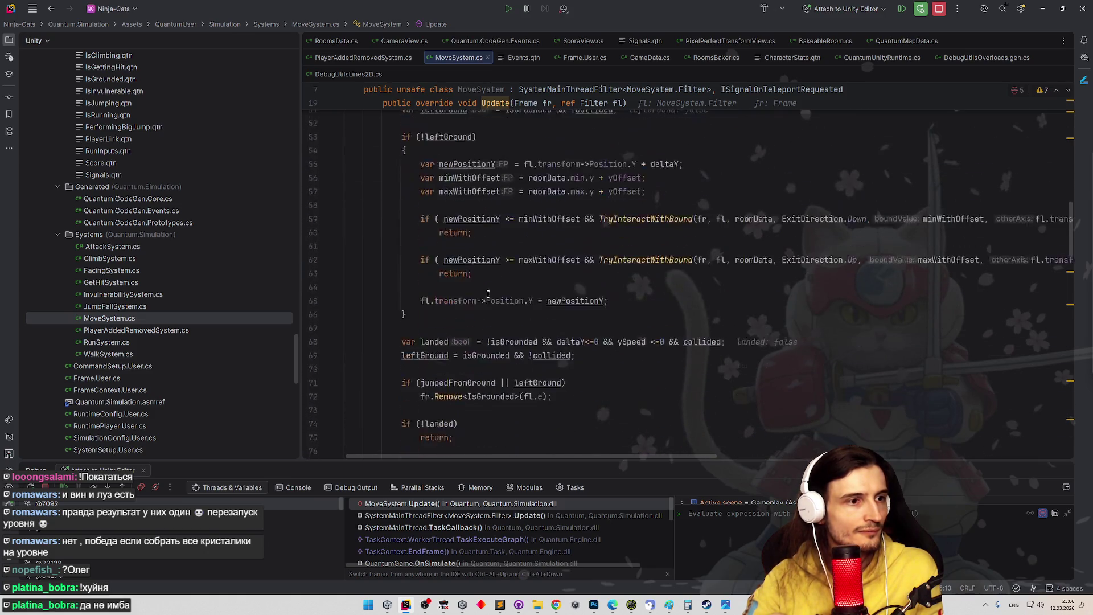
left_click(314, 236)
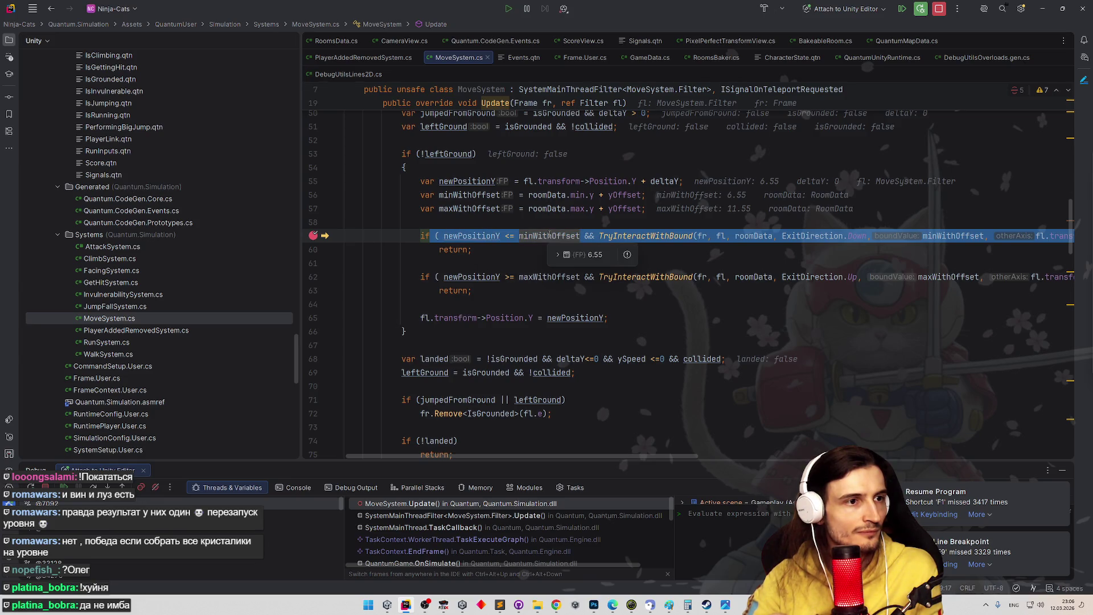
mouse_move(499, 235)
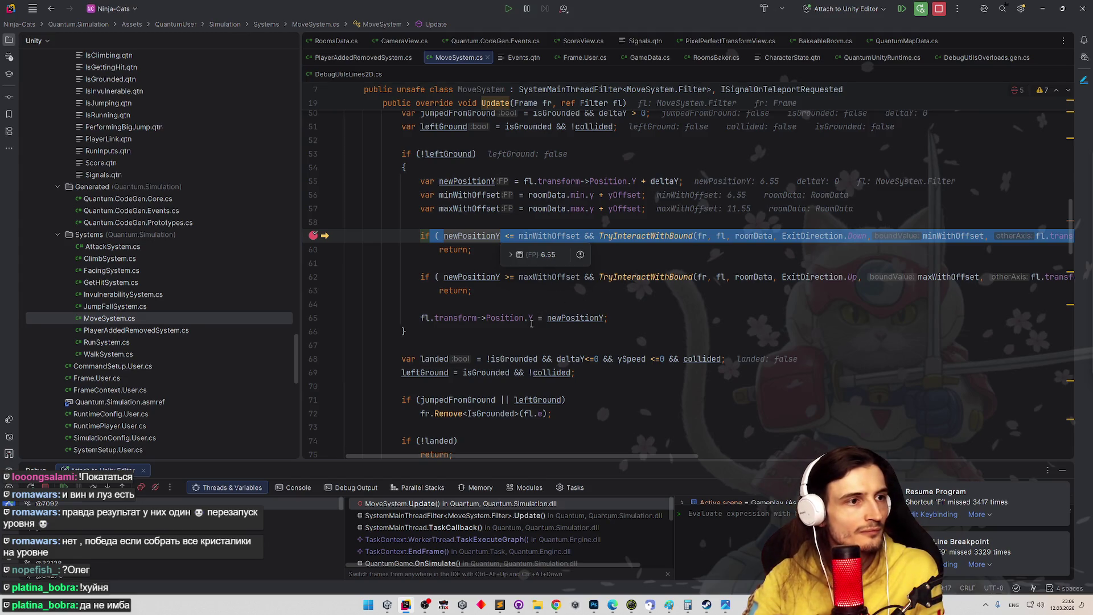
- Step into the comparison, step back out twice, and resume (F9) to the line 59 breakpoint
key("ctrl+shift+b")
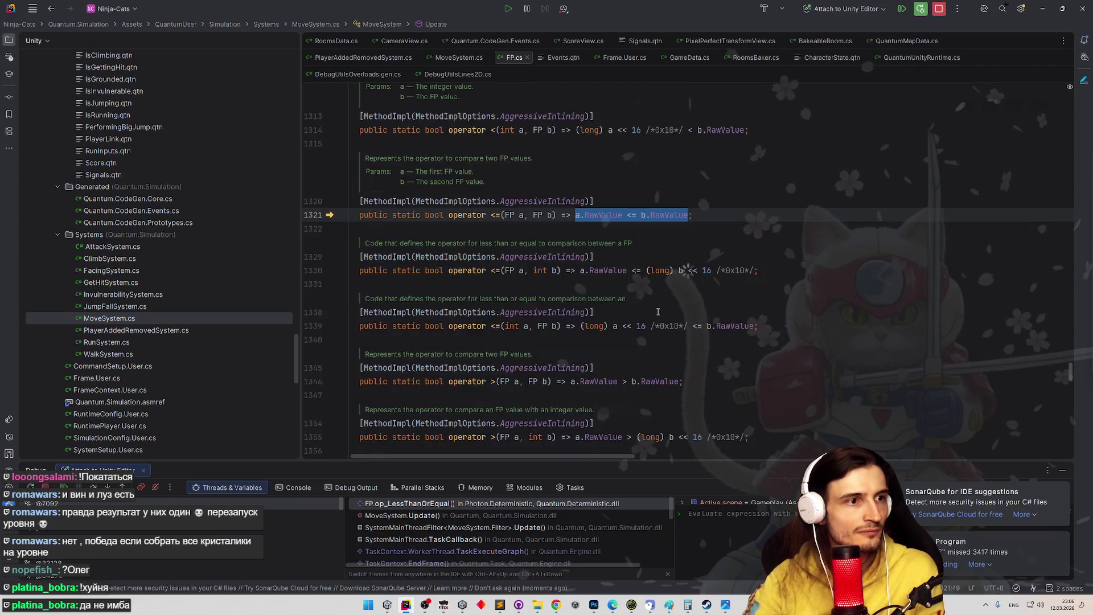
key("shift+F8")
key("shift+F8")
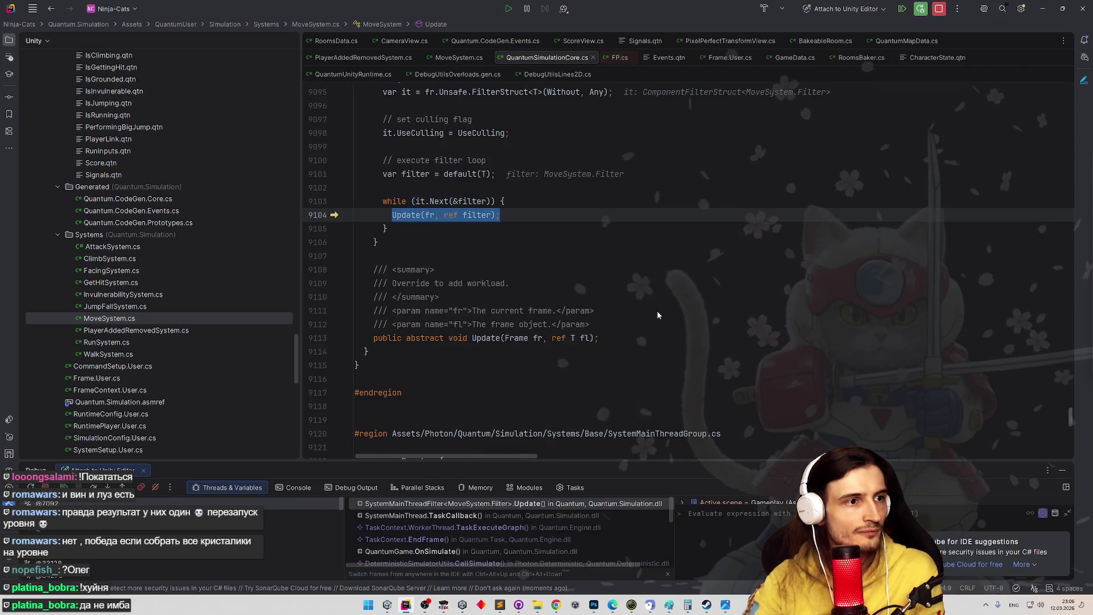
key("shift+F8")
key("shift+F8")
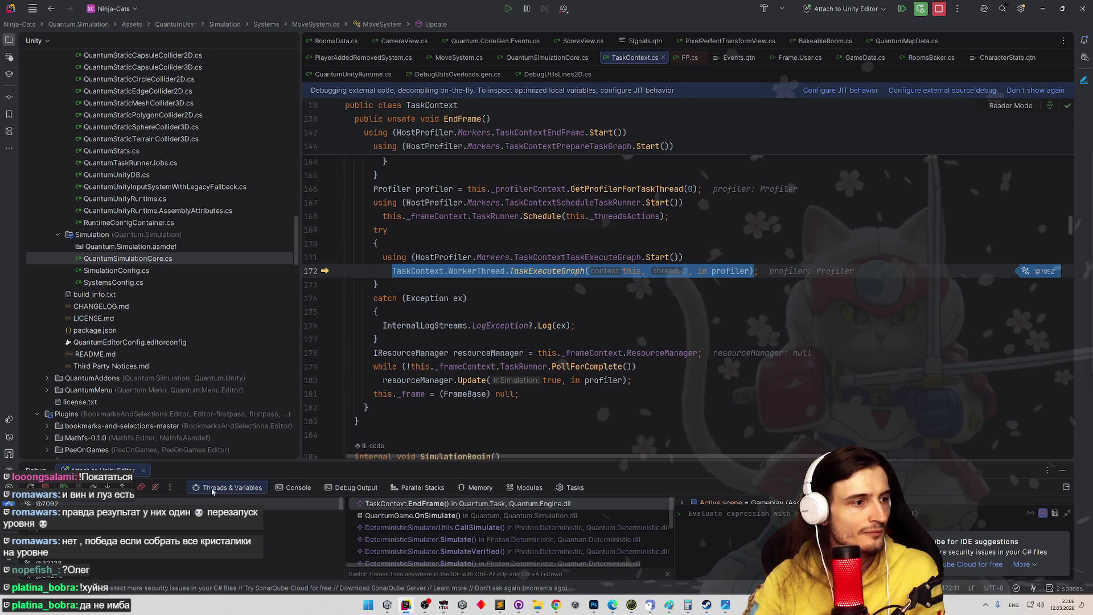
key("F9")
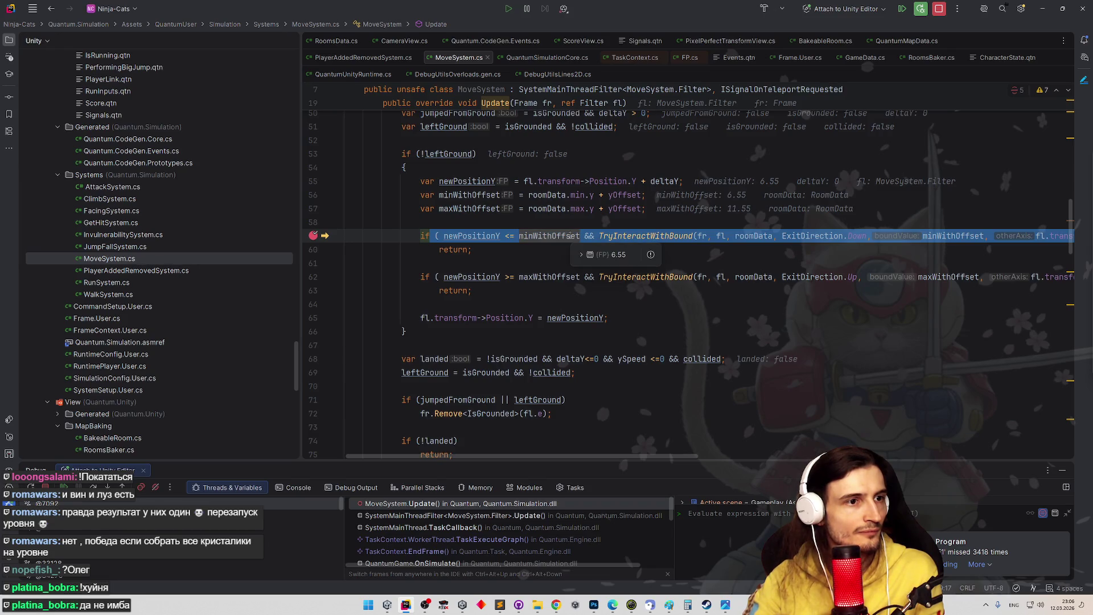
left_click(501, 236)
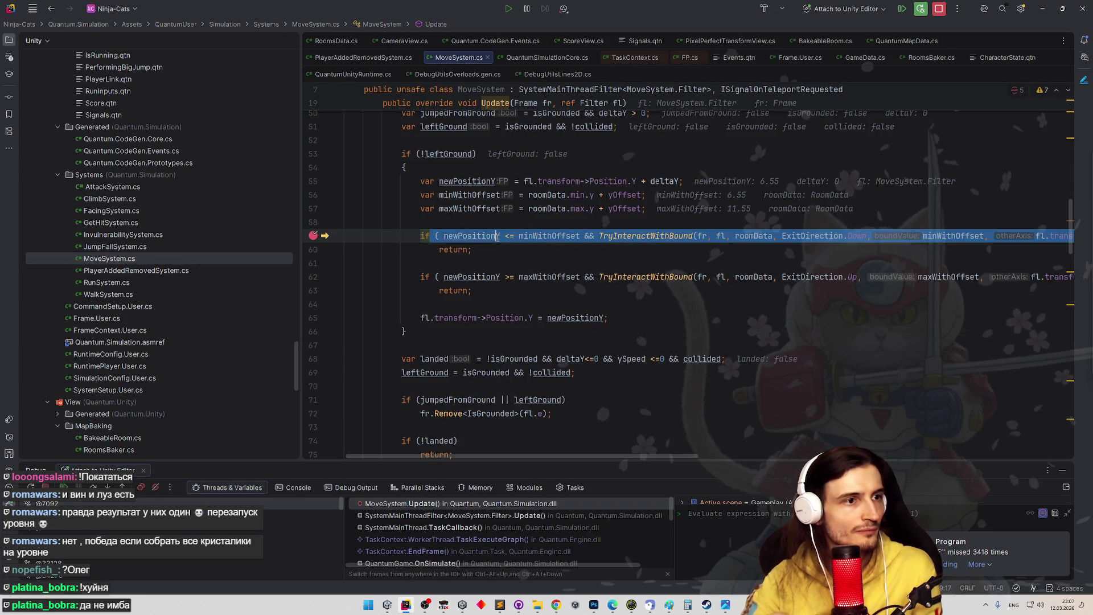
- Evaluate newPositionY == minWithOffset (true) and highlight every use of isGrounded
type("newPositionY =")
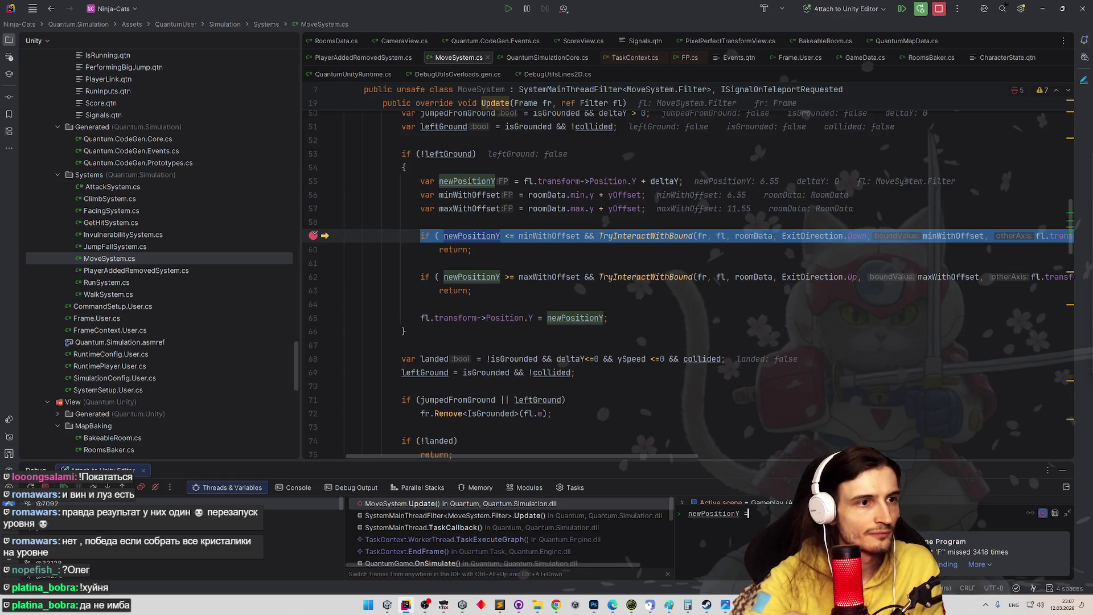
type("= minWithOffset")
key("Return")
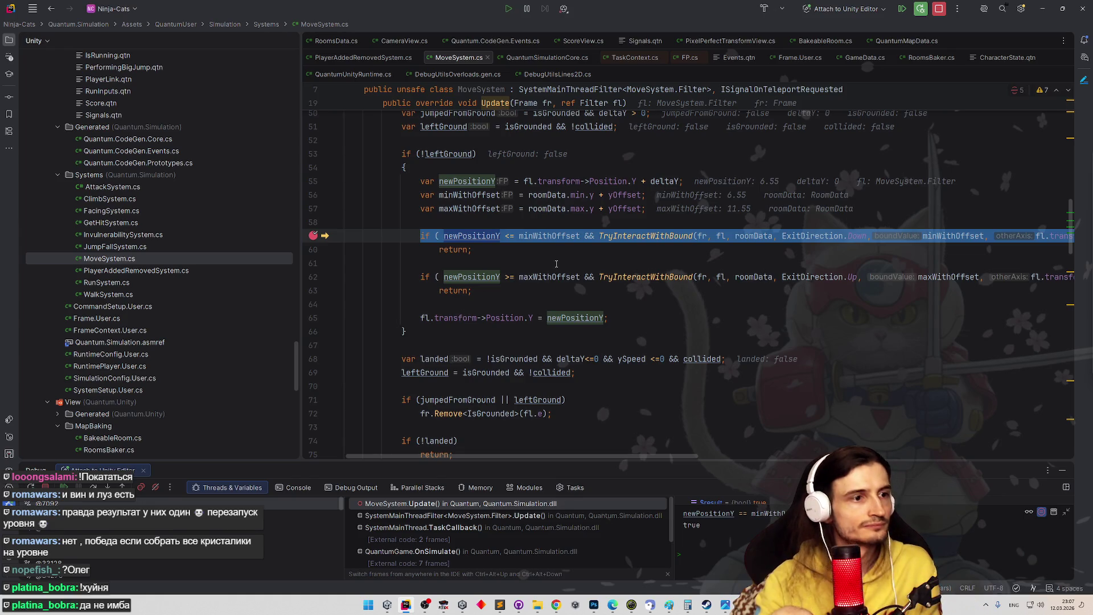
scroll(688, 295, "up", 1)
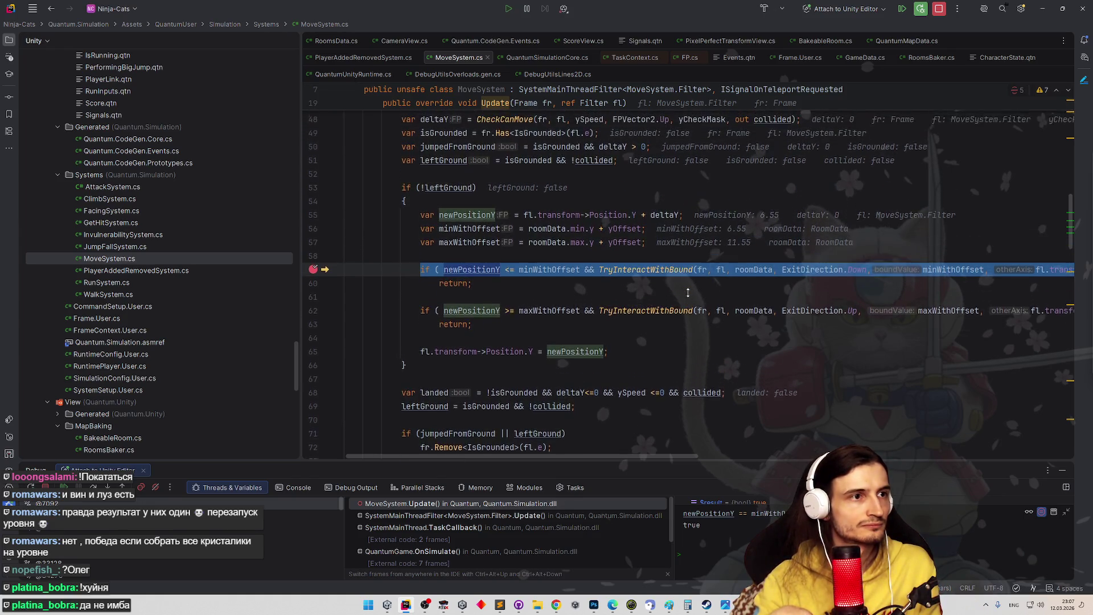
double_click(515, 398)
scroll(569, 376, "up", 1)
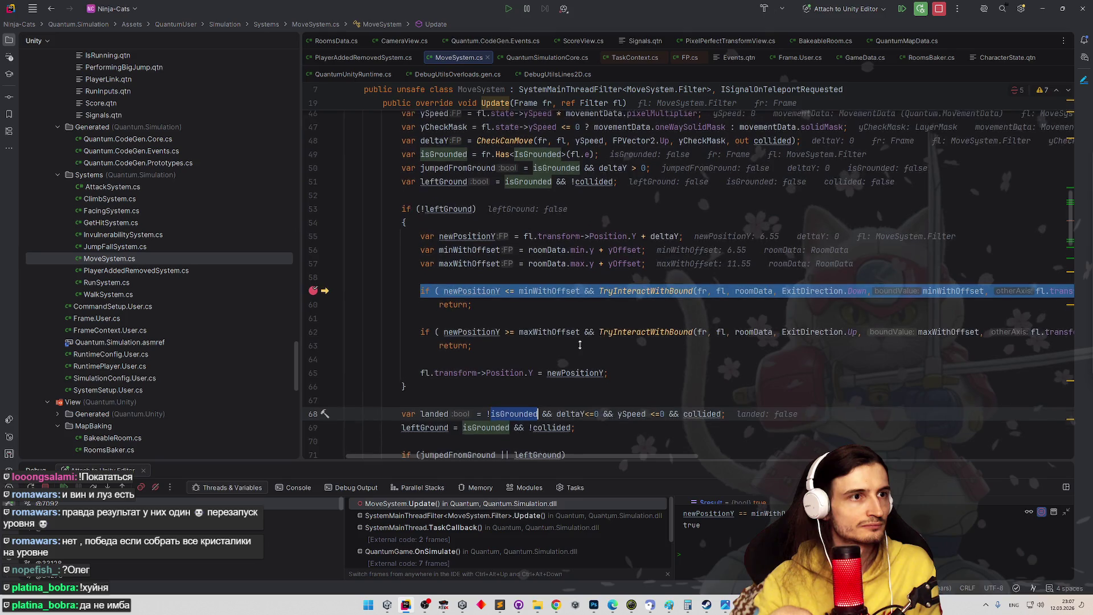
scroll(581, 369, "down", 1)
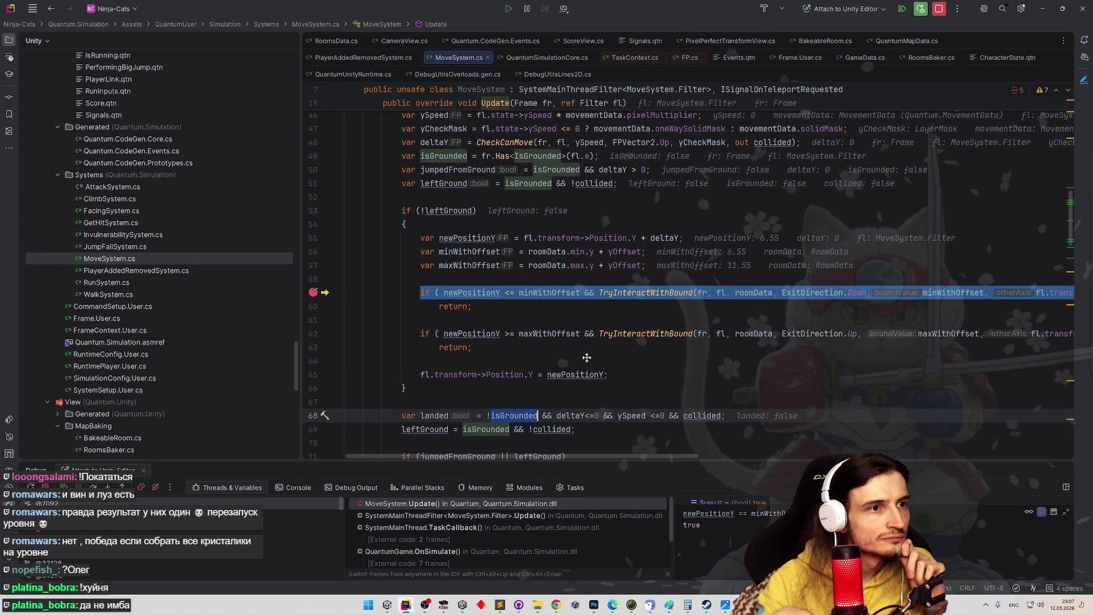
scroll(587, 361, "down", 1)
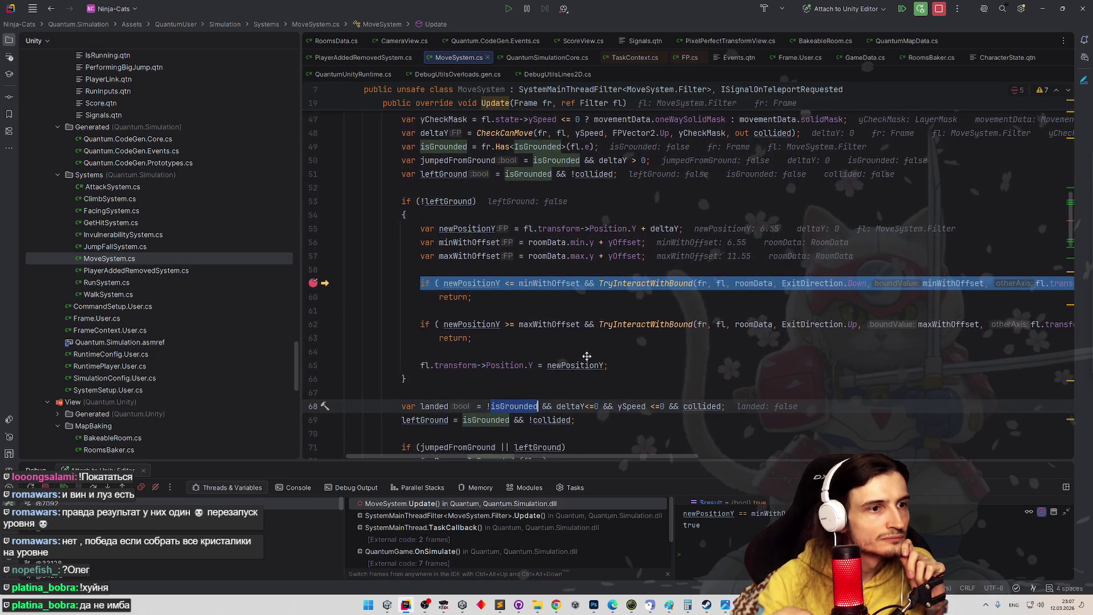
scroll(588, 352, "up", 1)
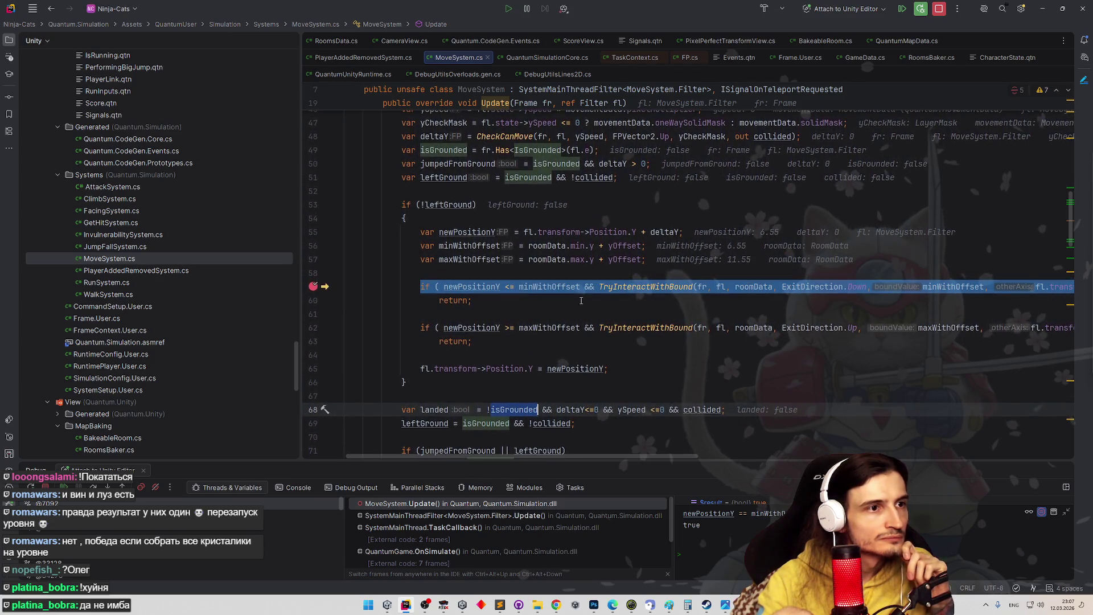
- Highlight every use of leftGround and inspect its value popup
double_click(449, 178)
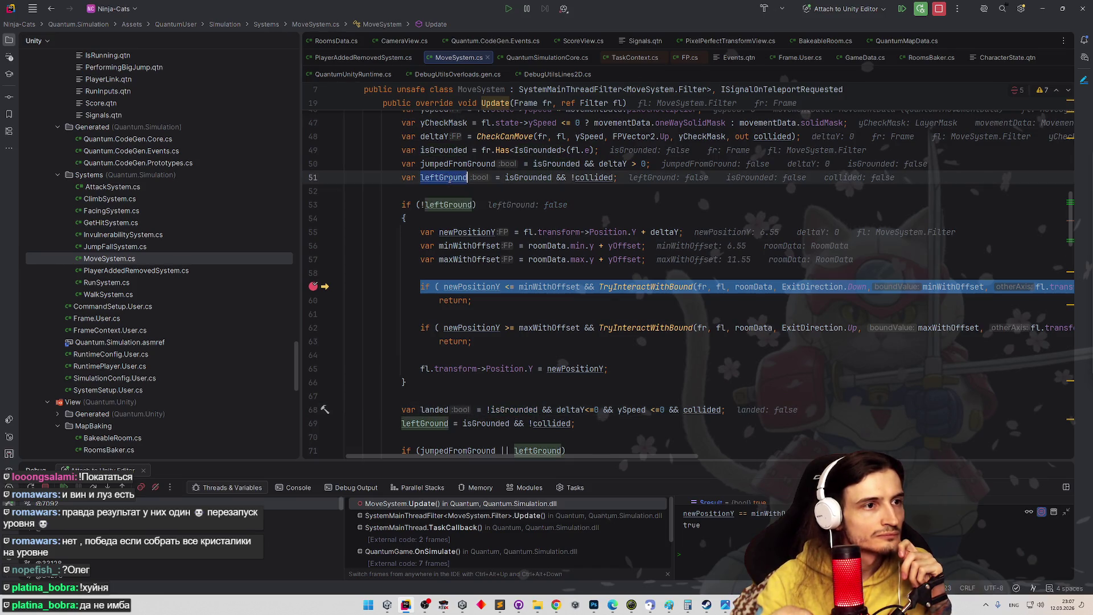
key("Down")
mouse_move(550, 178)
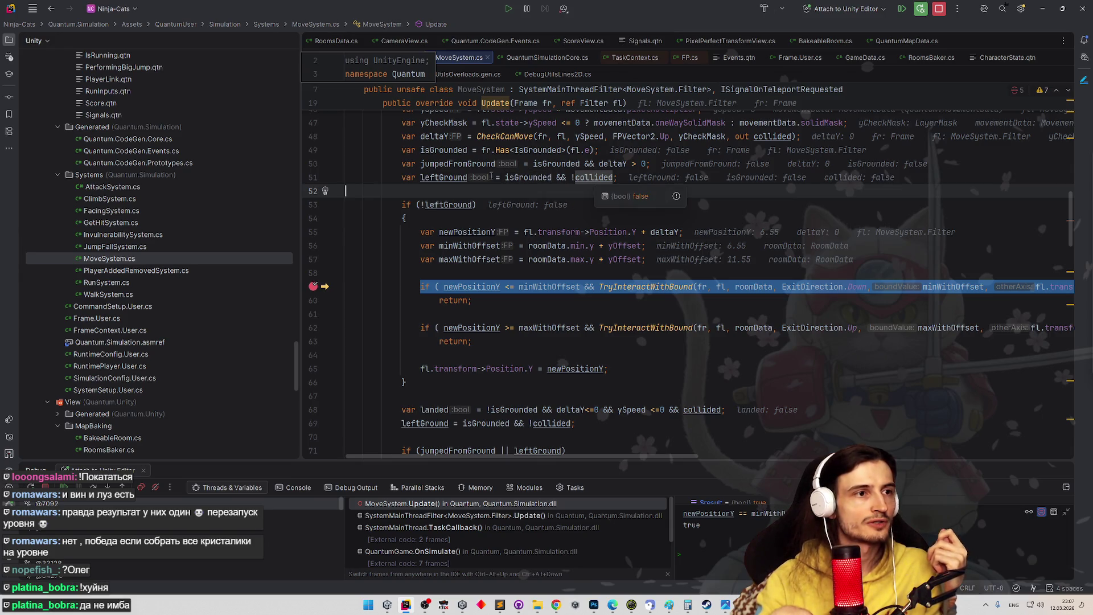
mouse_move(451, 177)
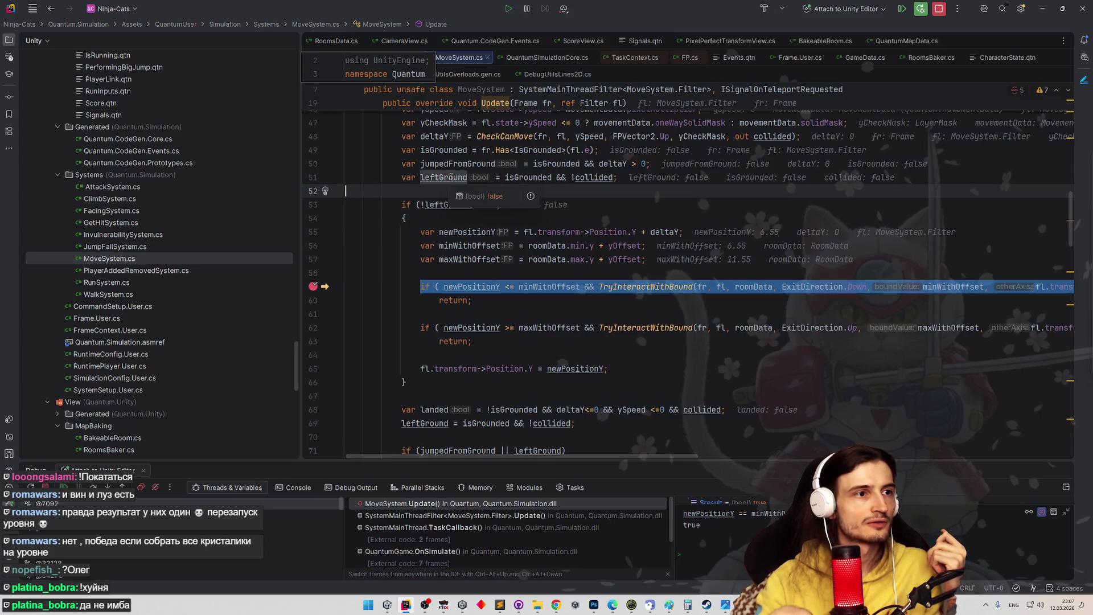
left_click(607, 274)
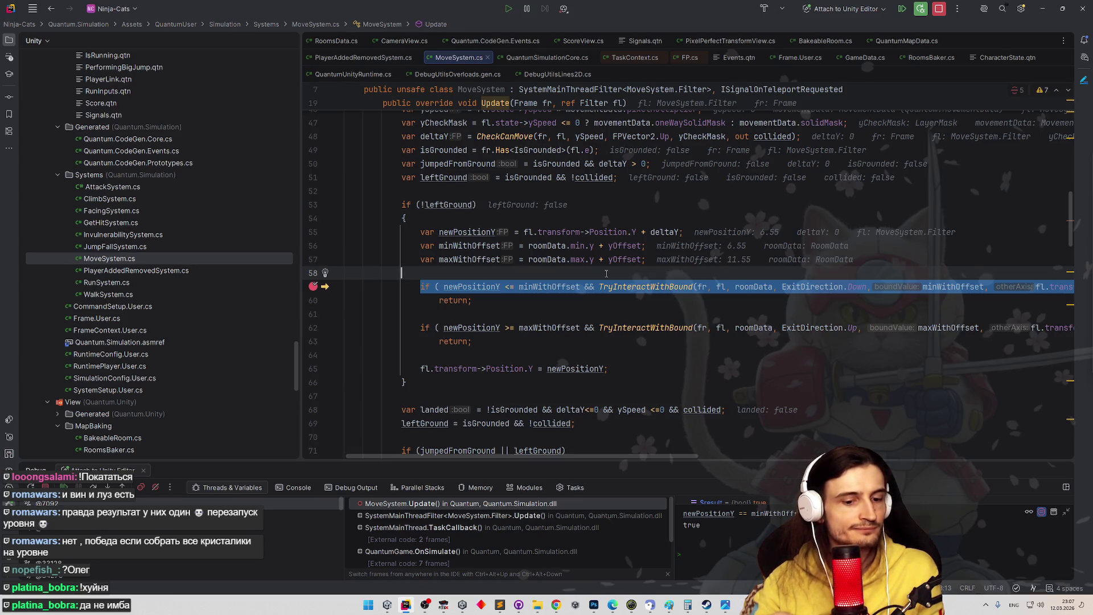
- Step over the lower and upper room-bound checks with F10
key("F10")
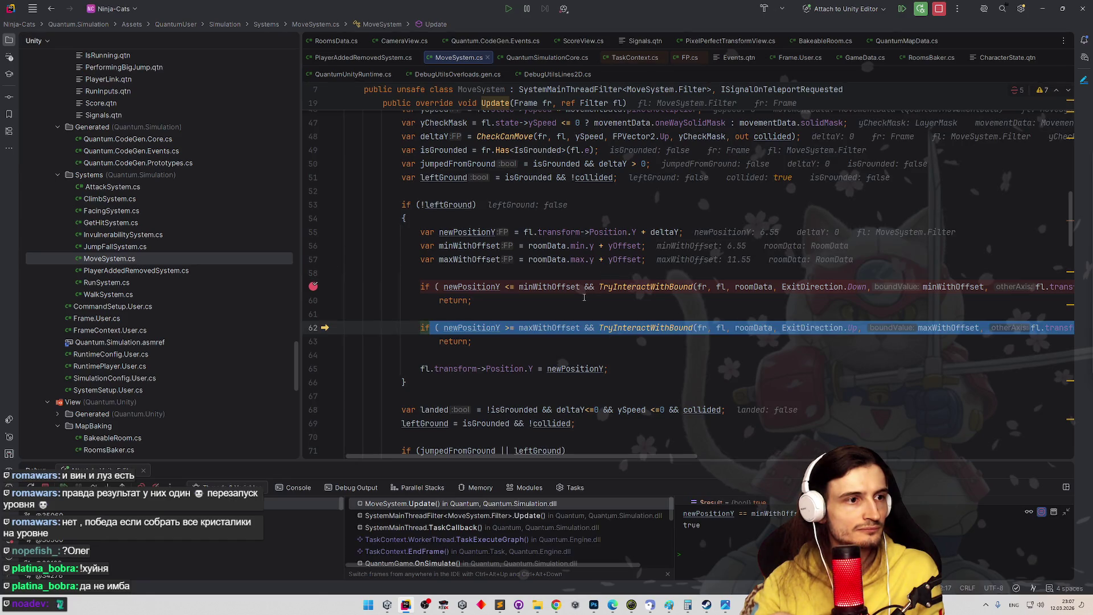
mouse_move(546, 291)
mouse_move(493, 286)
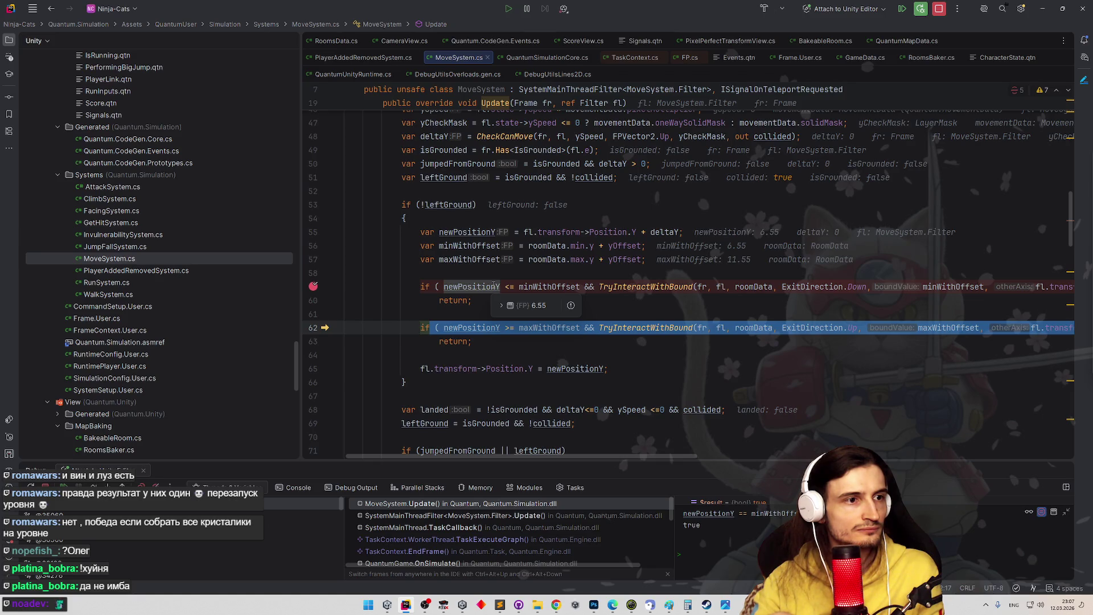
key("F10")
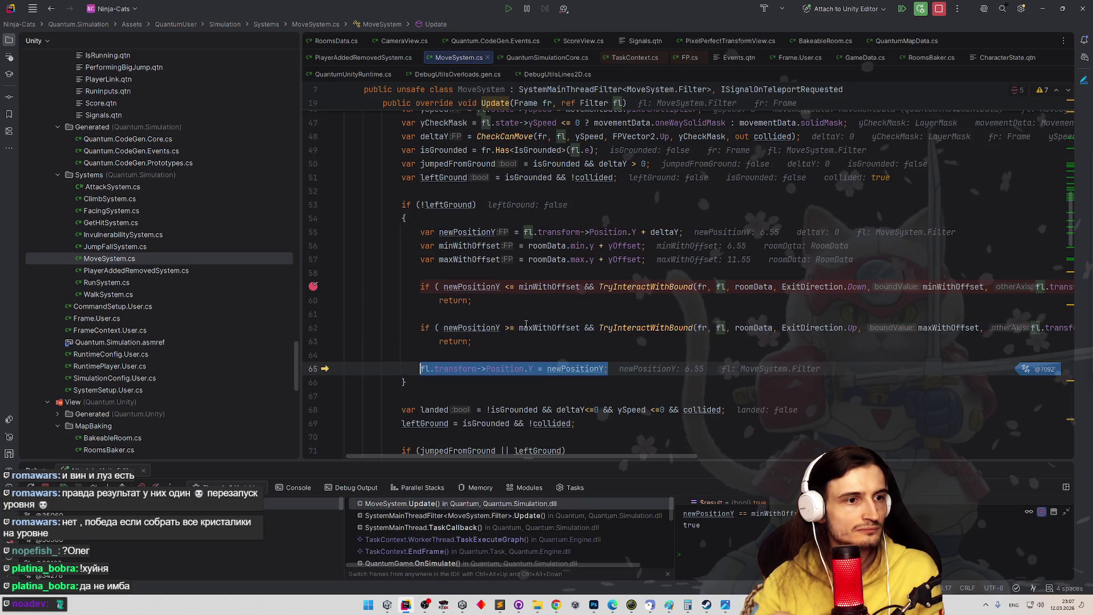
scroll(611, 457, "right", 5)
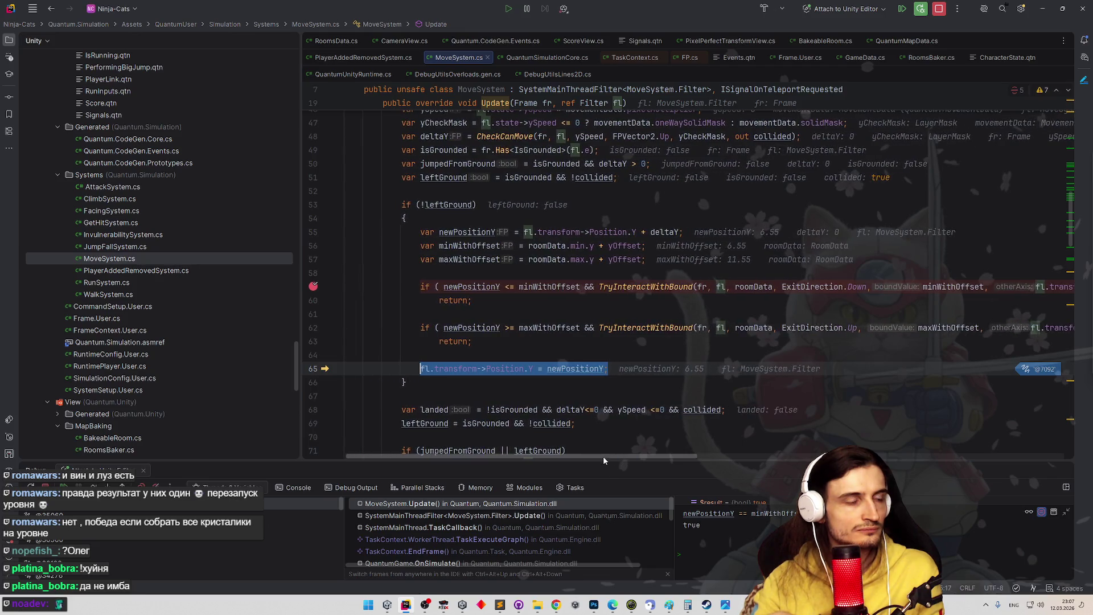
scroll(672, 459, "left", 5)
- Step past the vertical position assignment, resume, and step over the lower bound check again
mouse_move(459, 179)
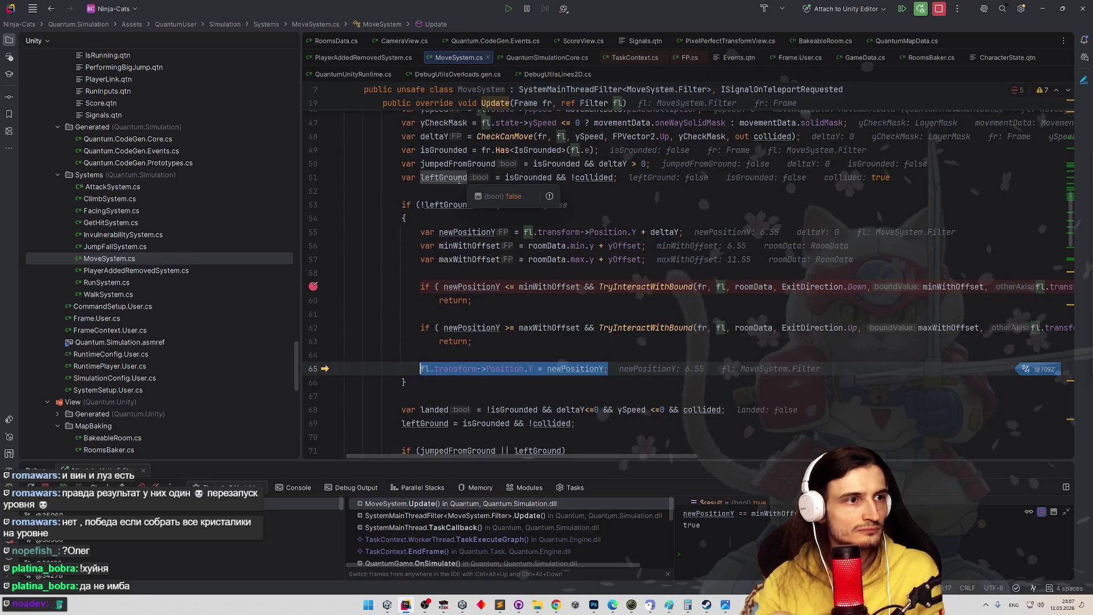
mouse_move(590, 177)
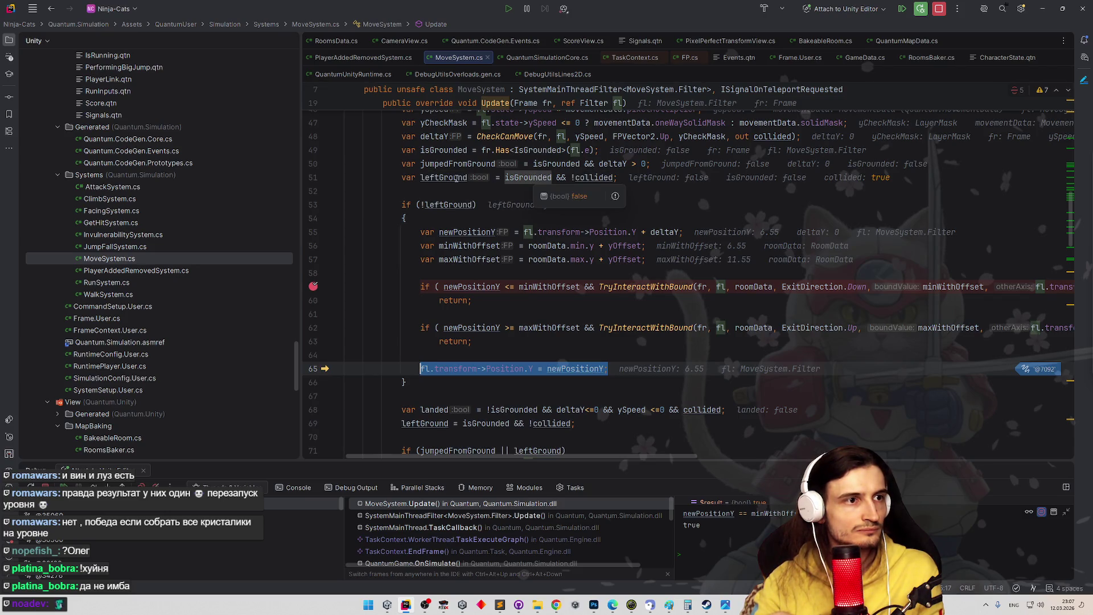
mouse_move(517, 178)
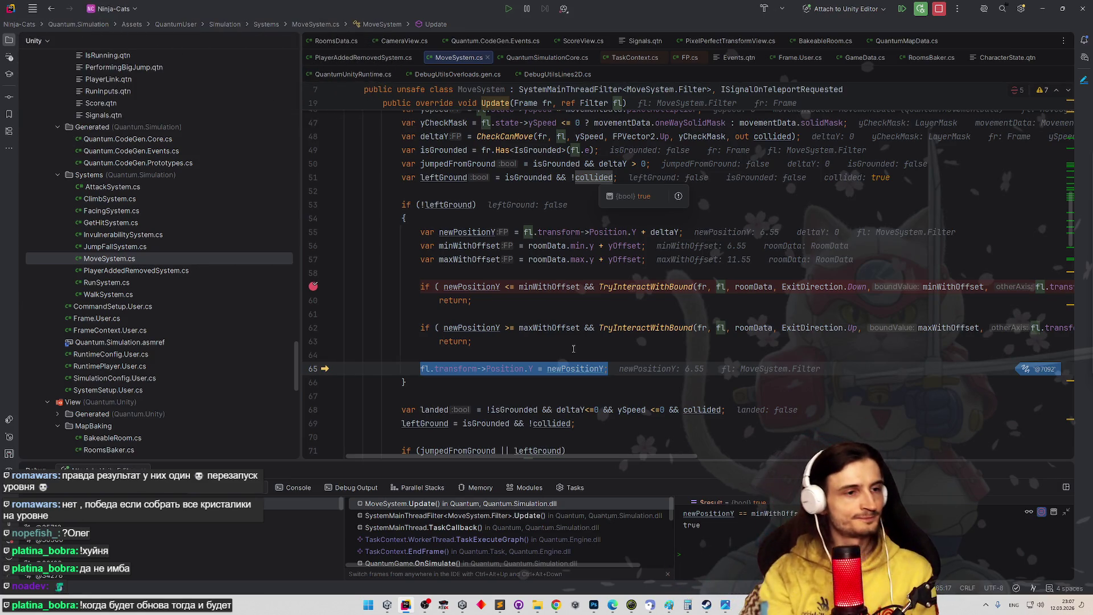
mouse_move(499, 367)
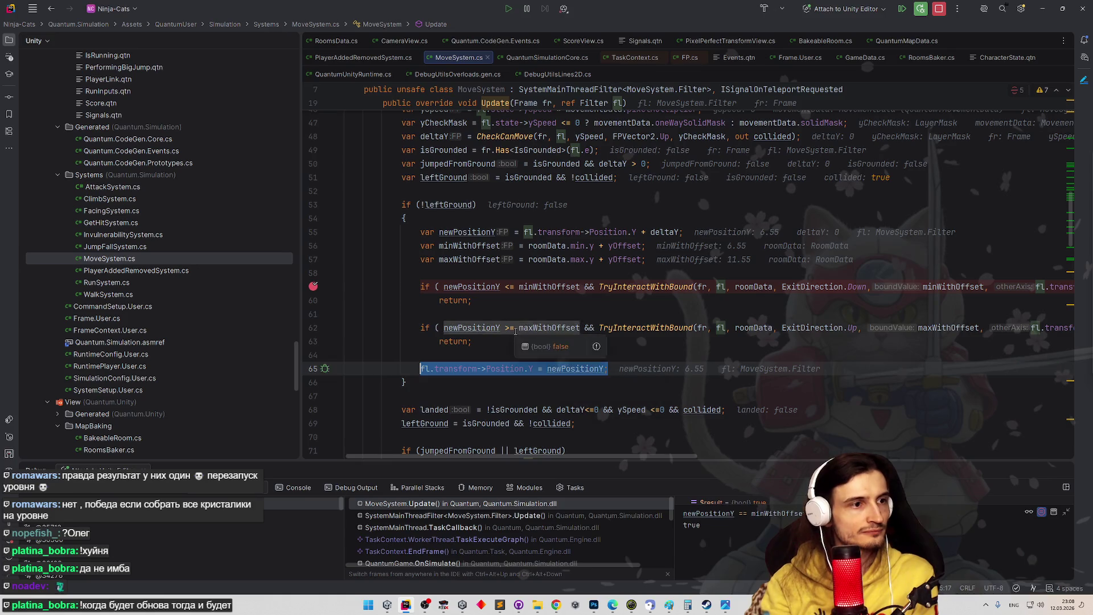
key("F10")
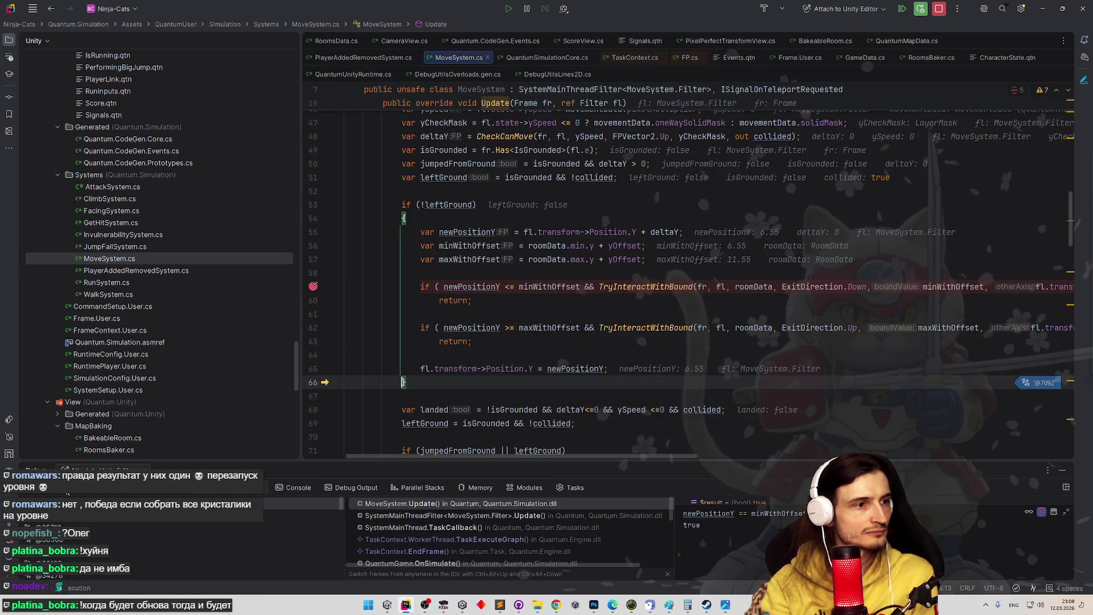
key("F5")
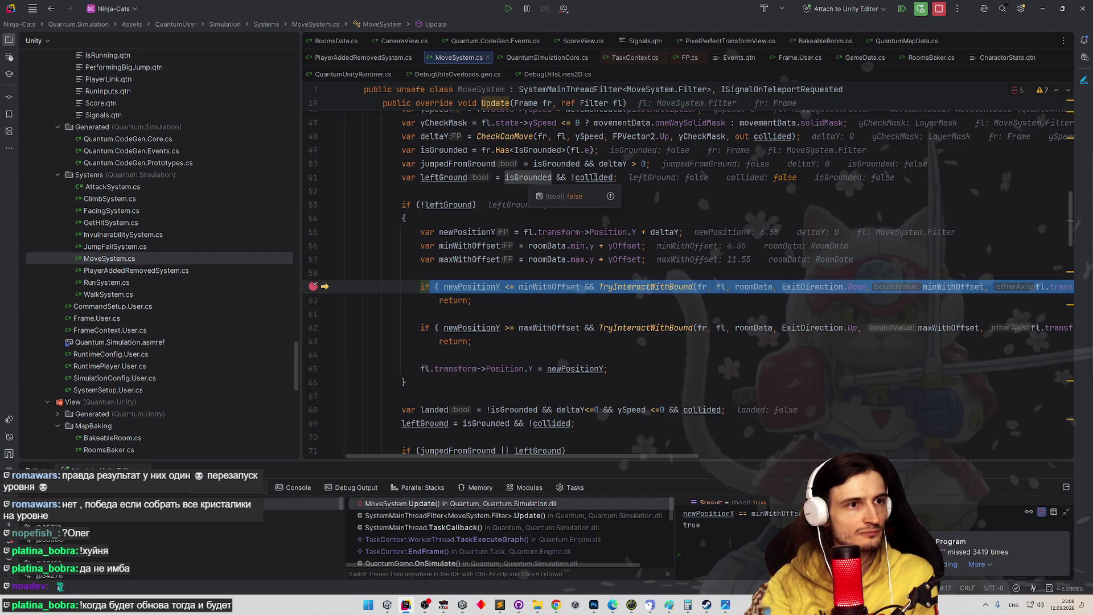
key("F10")
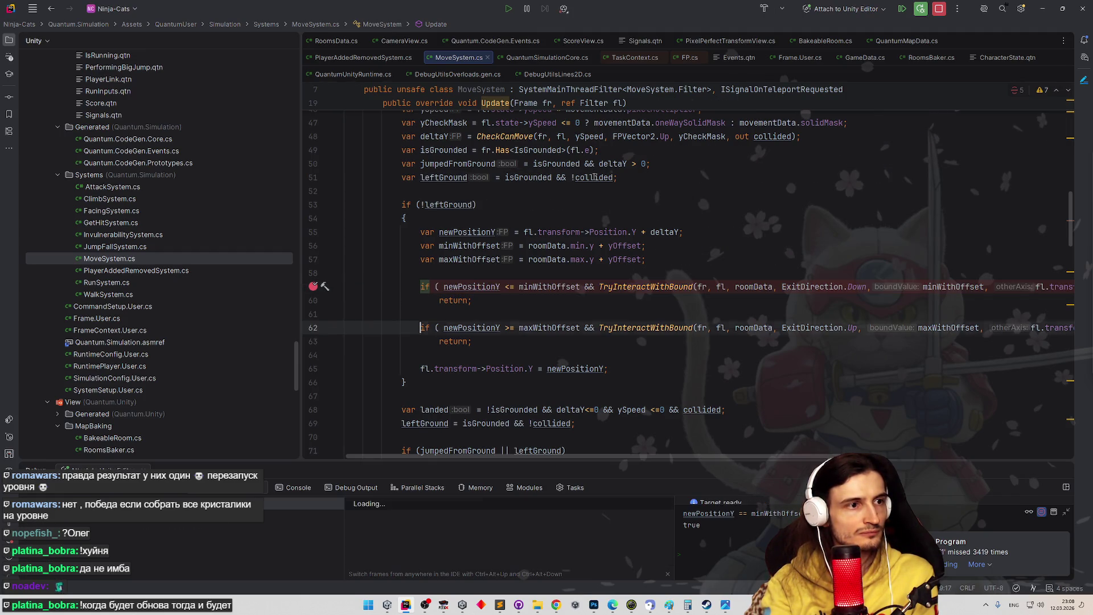
key("F10")
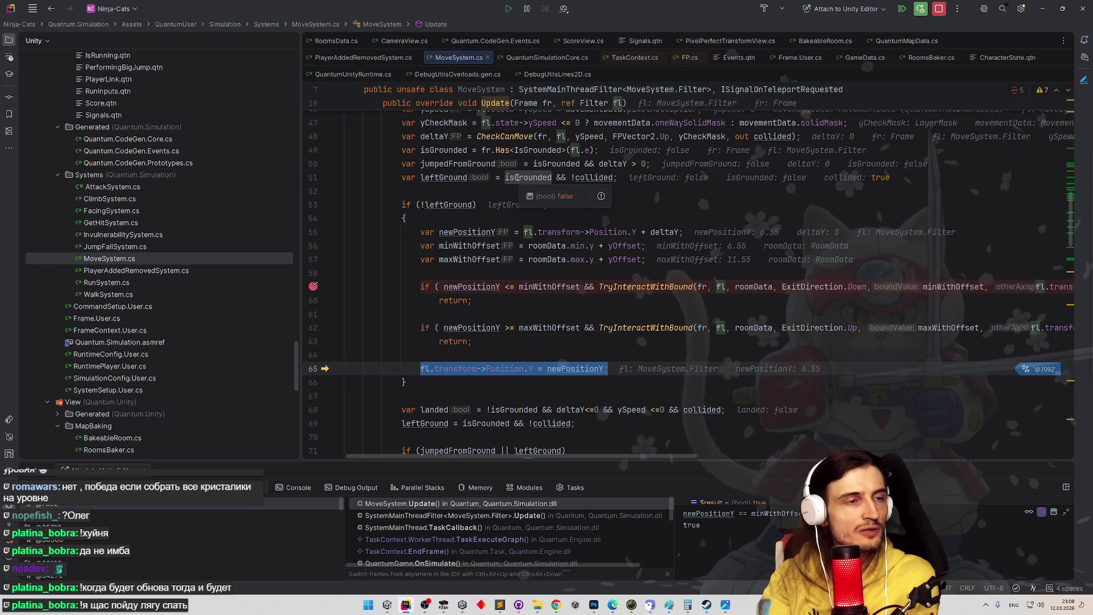
scroll(649, 258, "down", 2)
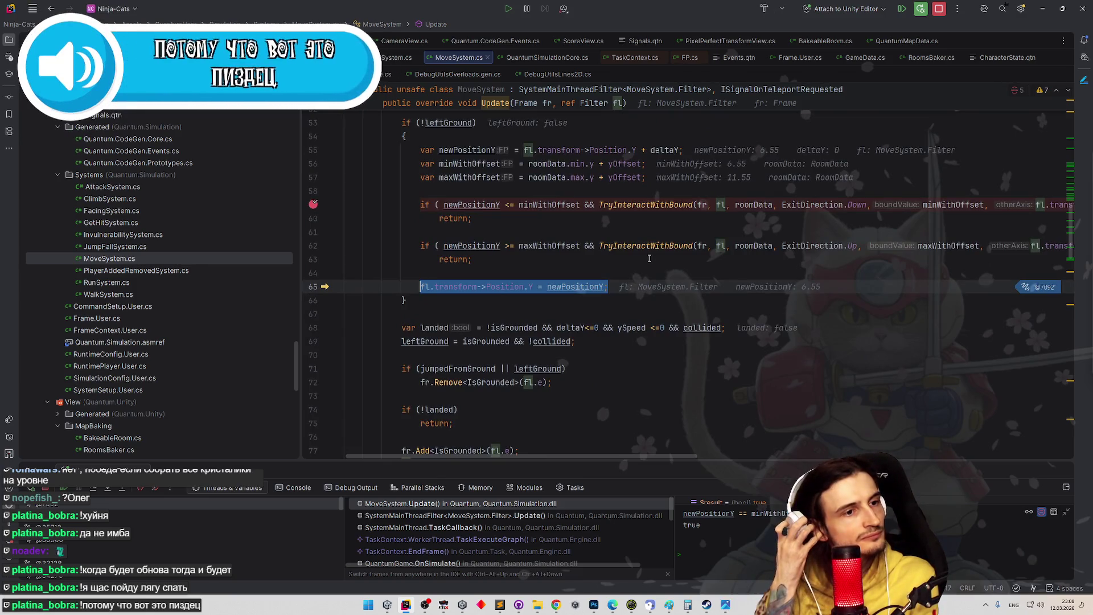
key("F10")
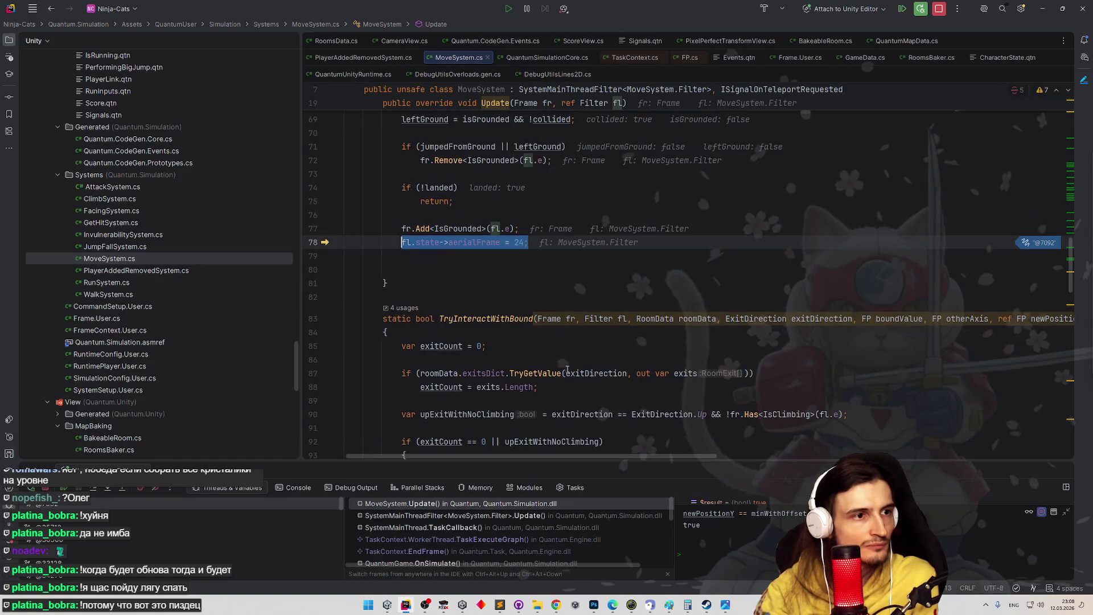
scroll(568, 369, "up", 5)
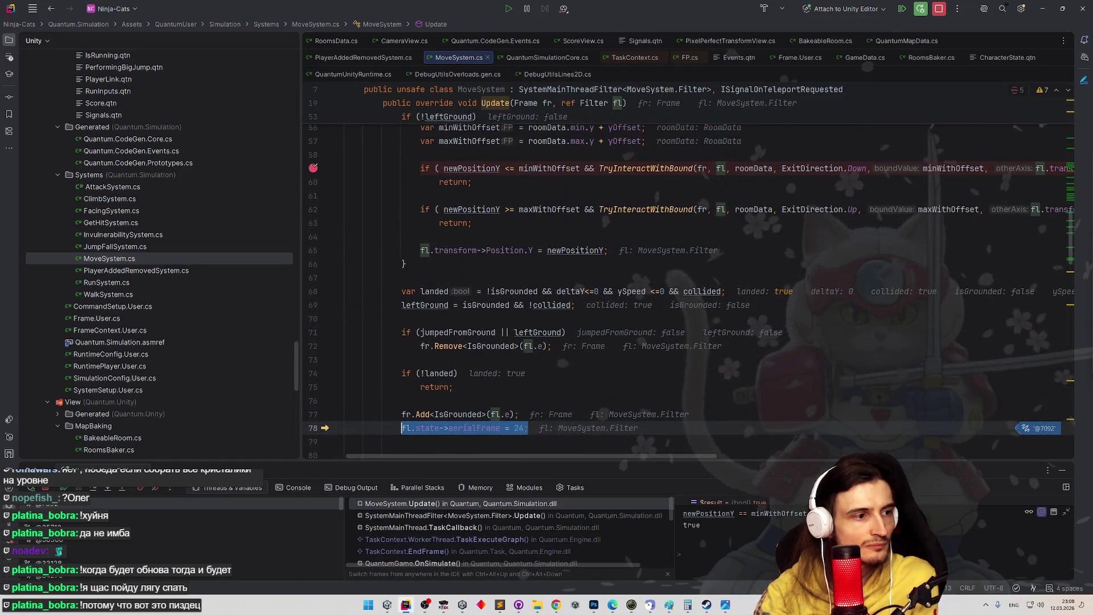
left_click(64, 489)
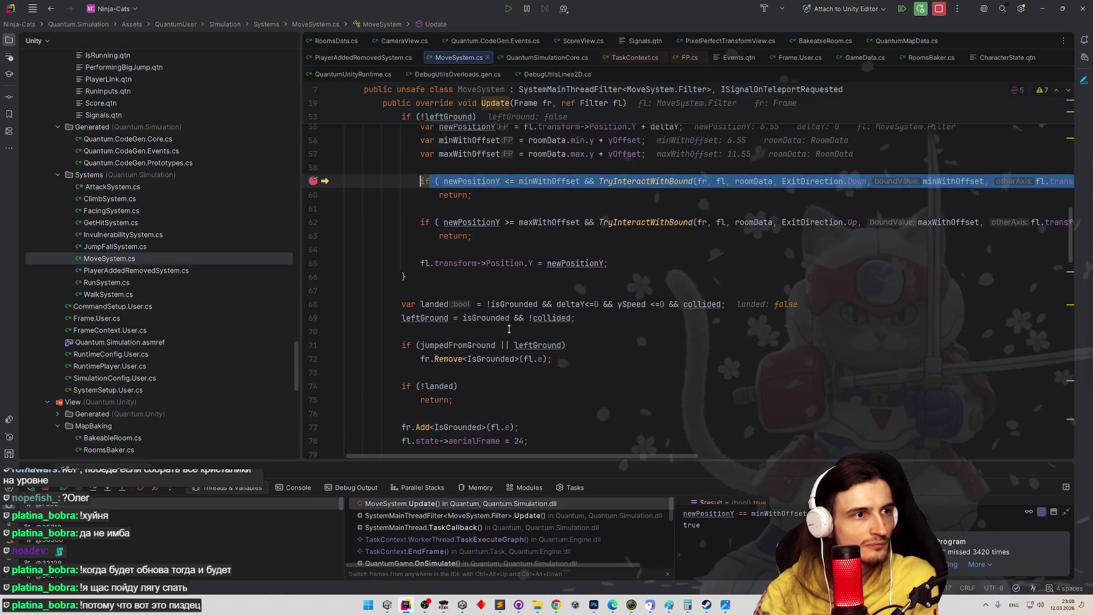
mouse_move(455, 147)
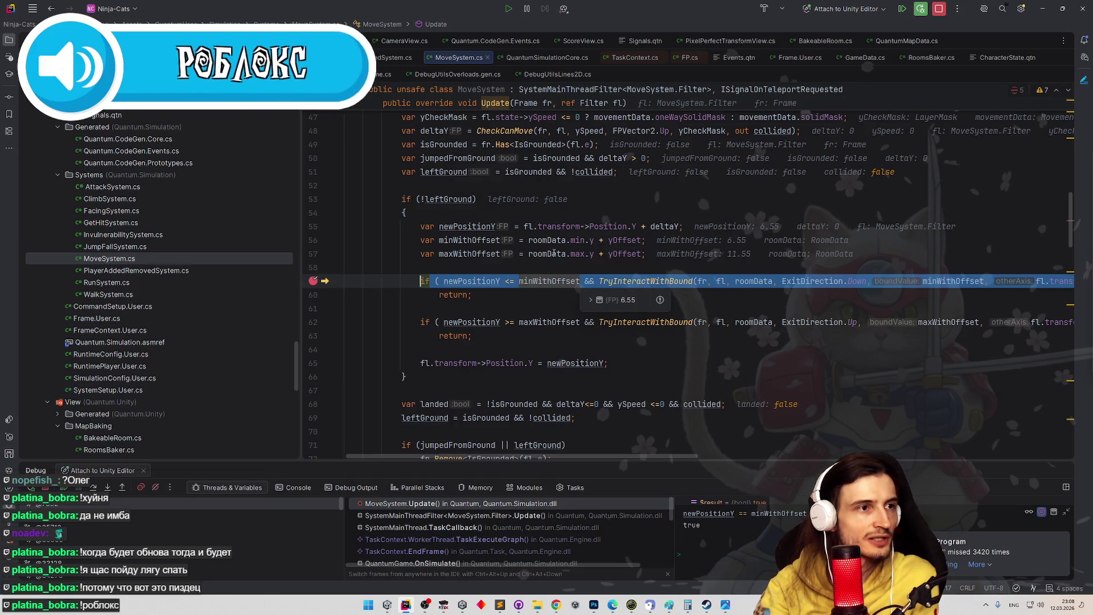
scroll(545, 334, "down", 4)
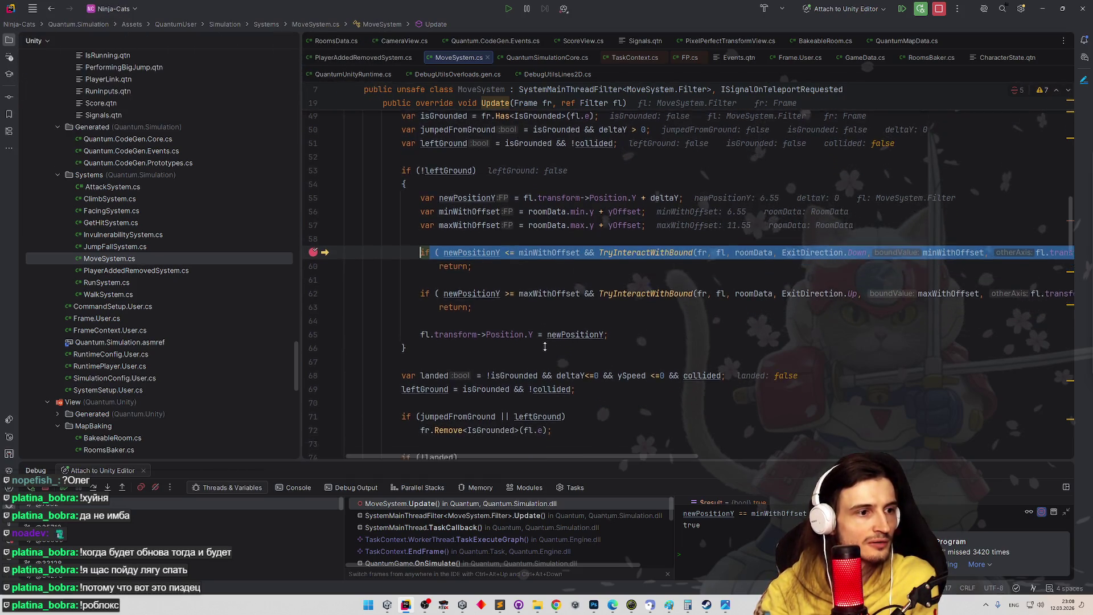
scroll(547, 317, "up", 3)
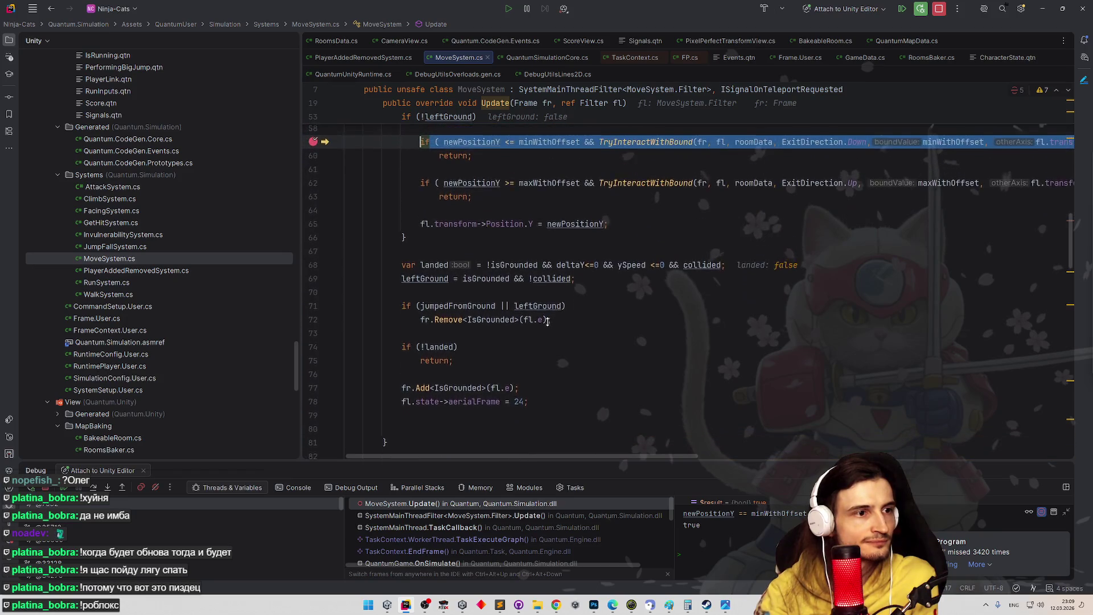
scroll(555, 329, "up", 3)
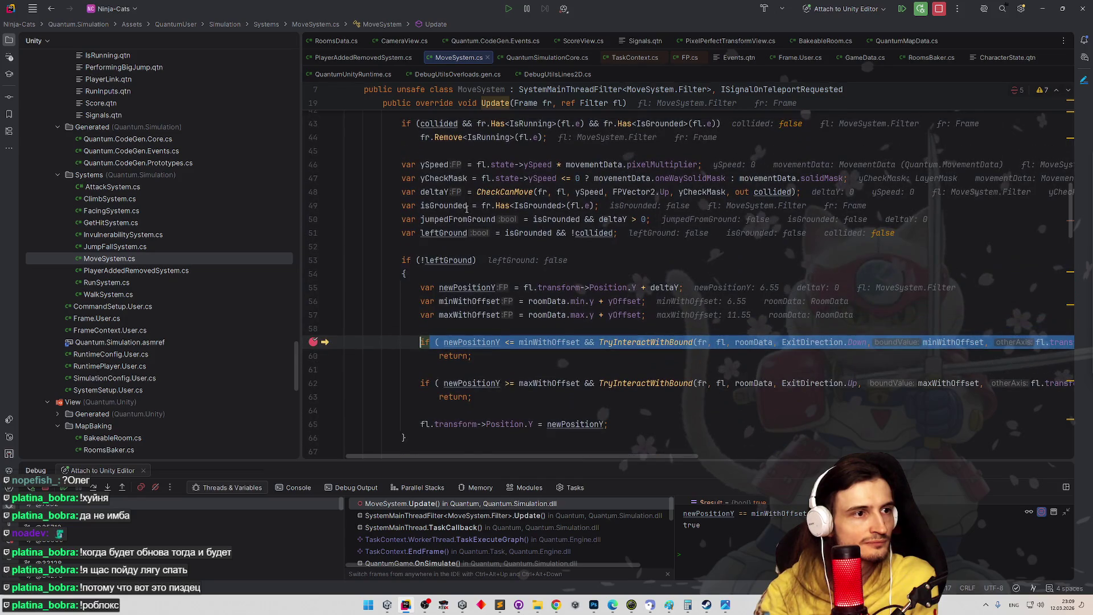
mouse_move(459, 203)
scroll(397, 237, "up", 2)
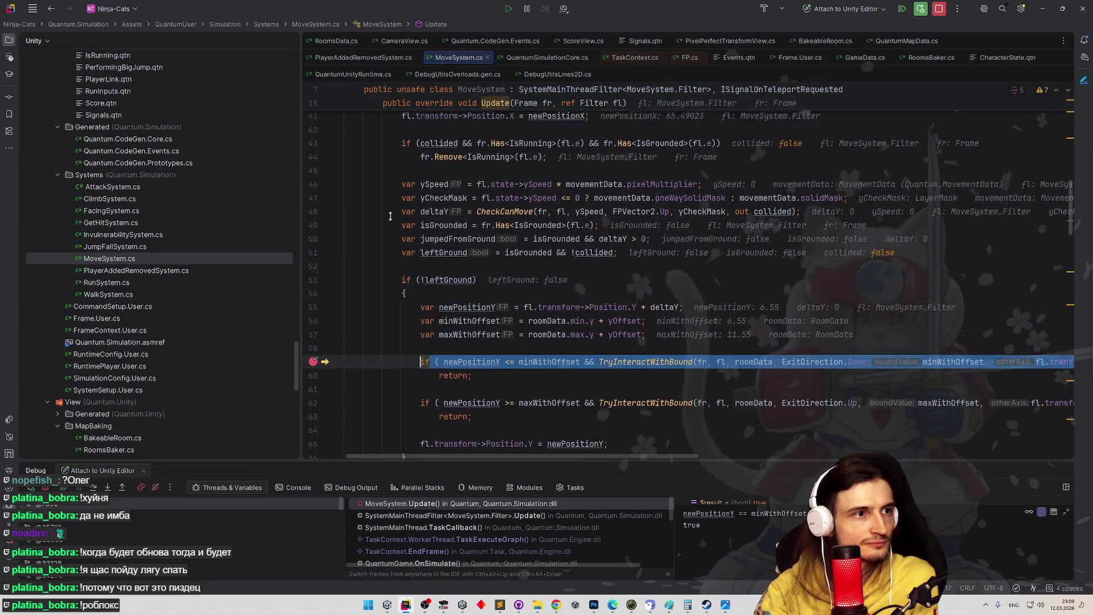
scroll(393, 257, "down", 1)
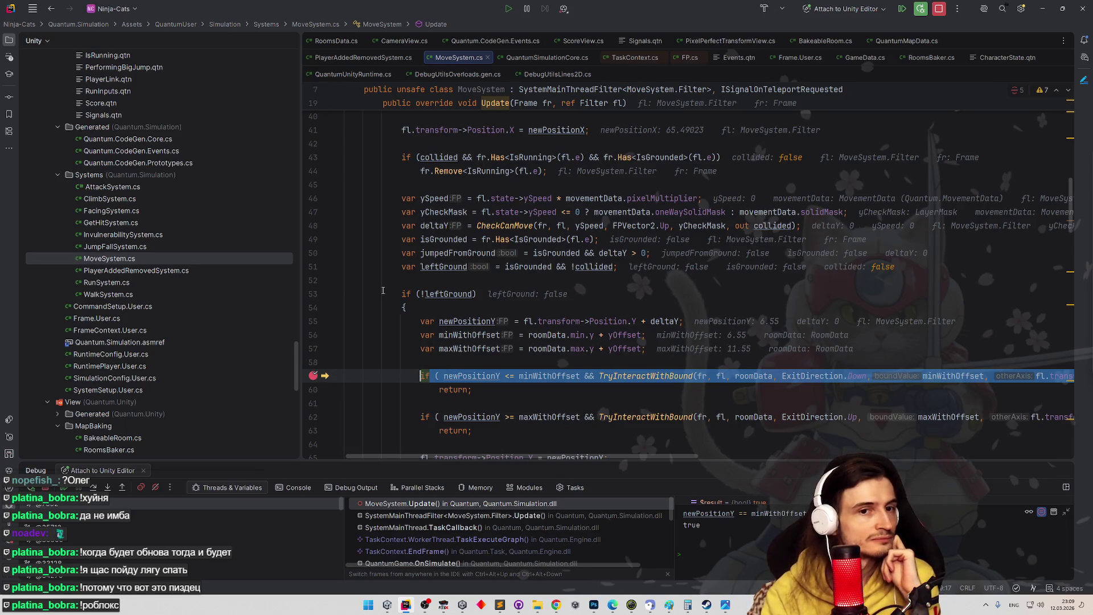
scroll(542, 349, "down", 2)
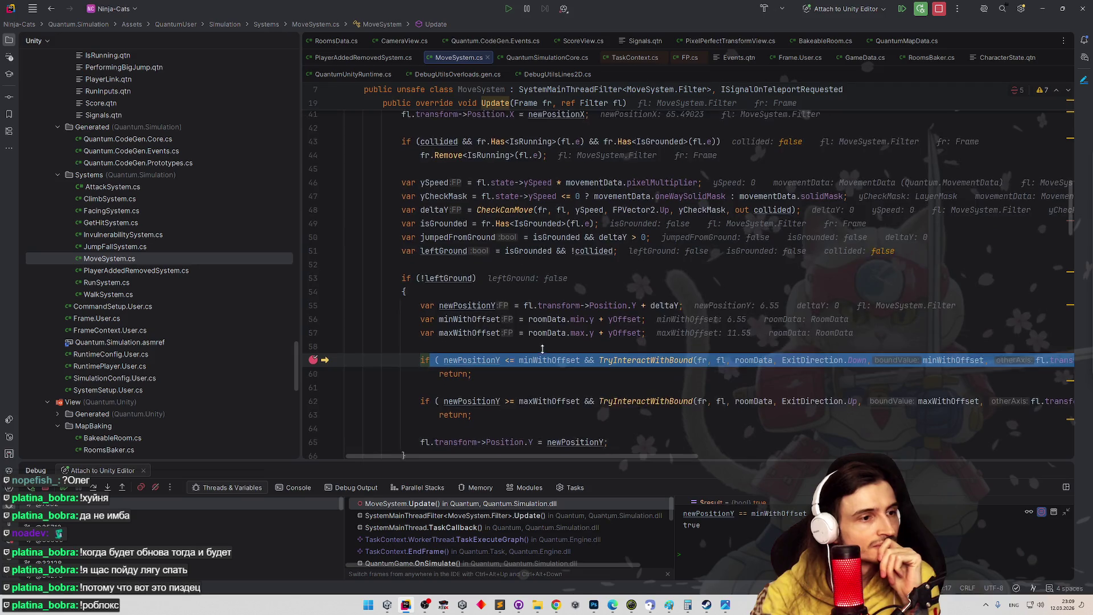
scroll(542, 349, "down", 2)
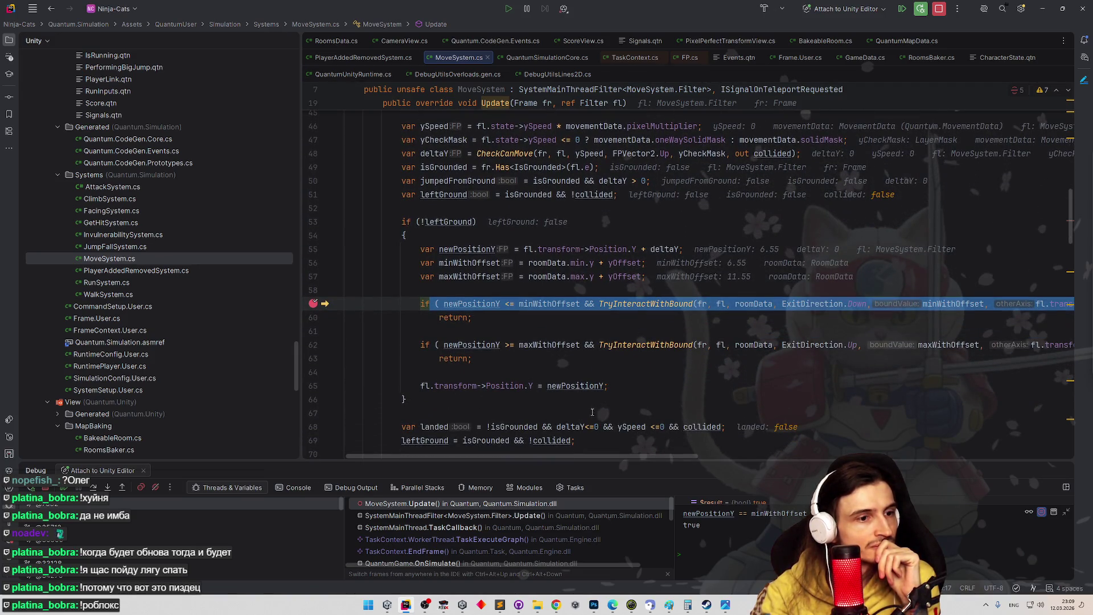
left_click_drag(592, 457, 765, 464)
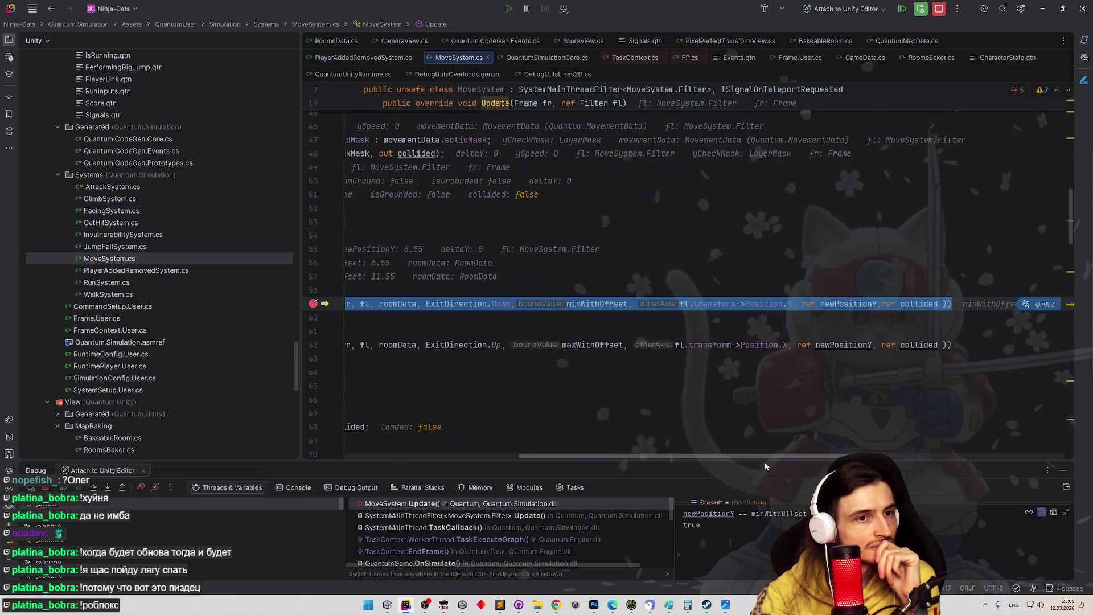
scroll(765, 464, "left", 5)
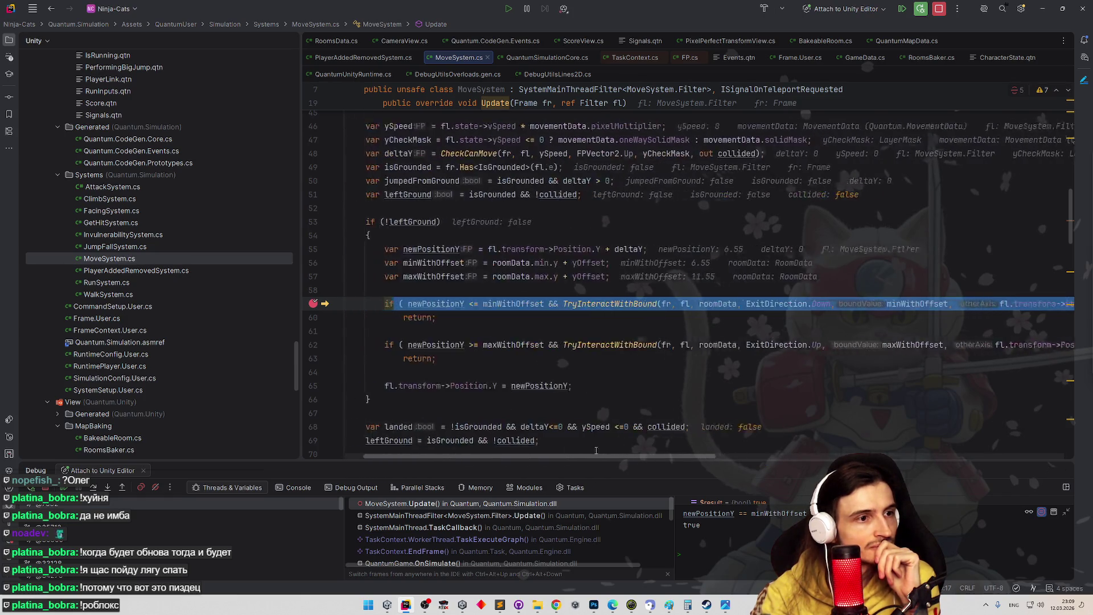
scroll(596, 451, "left", 1)
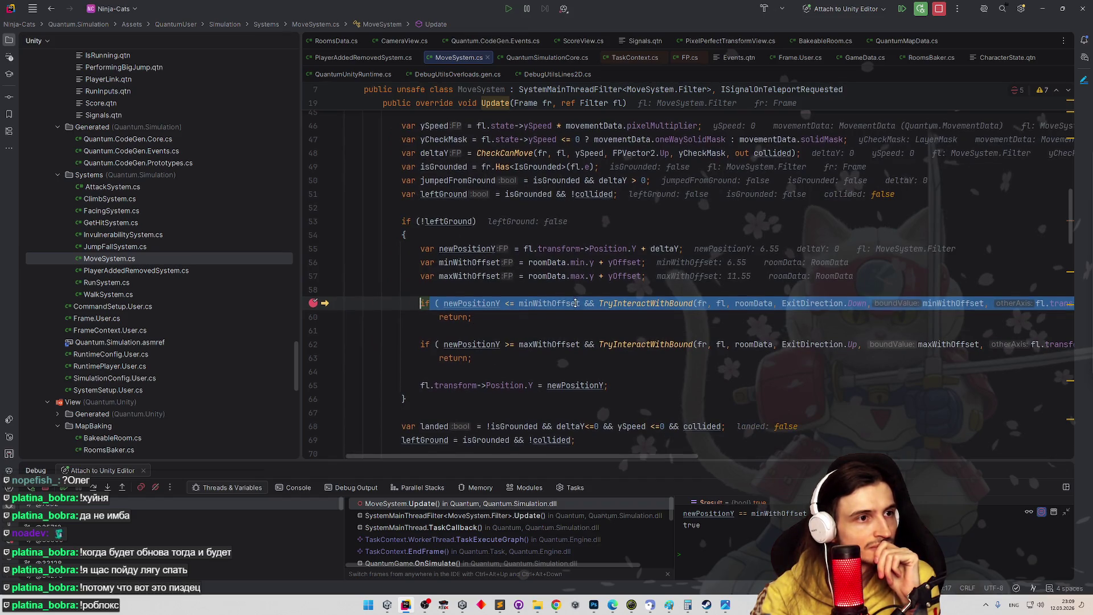
scroll(575, 315, "down", 4)
scroll(576, 305, "down", 1)
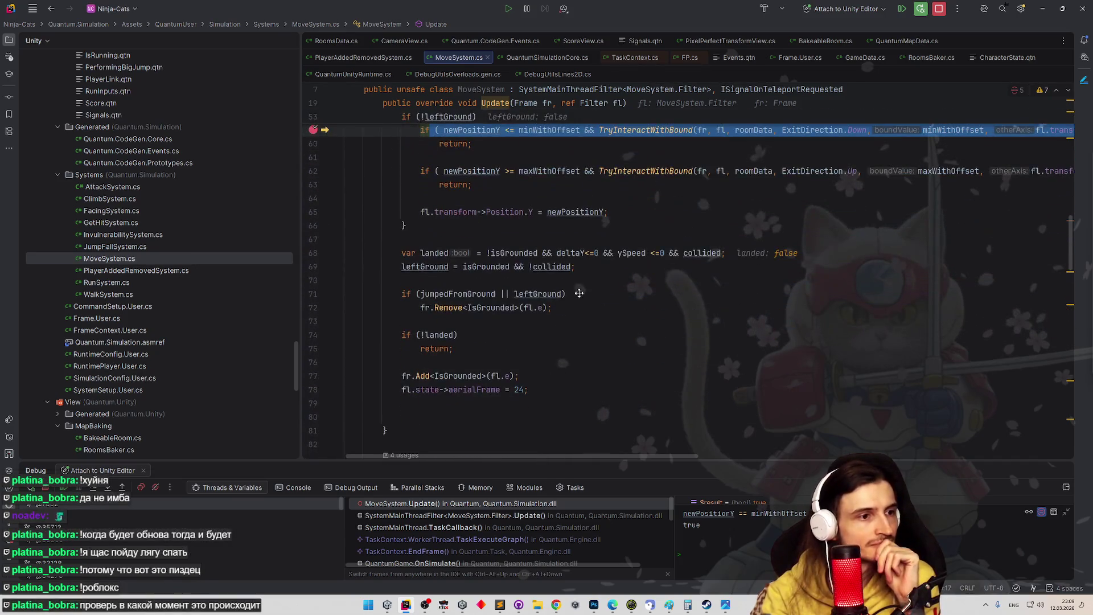
scroll(579, 293, "up", 1)
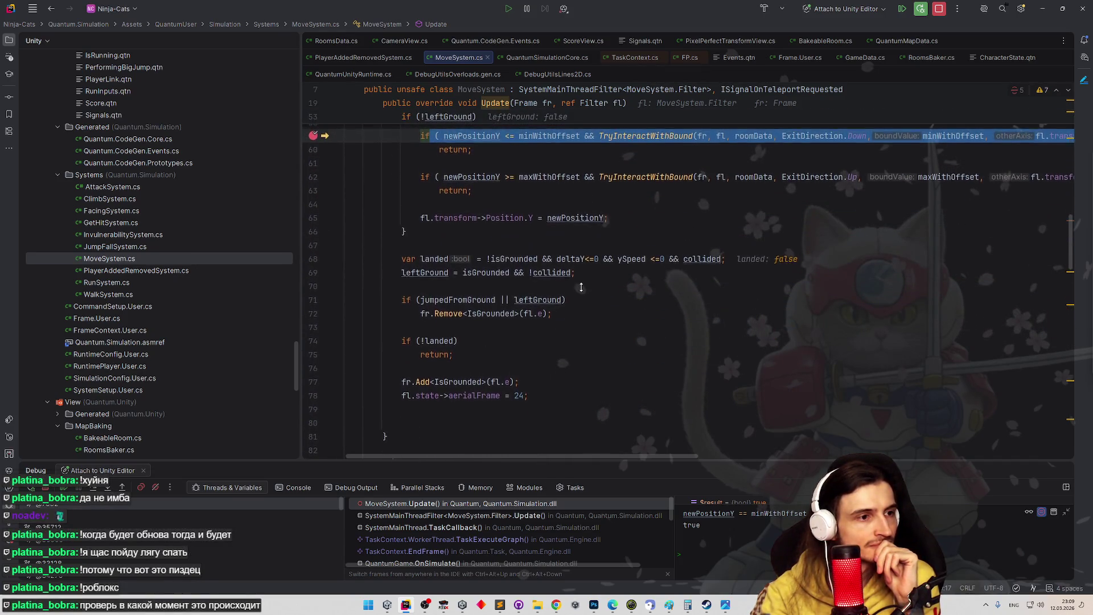
scroll(582, 287, "up", 2)
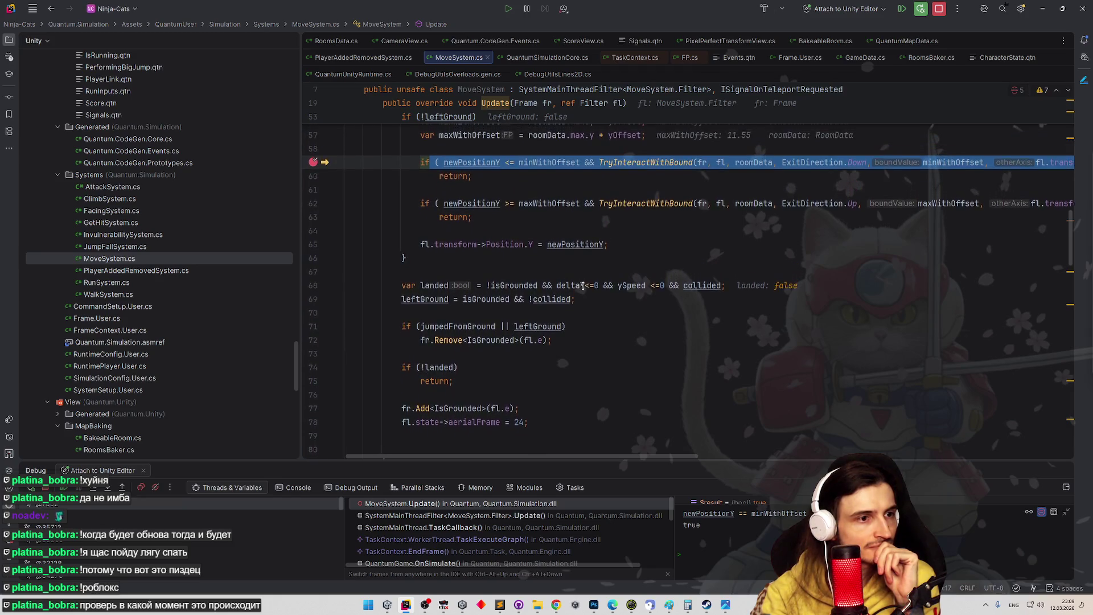
- Break on lines 72 and 77, drop the line 59 breakpoint, and resume to the IsGrounded removal
left_click(319, 355)
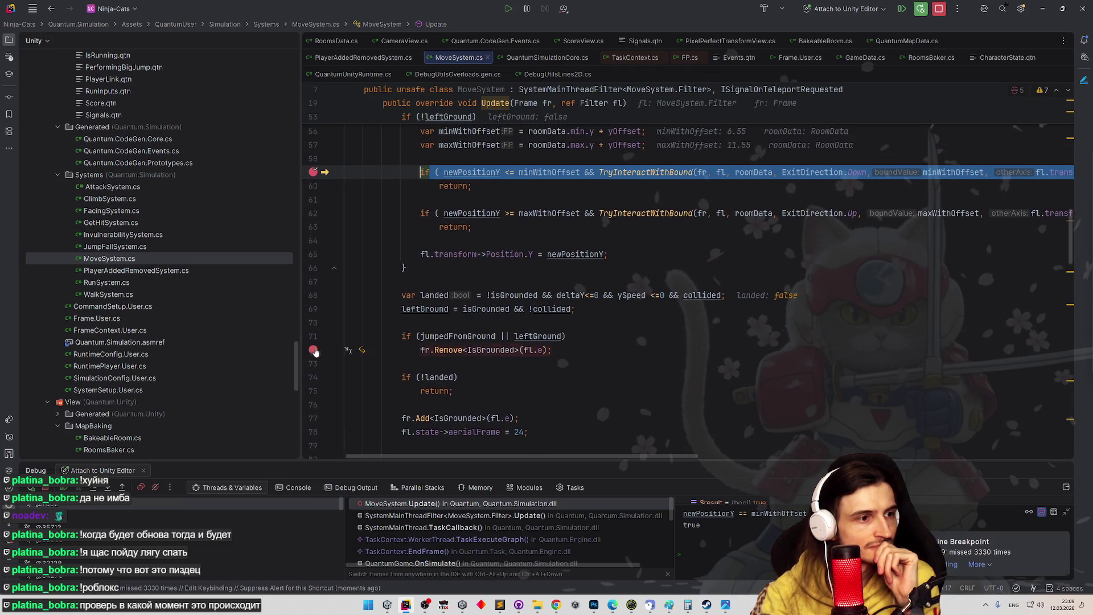
left_click(314, 419)
left_click(313, 172)
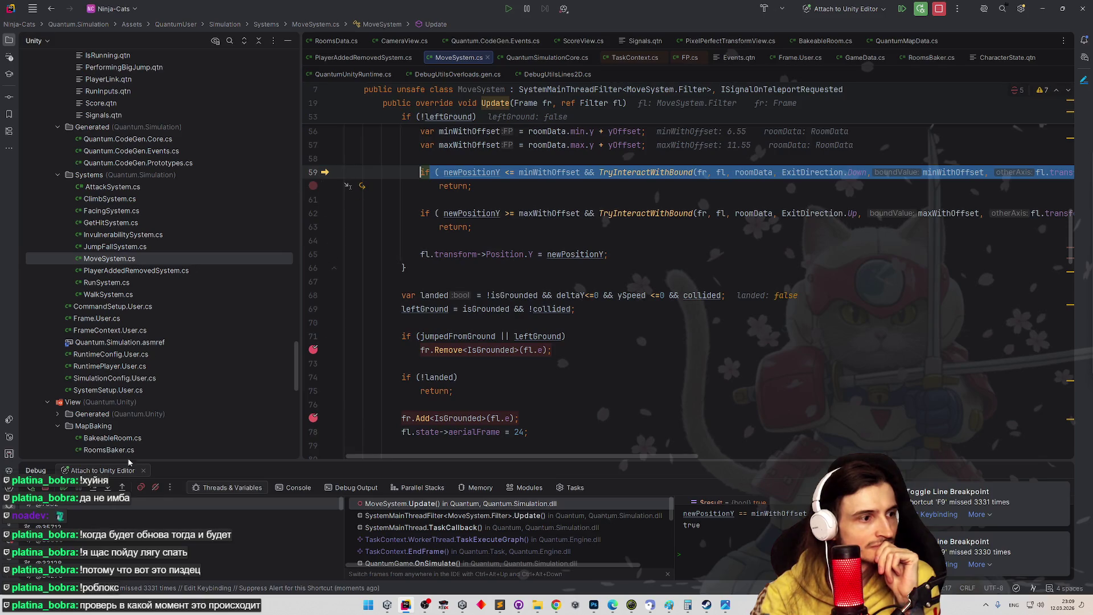
left_click(67, 488)
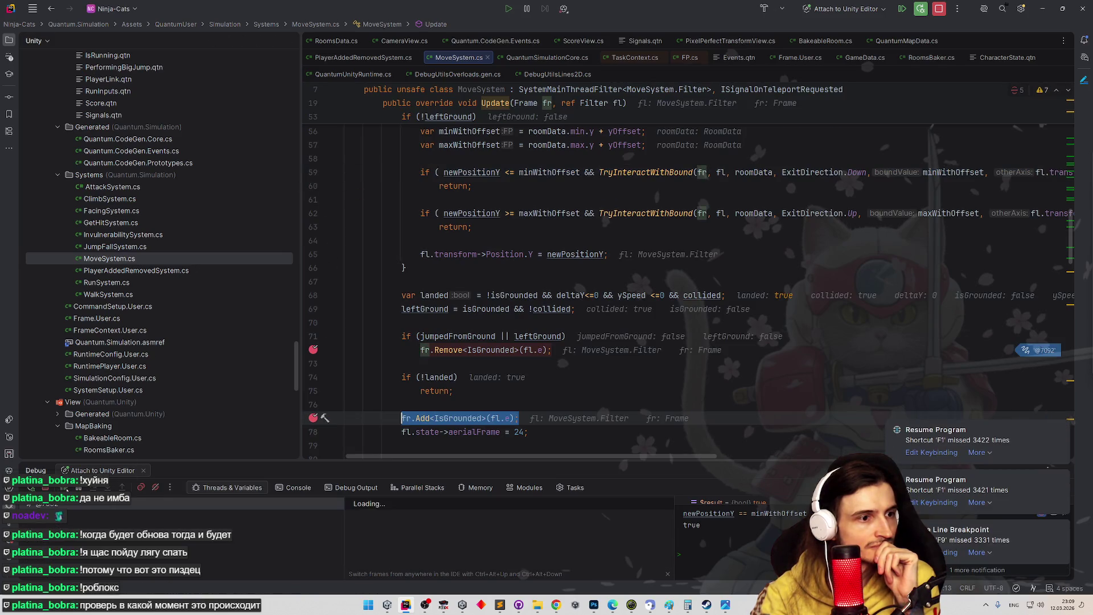
left_click(66, 488)
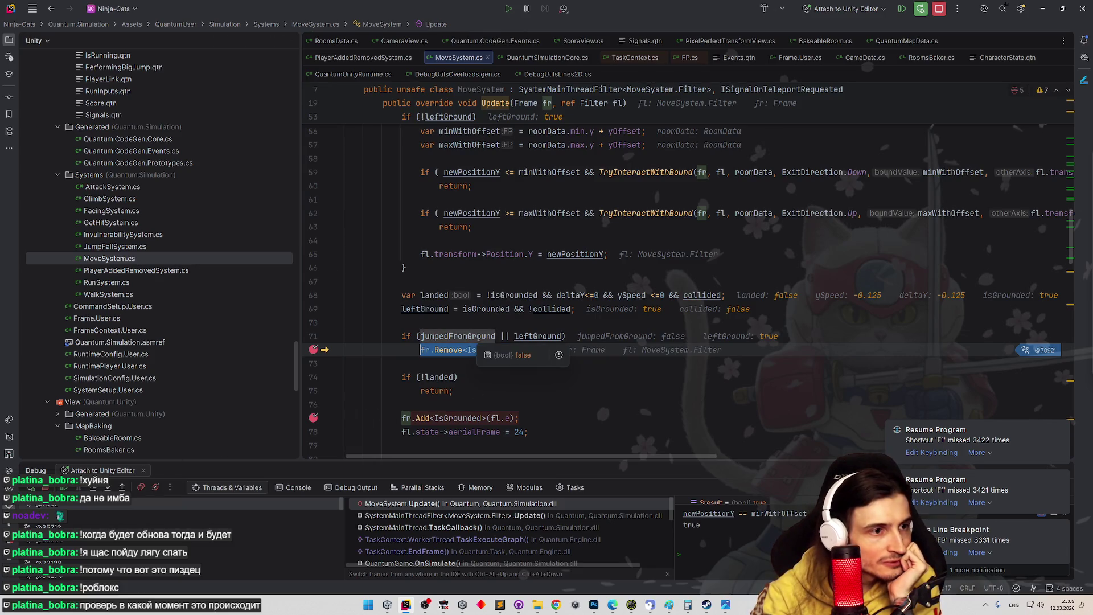
- Inspect the leftGround and jumpedFromGround values, then stop the debug session
mouse_move(549, 339)
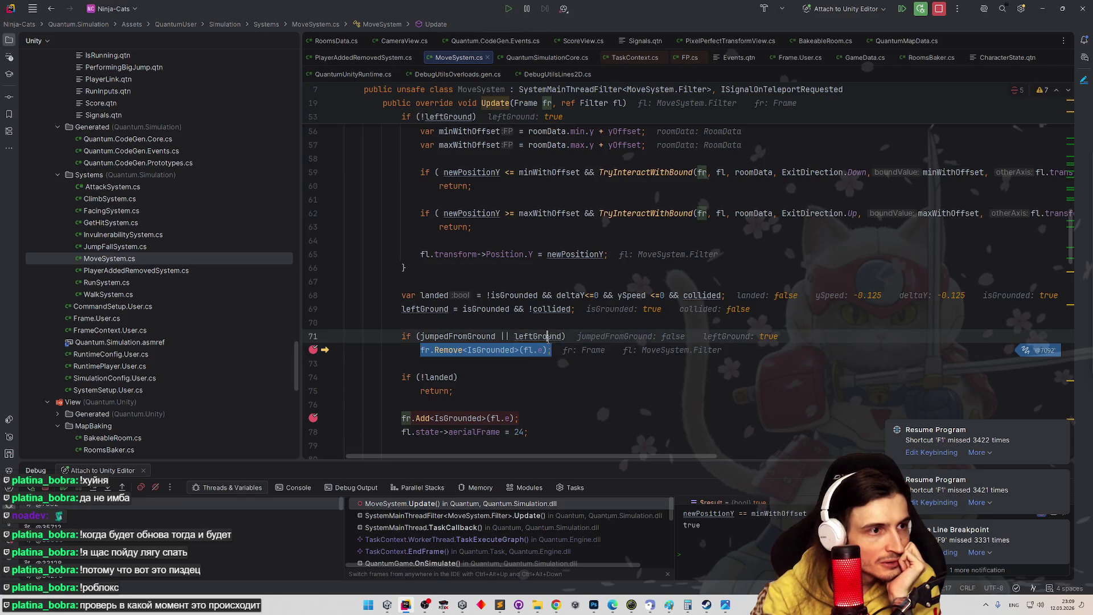
scroll(570, 380, "up", 1)
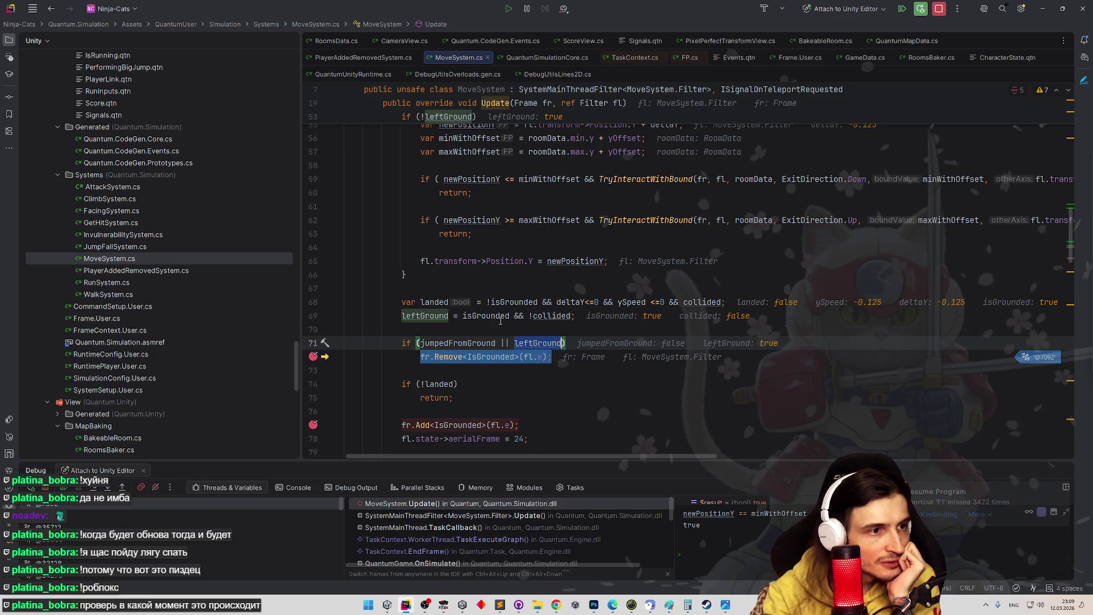
mouse_move(497, 317)
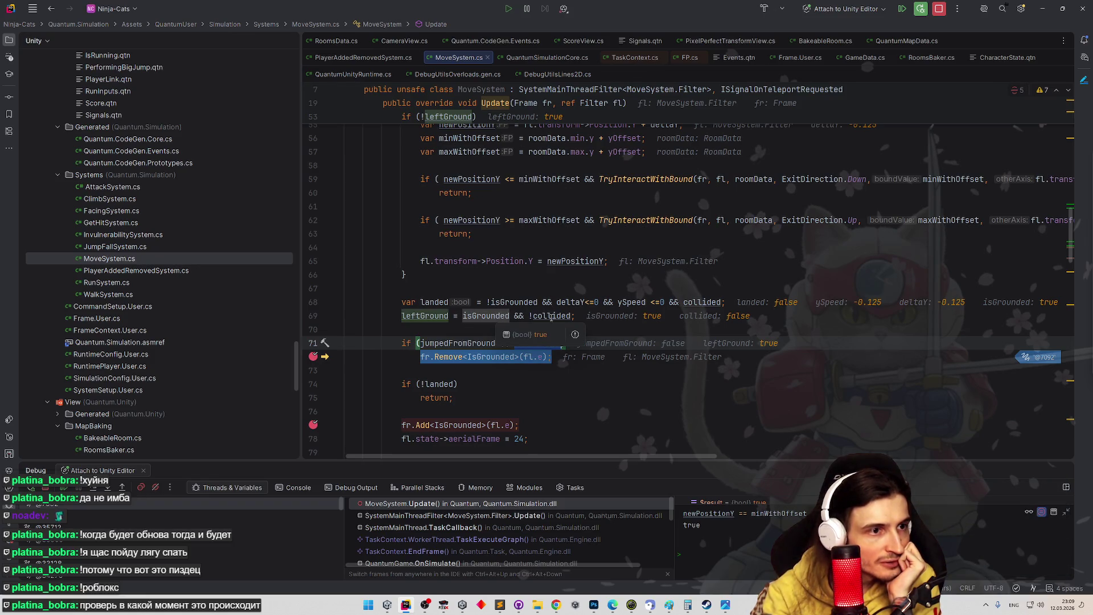
mouse_move(552, 317)
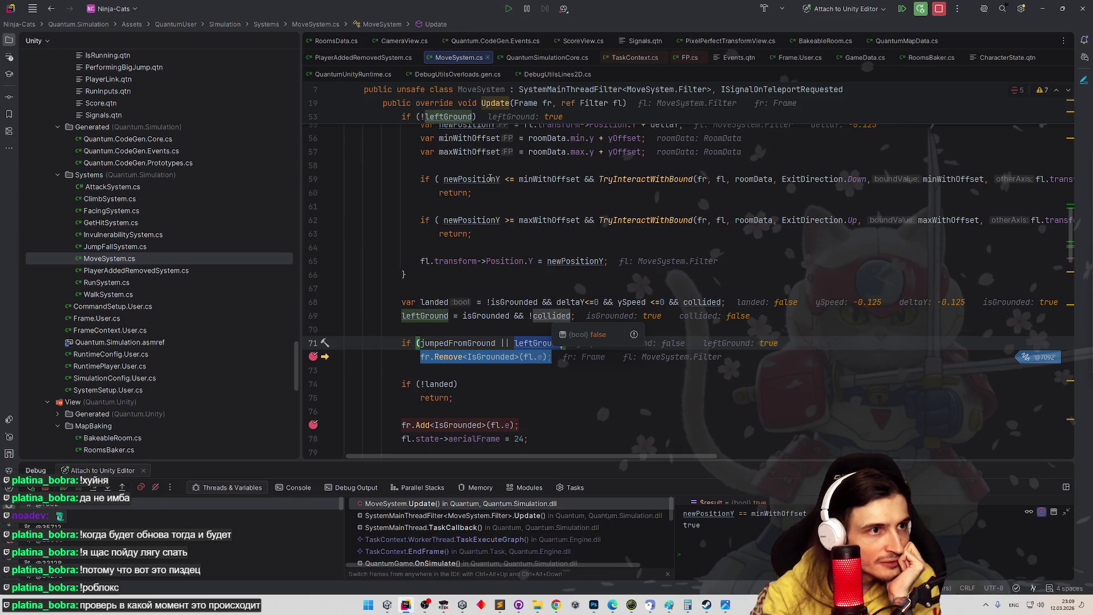
mouse_move(539, 178)
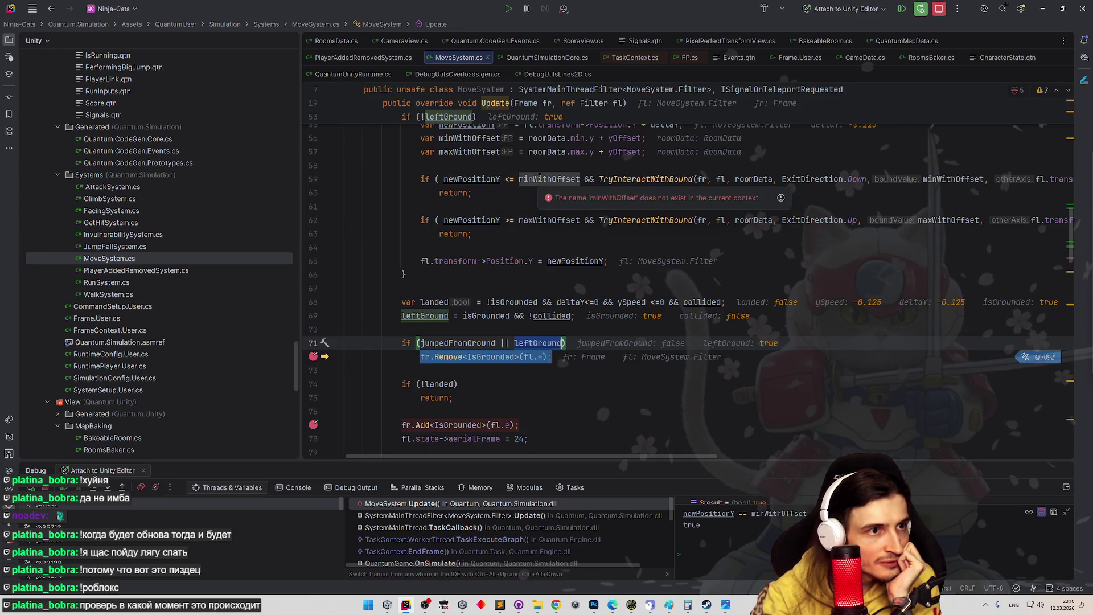
scroll(546, 290, "up", 1)
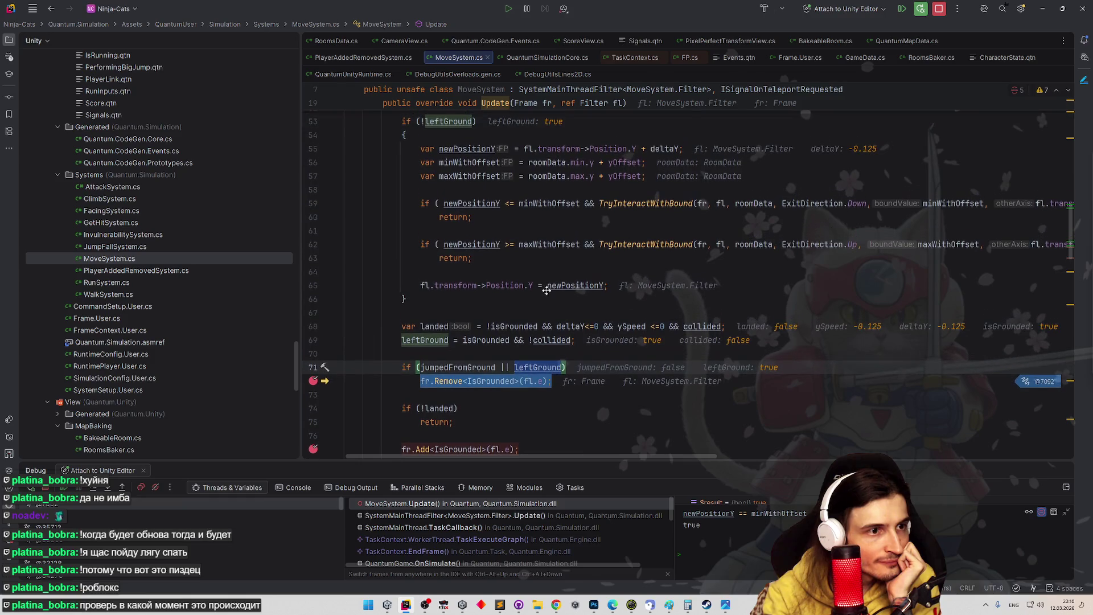
scroll(547, 280, "up", 3)
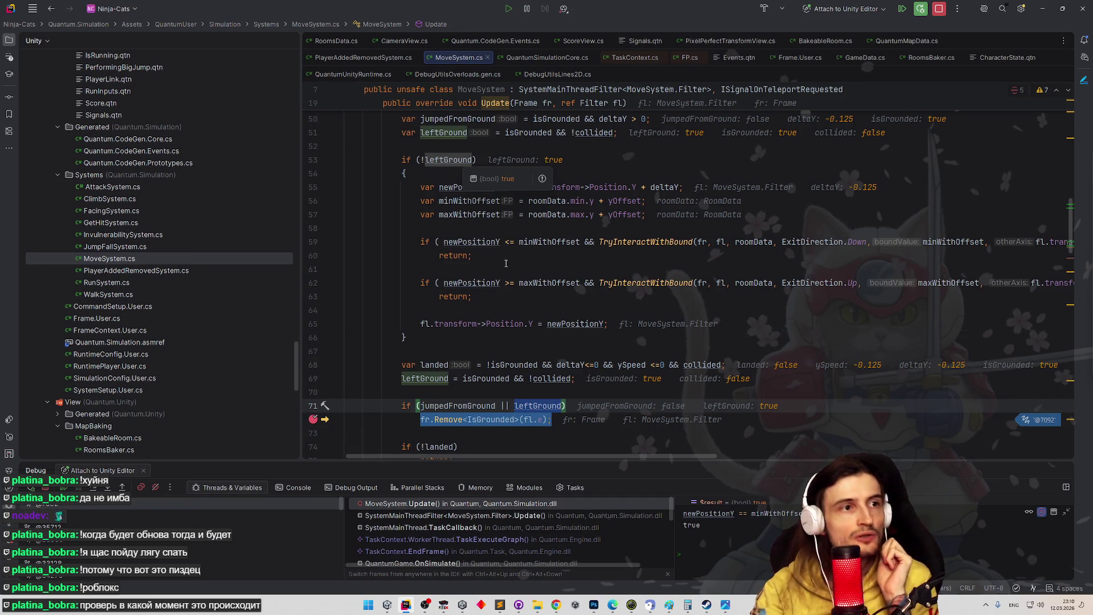
left_click(598, 160)
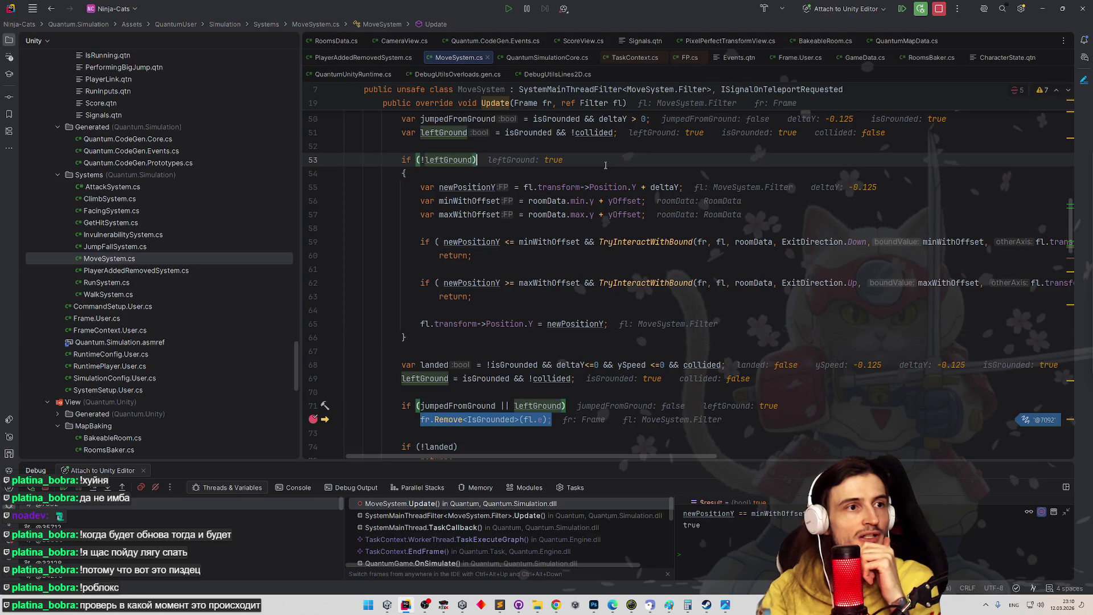
left_click(940, 16)
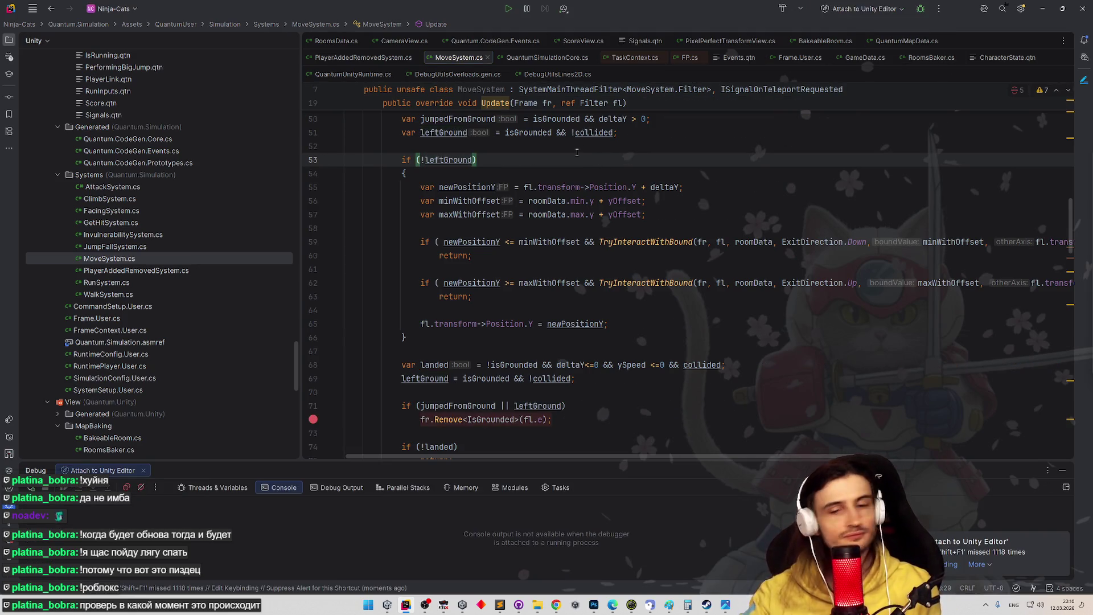
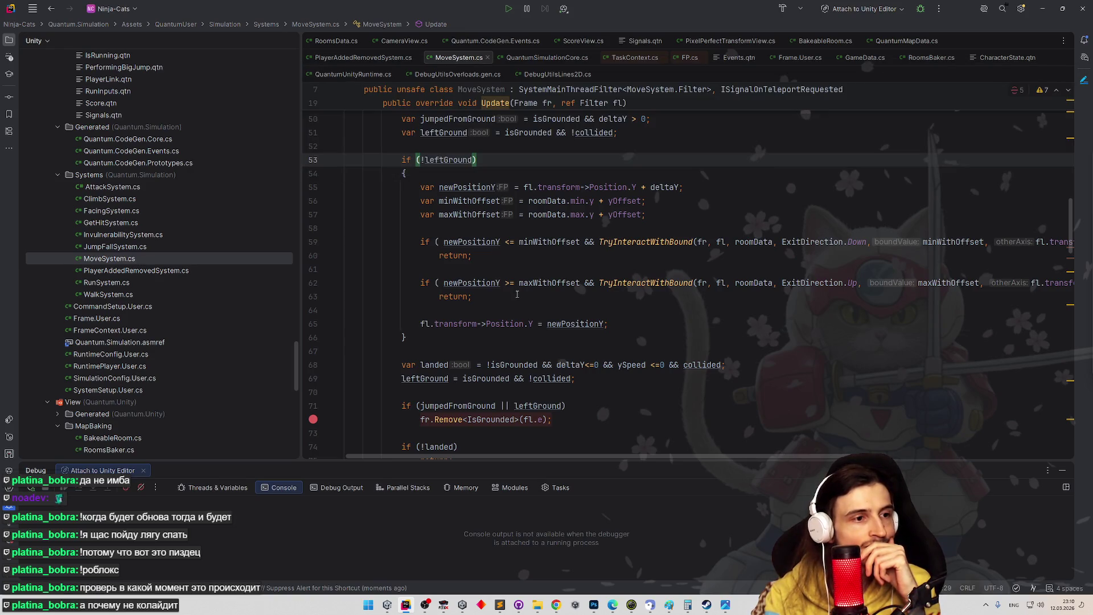
- Review the leftGround code in MoveSystem.cs and attach Rider's debugger to the Unity Editor
double_click(458, 135)
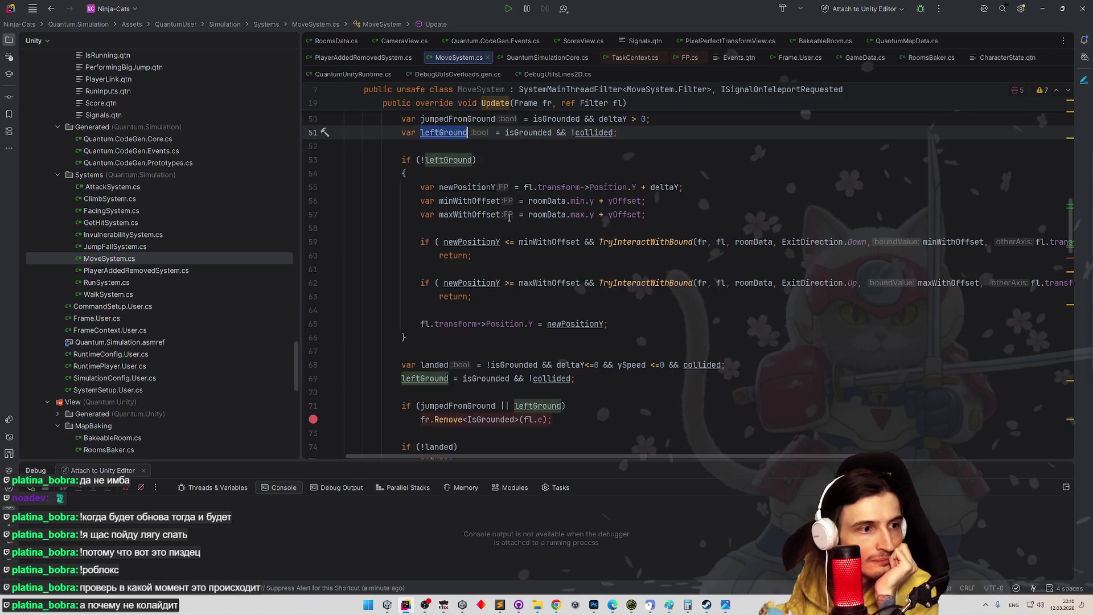
scroll(509, 223, "down", 1)
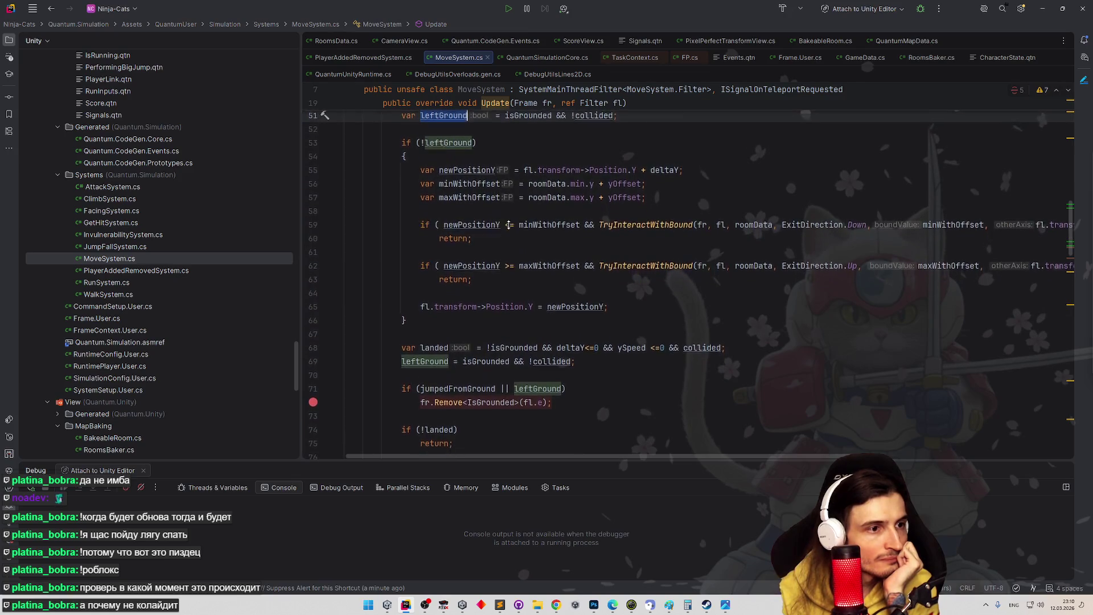
scroll(509, 223, "down", 1)
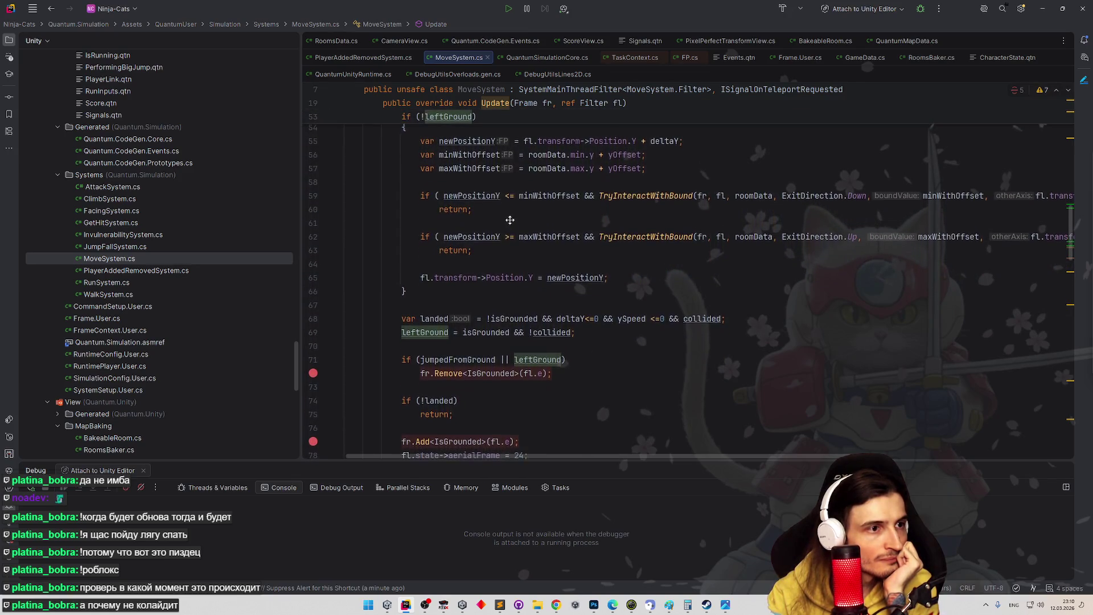
scroll(514, 210, "up", 1)
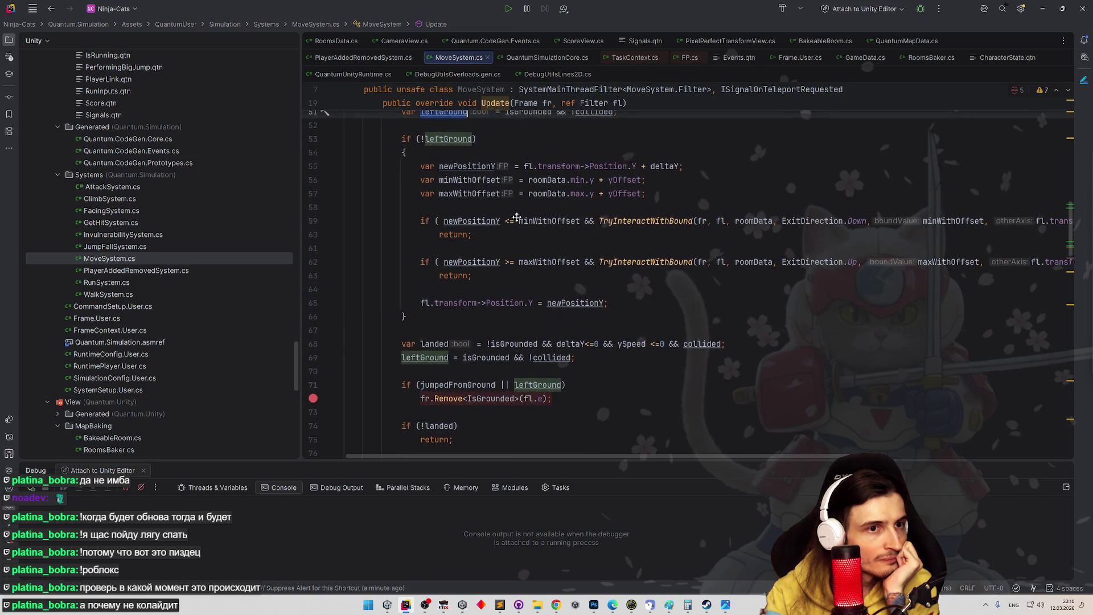
mouse_move(513, 220)
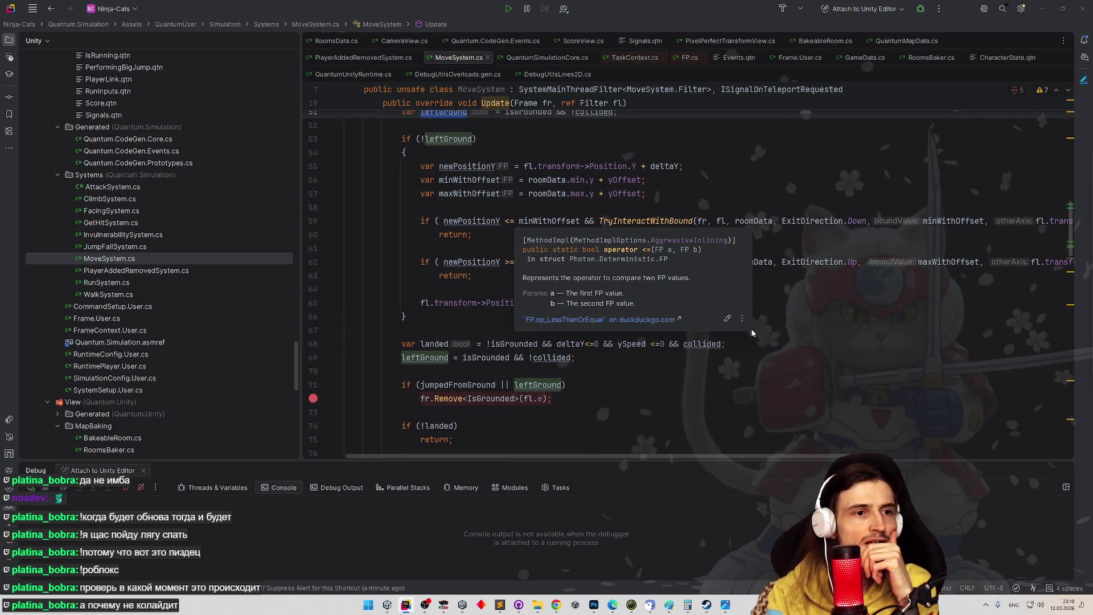
scroll(826, 228, "down", 10)
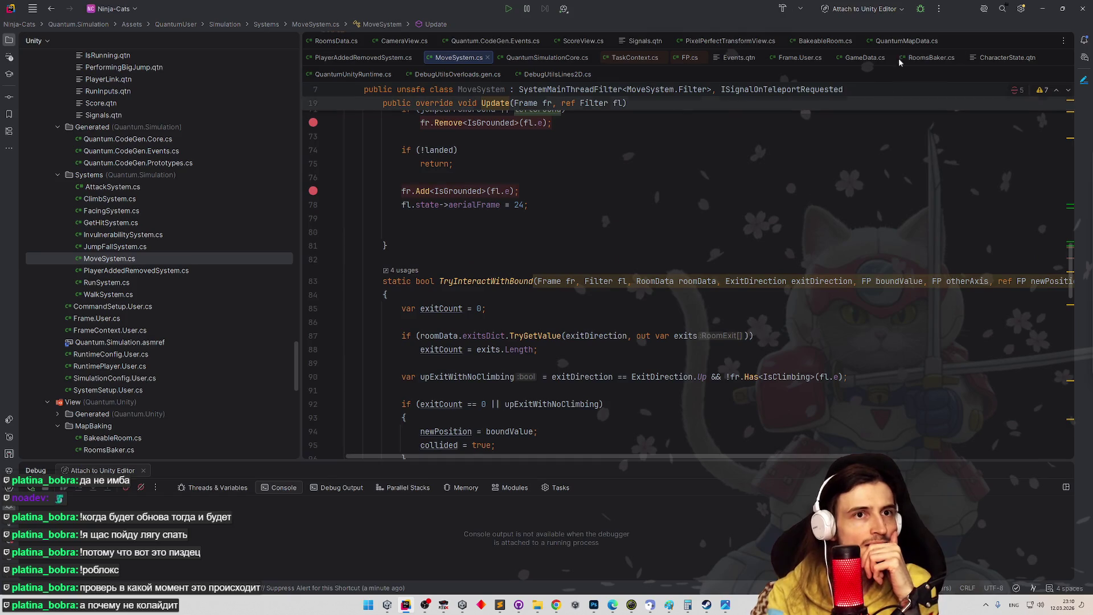
left_click(921, 8)
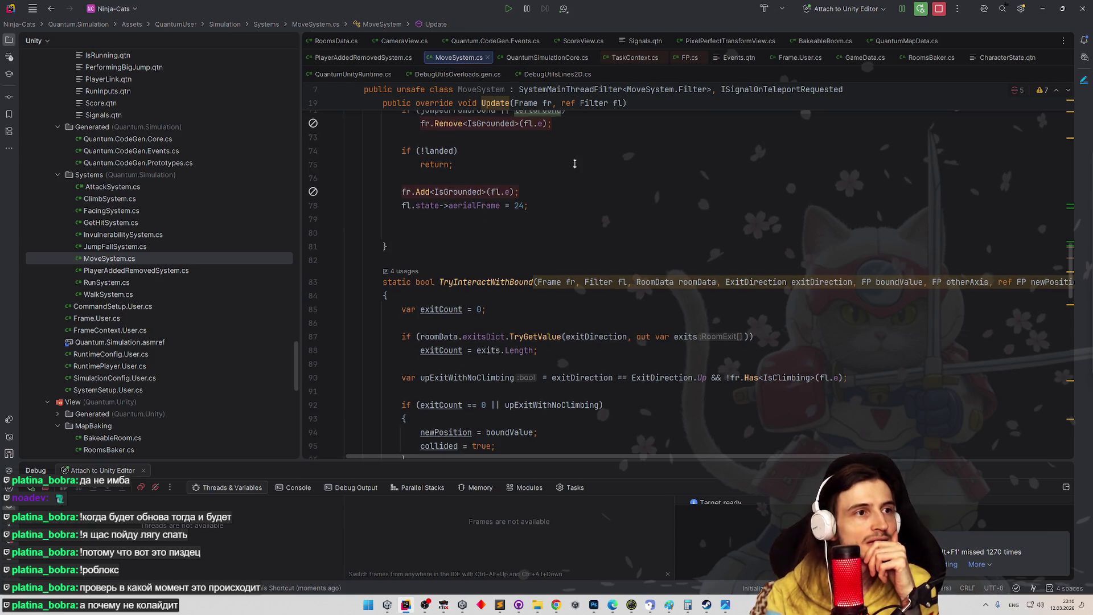
scroll(393, 224, "up", 4)
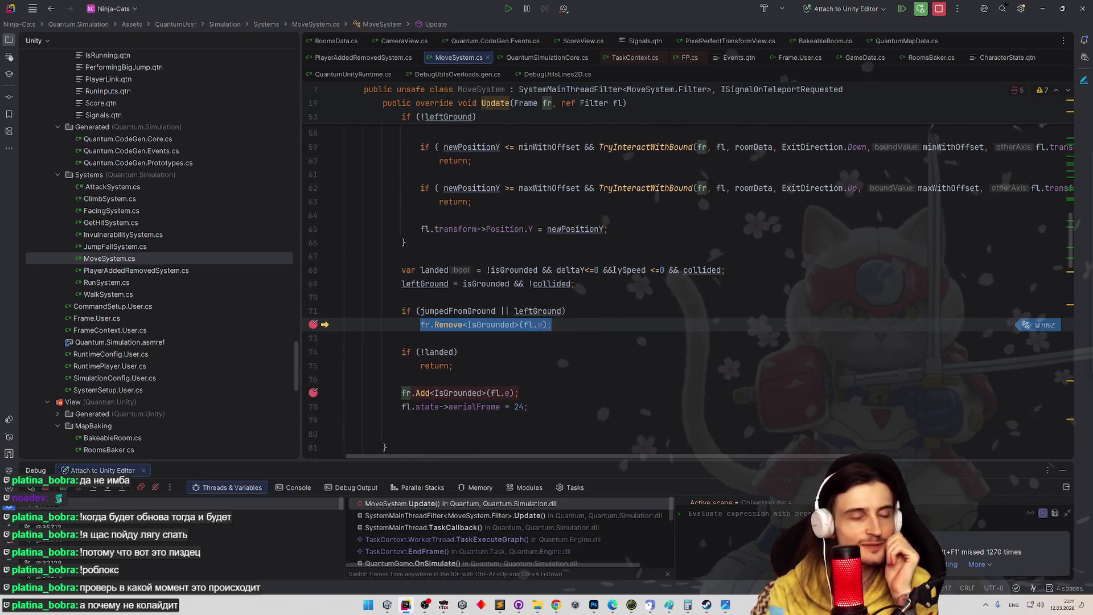
- At the breakpoint, inspect the landed and jumpedFromGround checks and read the isGrounded and collided values
scroll(594, 283, "up", 1)
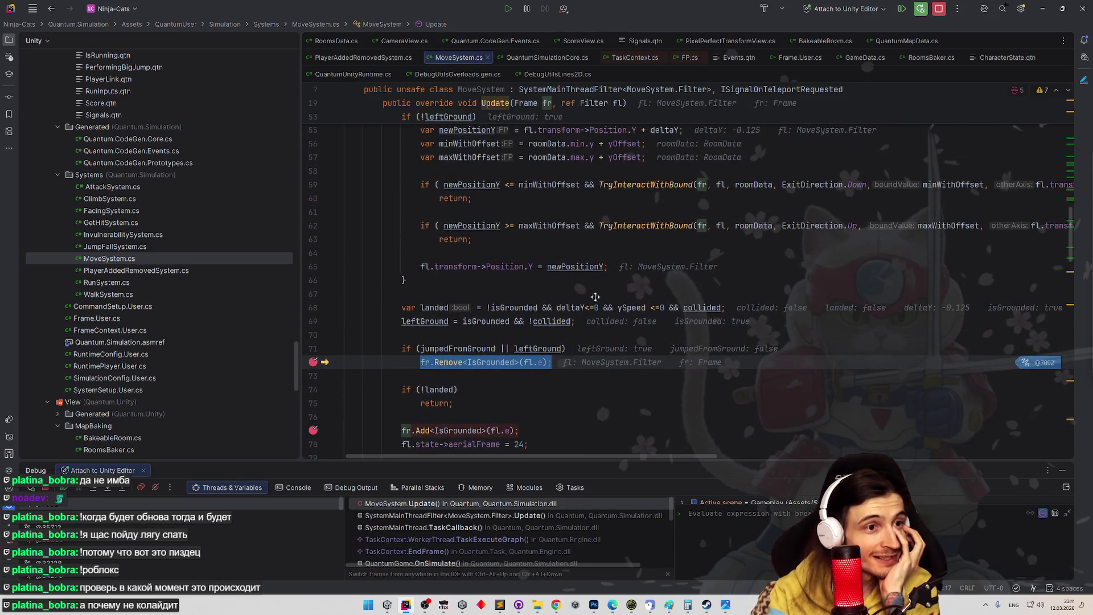
scroll(595, 309, "down", 1)
left_click(530, 365)
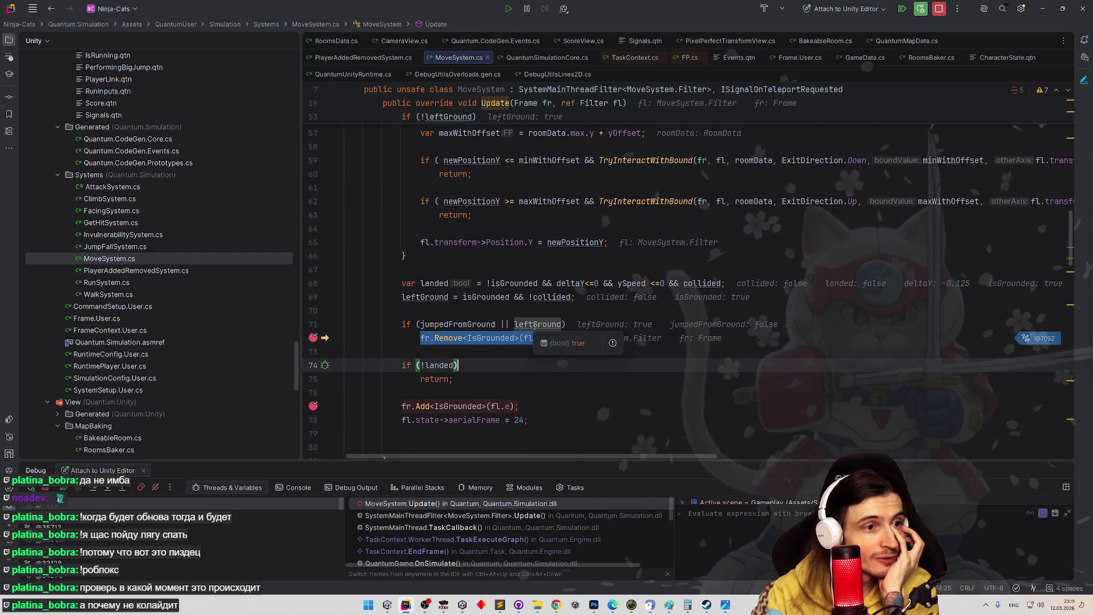
left_click(448, 323)
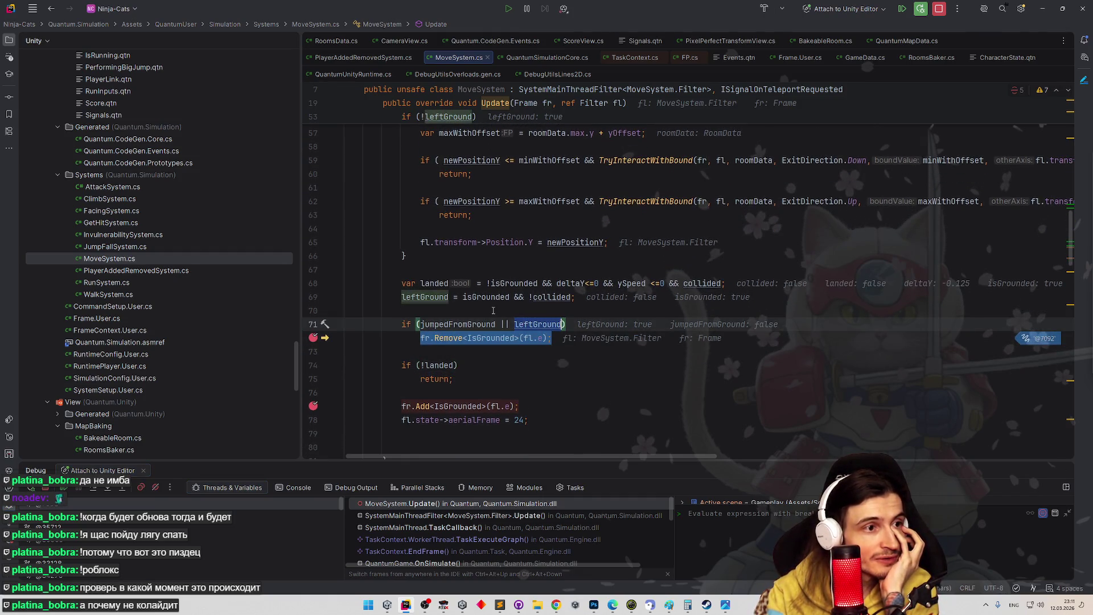
left_click(493, 310)
mouse_move(493, 295)
mouse_move(551, 296)
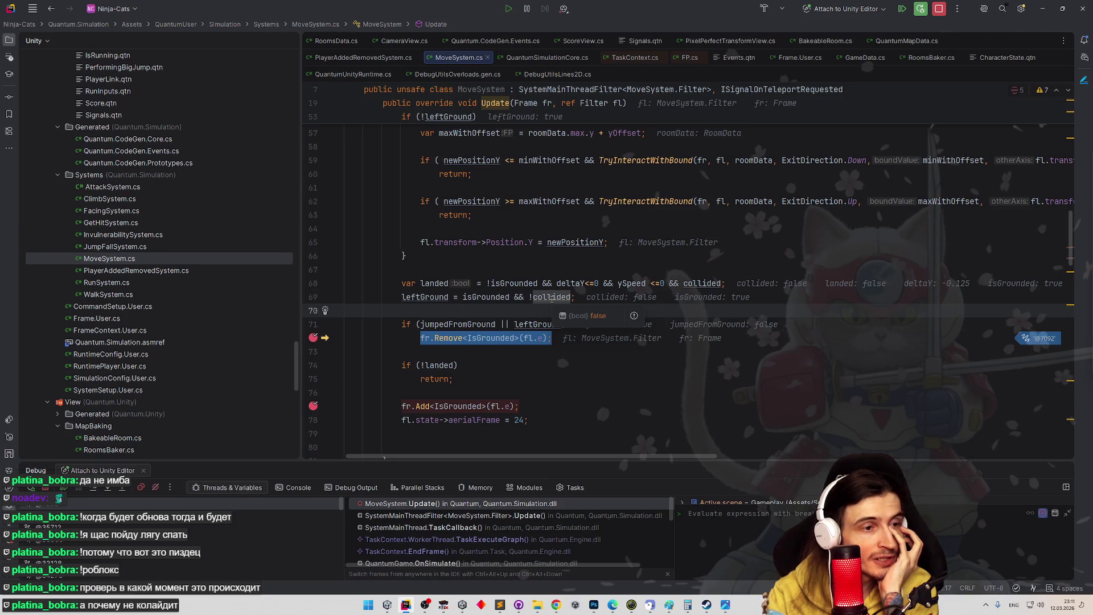
scroll(562, 364, "up", 1)
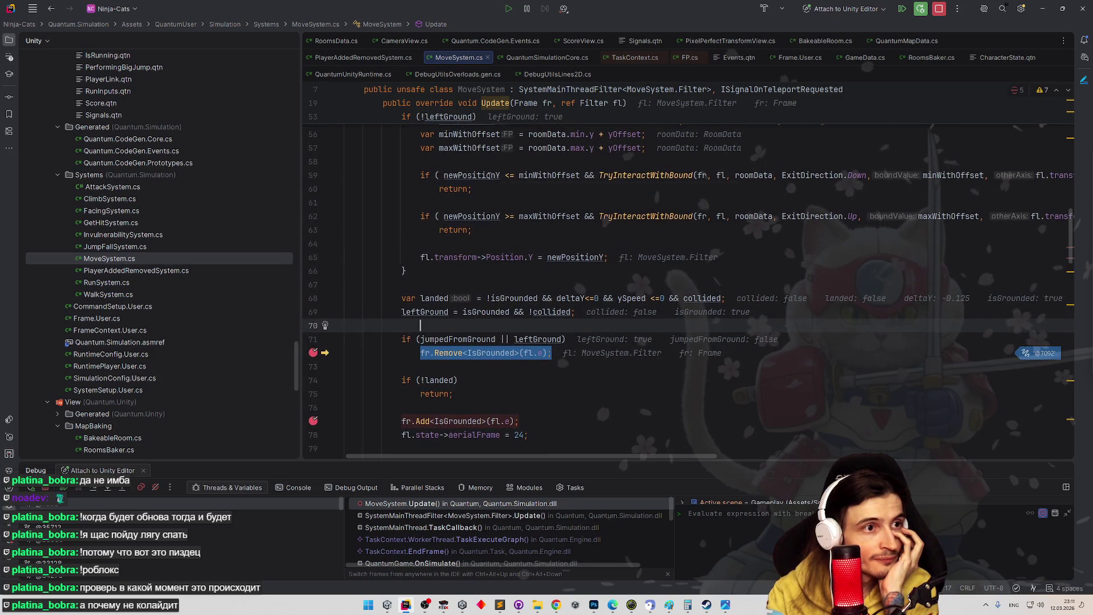
scroll(460, 259, "up", 5)
- Step over to the IsGrounded removal line, read the values there, then stop debugging
key("F10")
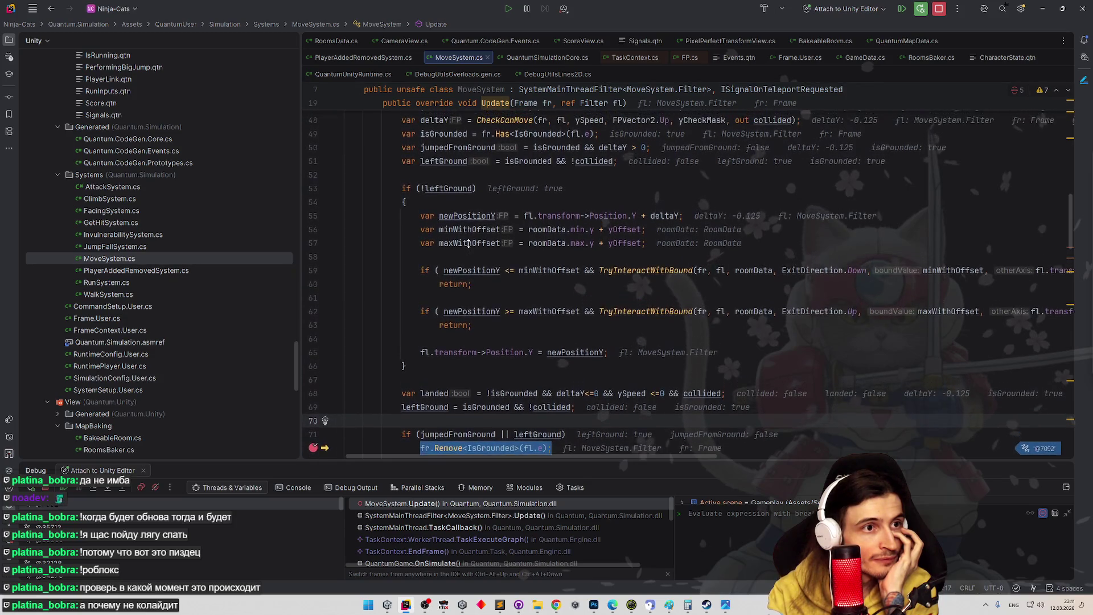
mouse_move(529, 171)
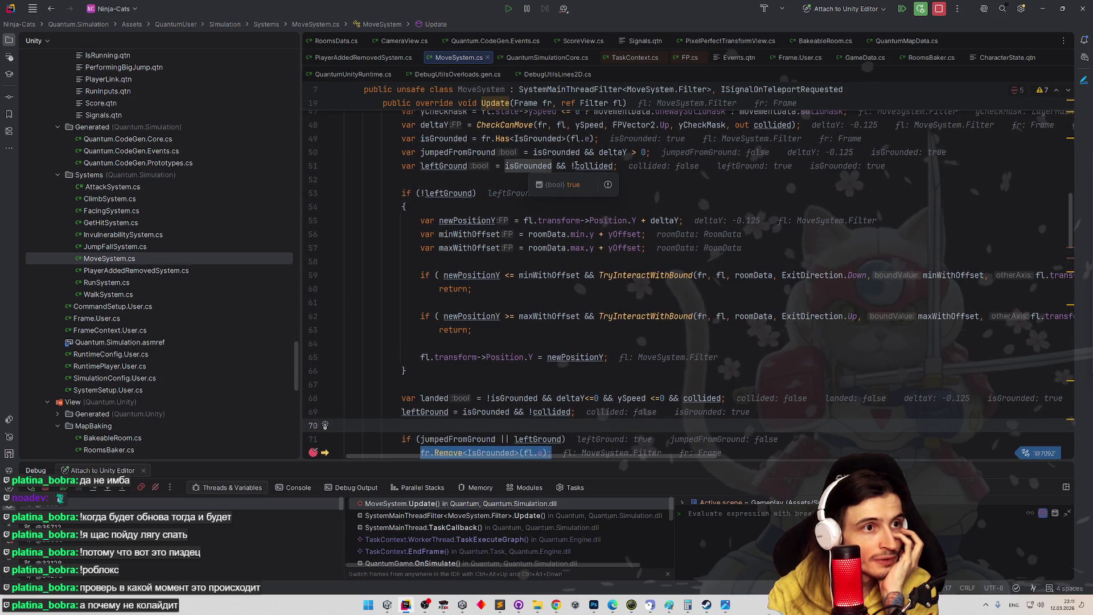
mouse_move(584, 166)
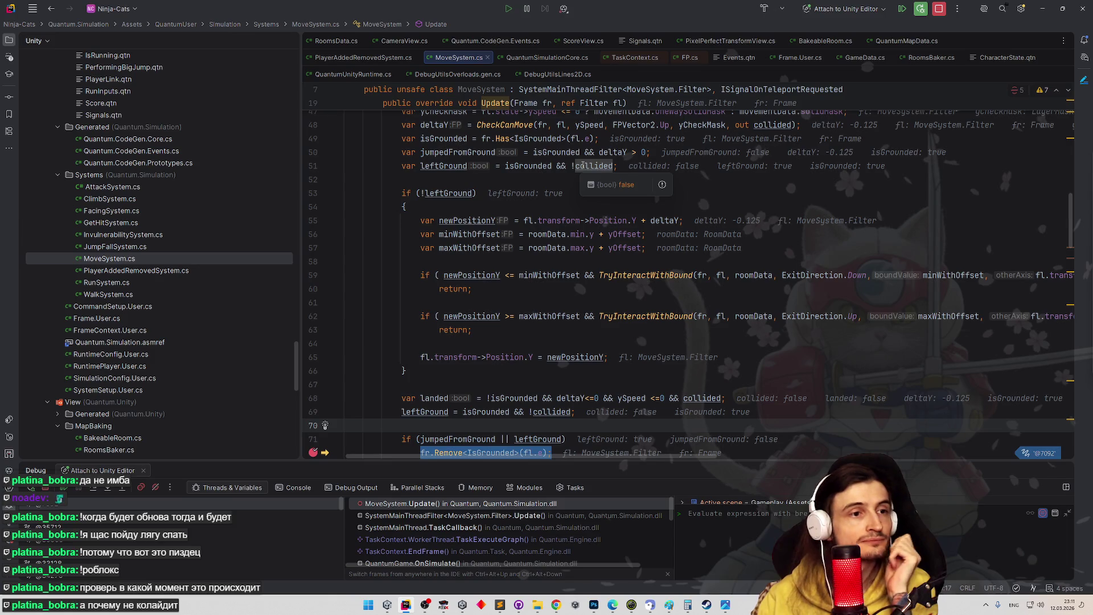
scroll(706, 201, "up", 1)
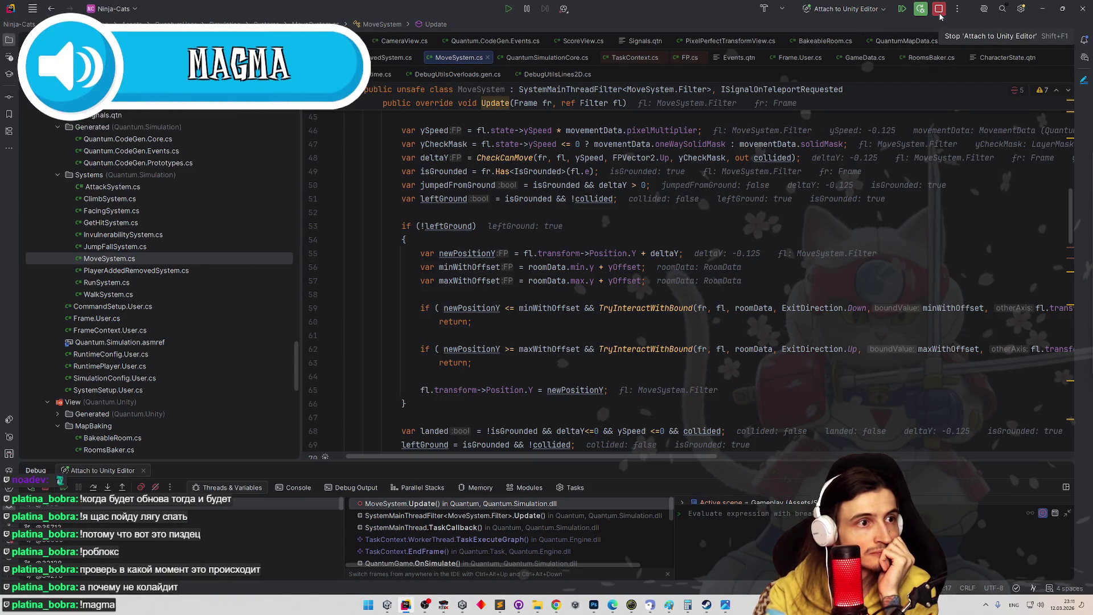
left_click(940, 9)
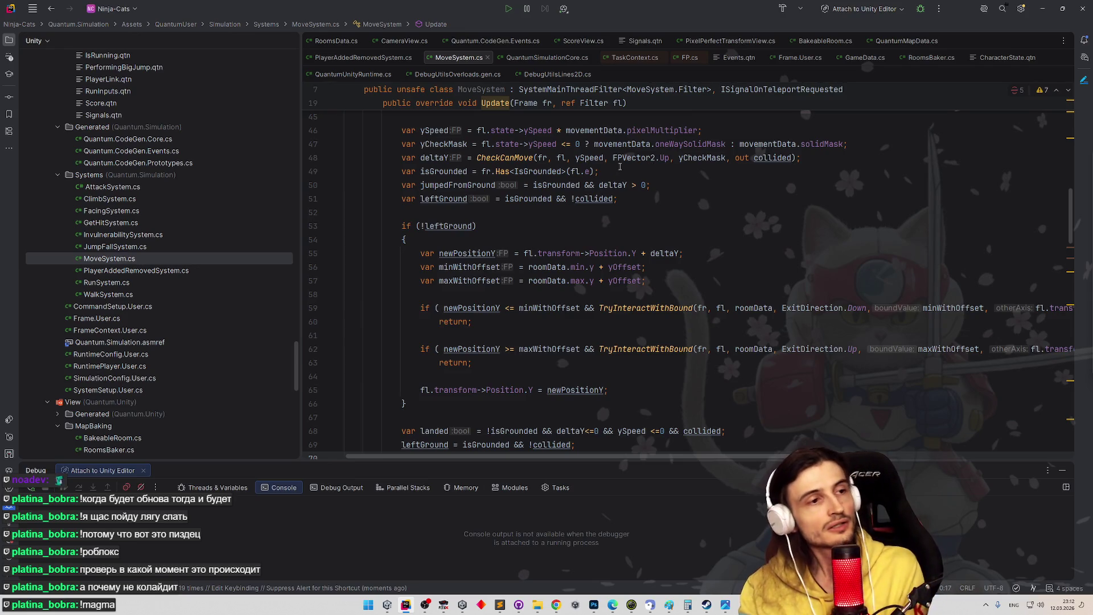
- Extend the leftGround condition on line 51 with '&& fl.transform->Position.Y >'
left_click(615, 199)
type("&&")
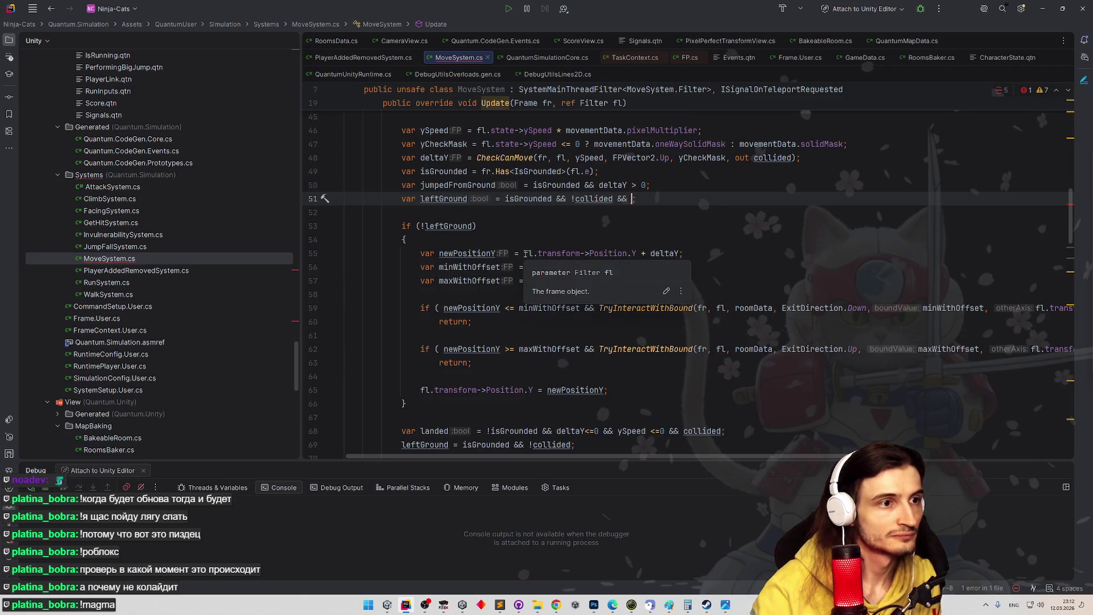
left_click(526, 255)
key("ctrl+w")
key("ctrl+w")
key("ctrl+w")
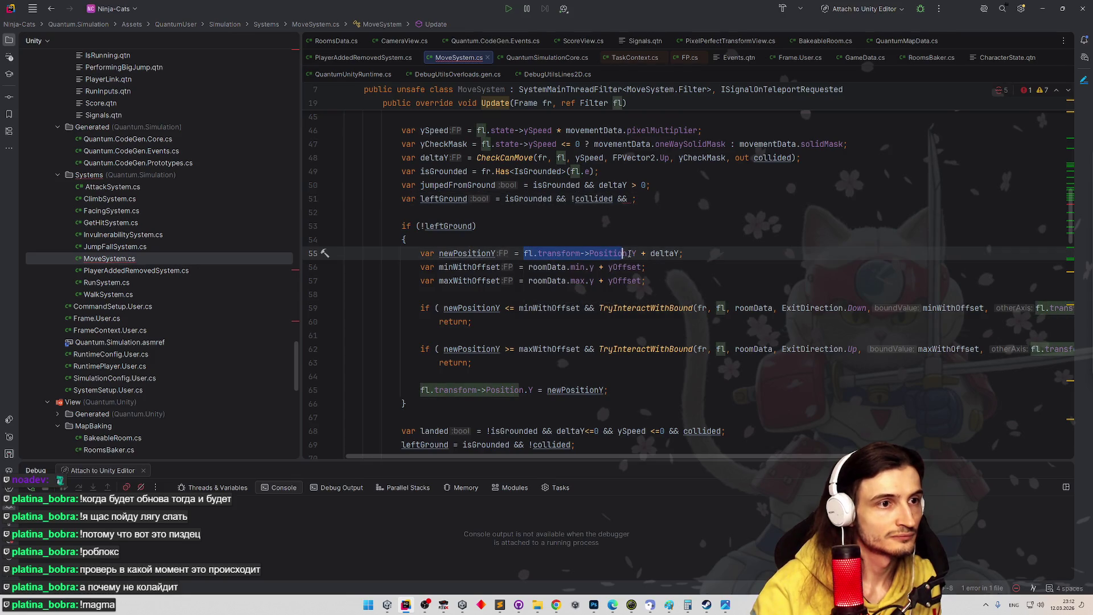
key("ctrl+c")
left_click(632, 200)
key("ctrl+v")
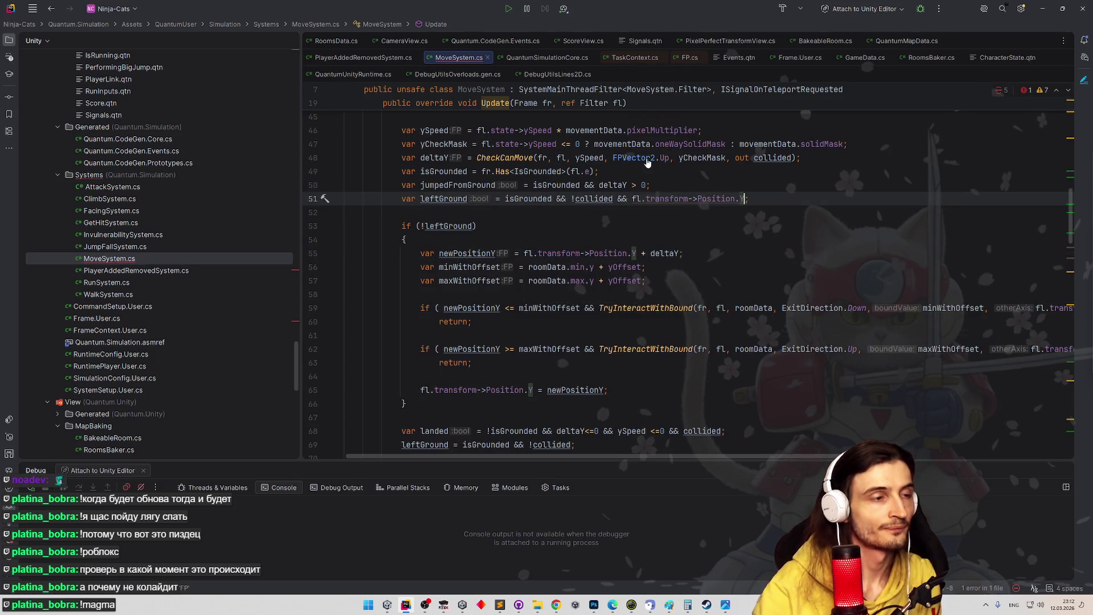
type(">")
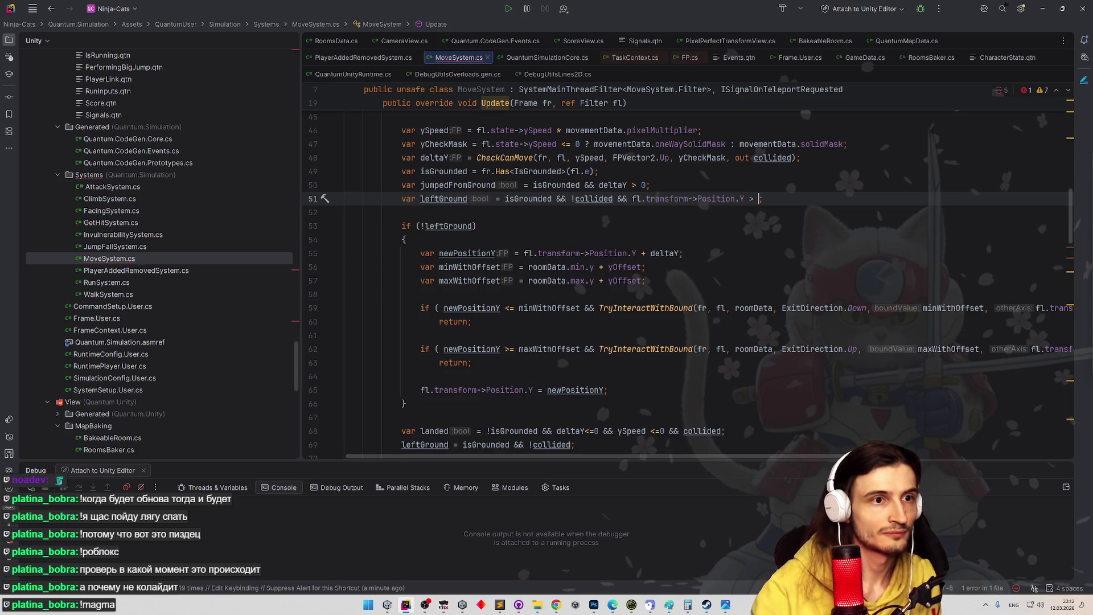
- Move the minWithOffset declaration above leftGround and delete the original duplicate line
left_click(416, 253)
mouse_move(417, 253)
left_mouse_down()
mouse_move(648, 267)
mouse_move(421, 259)
left_mouse_up()
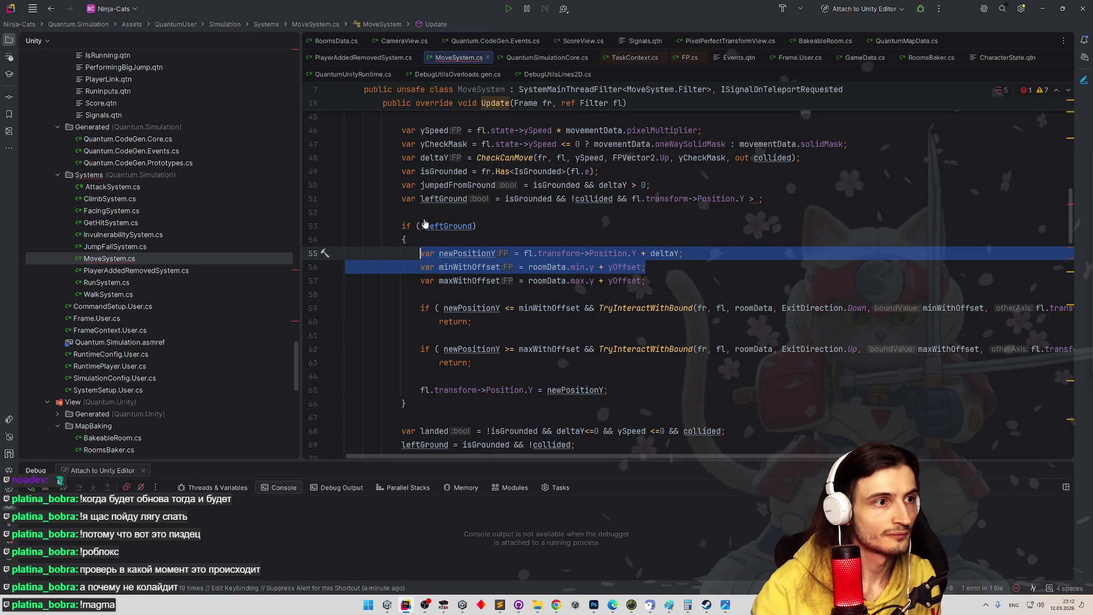
left_click_drag(421, 267, 647, 266)
left_click(501, 215)
key("ctrl+v")
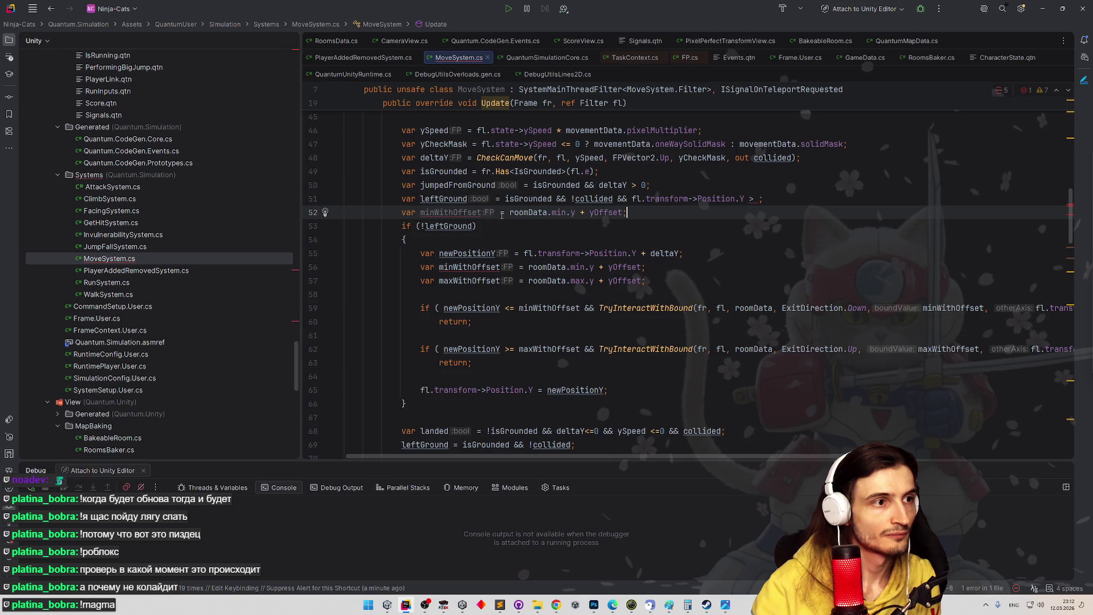
key("Home")
key("shift+End")
key("ctrl+x")
left_click(672, 180)
key("Return")
key("ctrl+v")
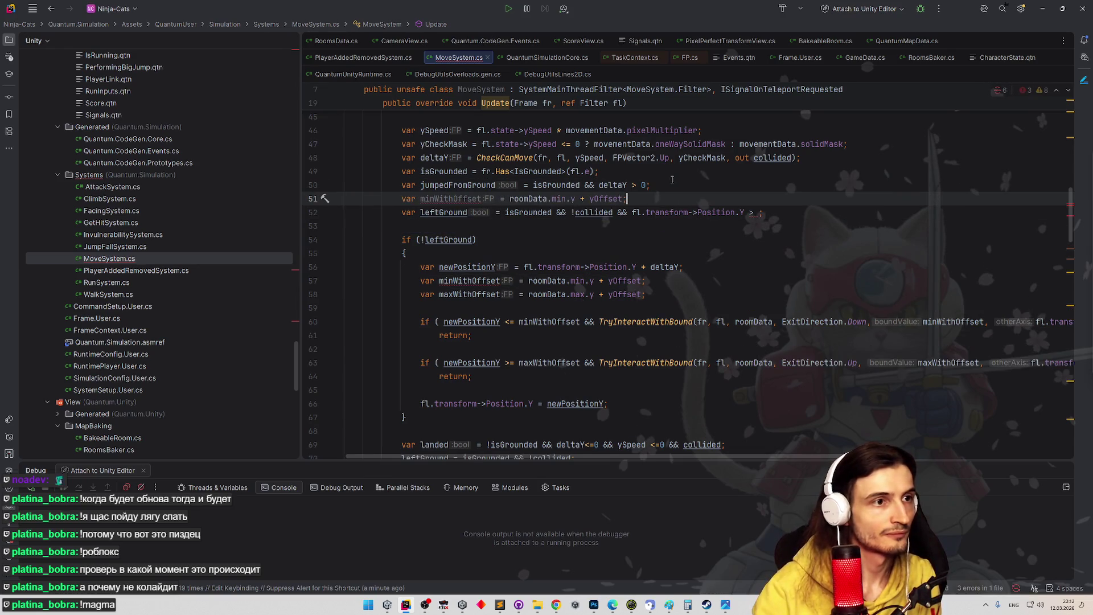
left_click_drag(645, 281, 318, 287)
key("Delete")
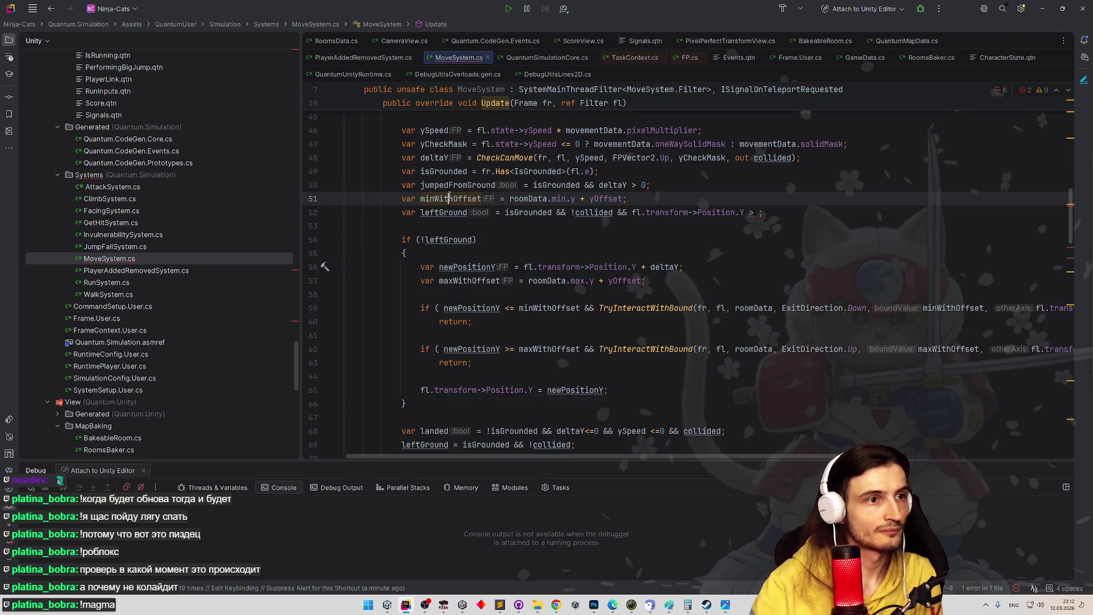
- Complete the comparison with 'minWithOffset', remove the extra space, and minimize Rider
left_click(762, 211)
type("minWithOffset")
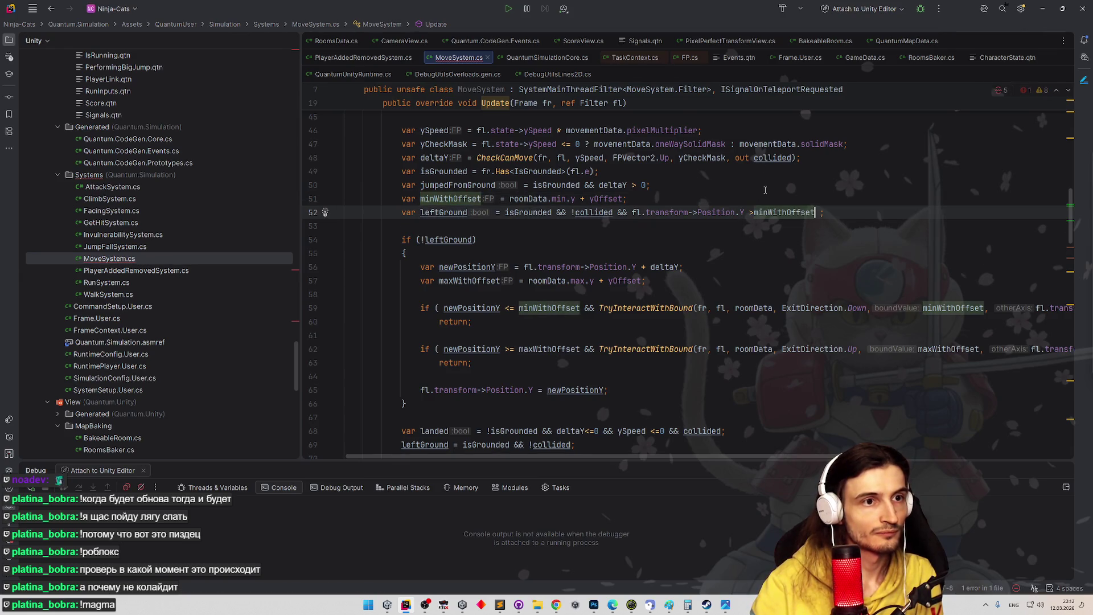
left_click(825, 212)
key("BackSpace")
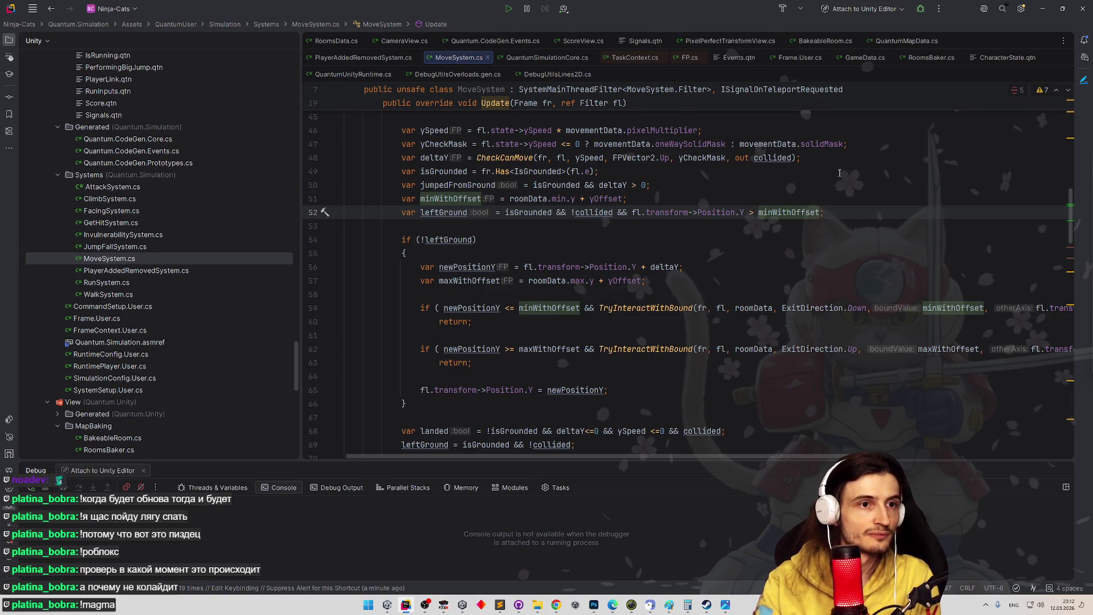
left_click(1043, 9)
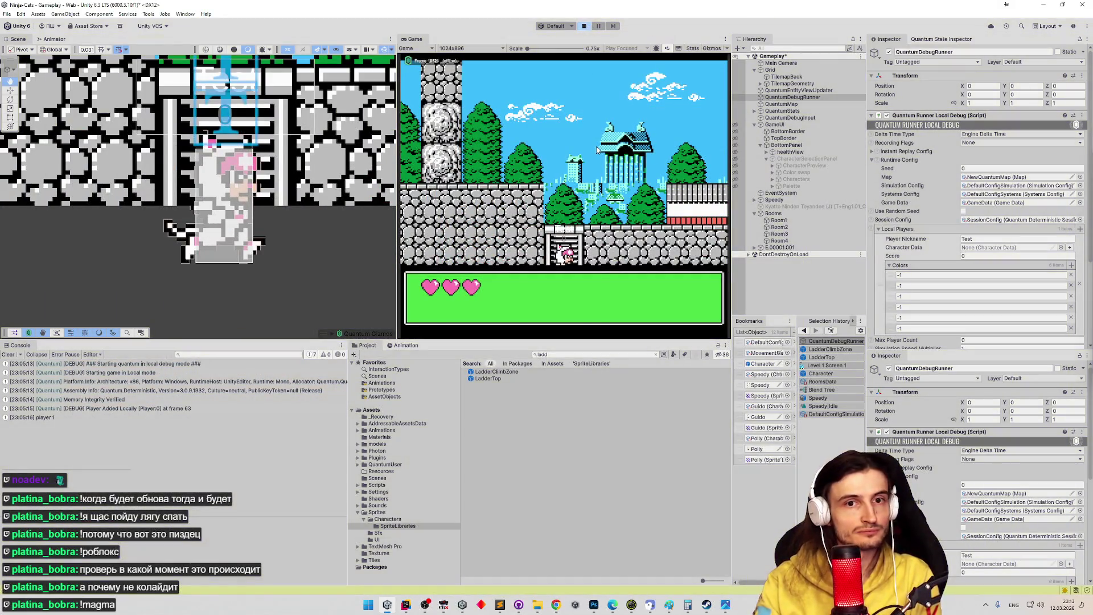
- Stop the game, highlight the leftGround and deltaY usages in MoveSystem.cs, then minimize Rider
key("ctrl+p")
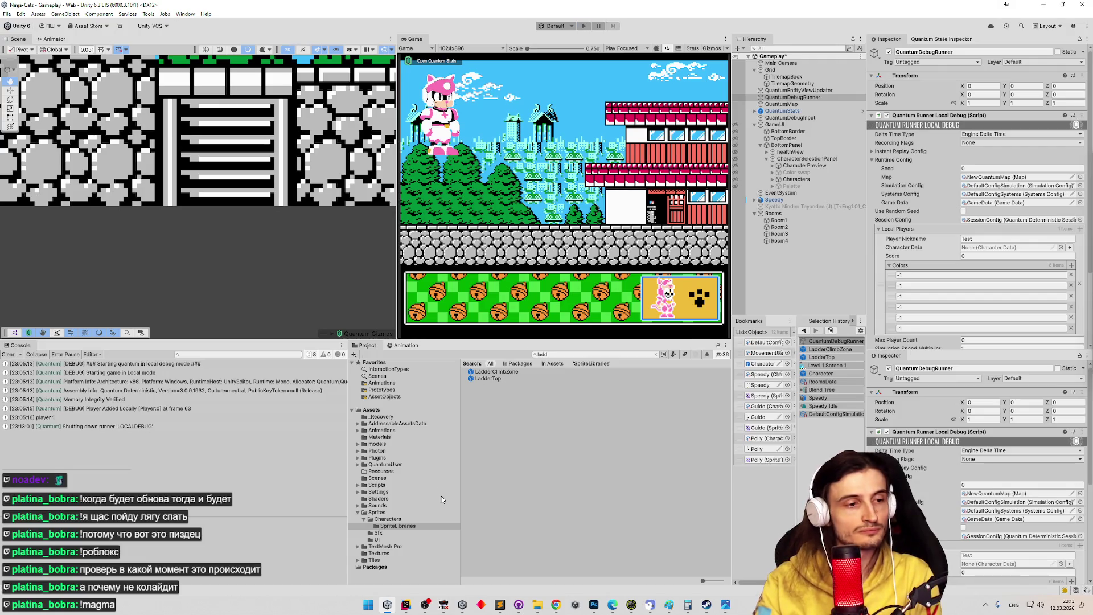
left_click(406, 605)
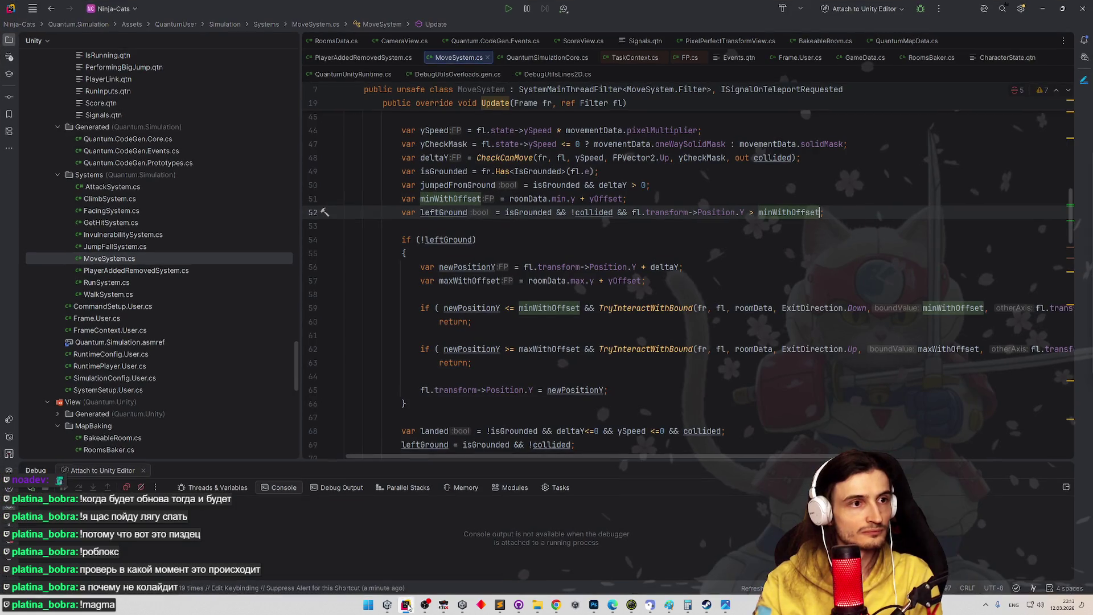
scroll(522, 361, "down", 1)
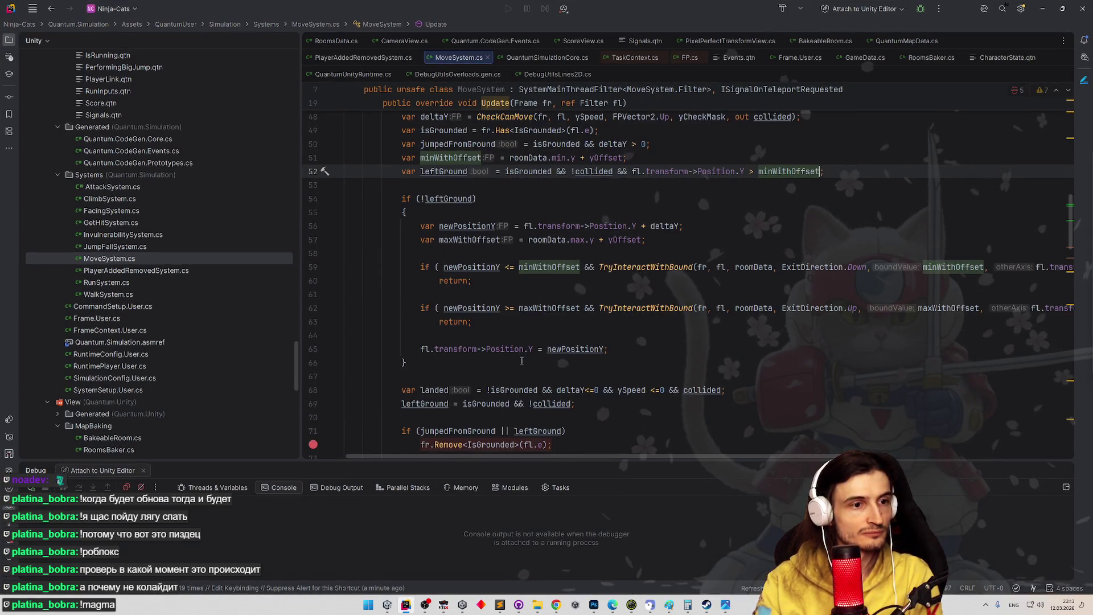
scroll(521, 361, "down", 1)
scroll(522, 361, "up", 1)
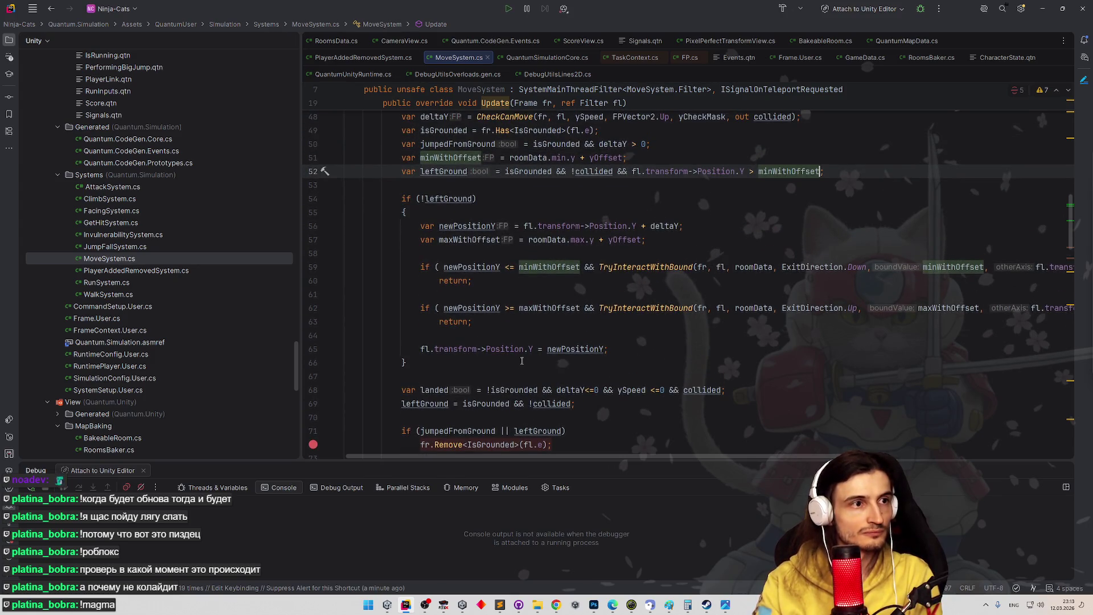
double_click(455, 173)
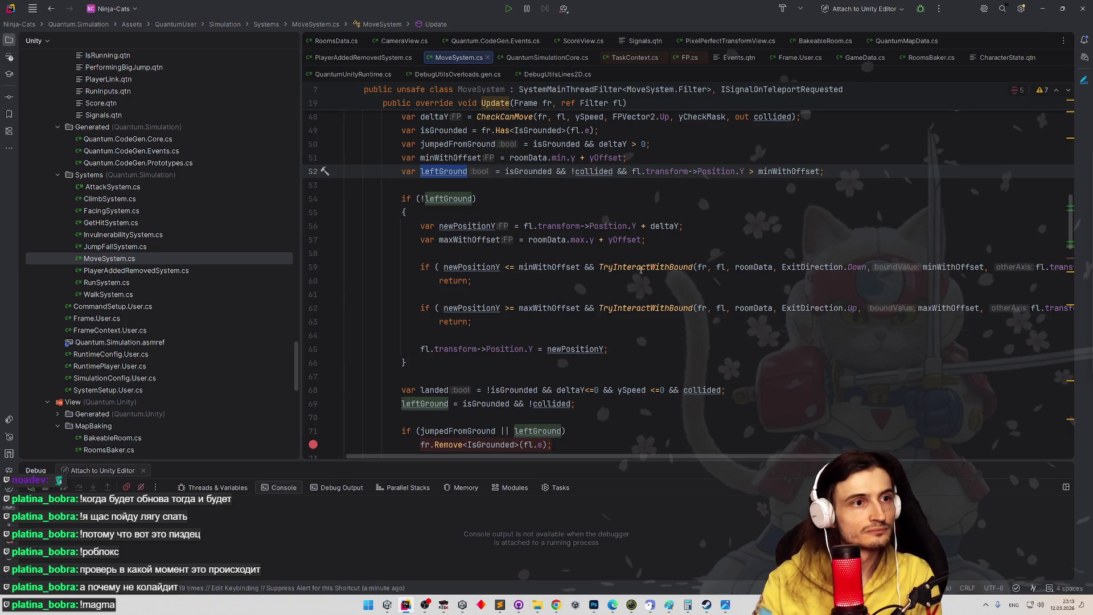
left_click(655, 225)
key("Up")
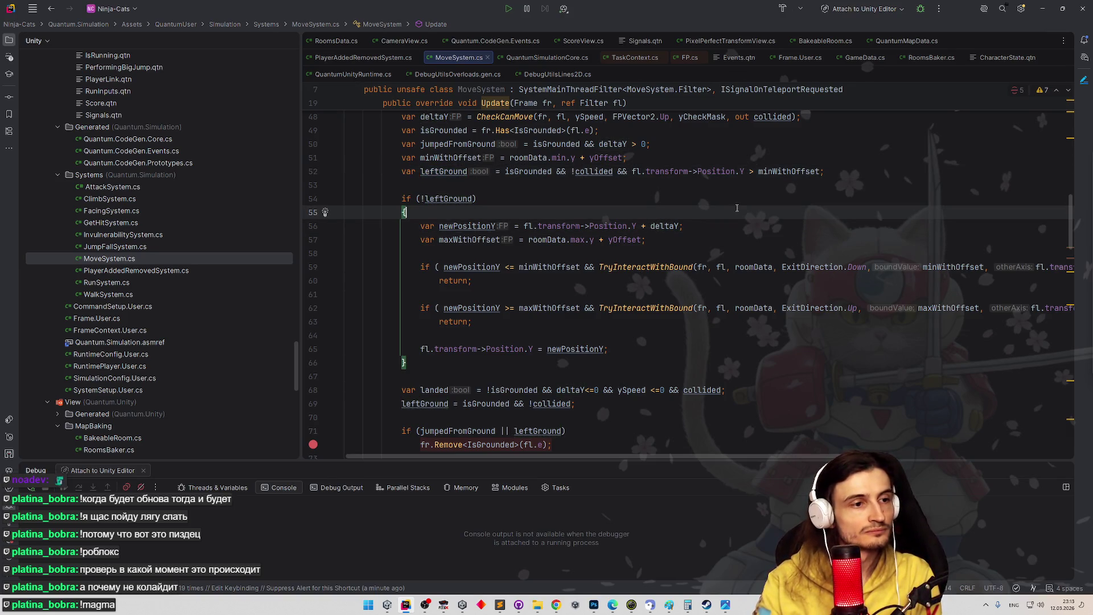
left_click(1043, 8)
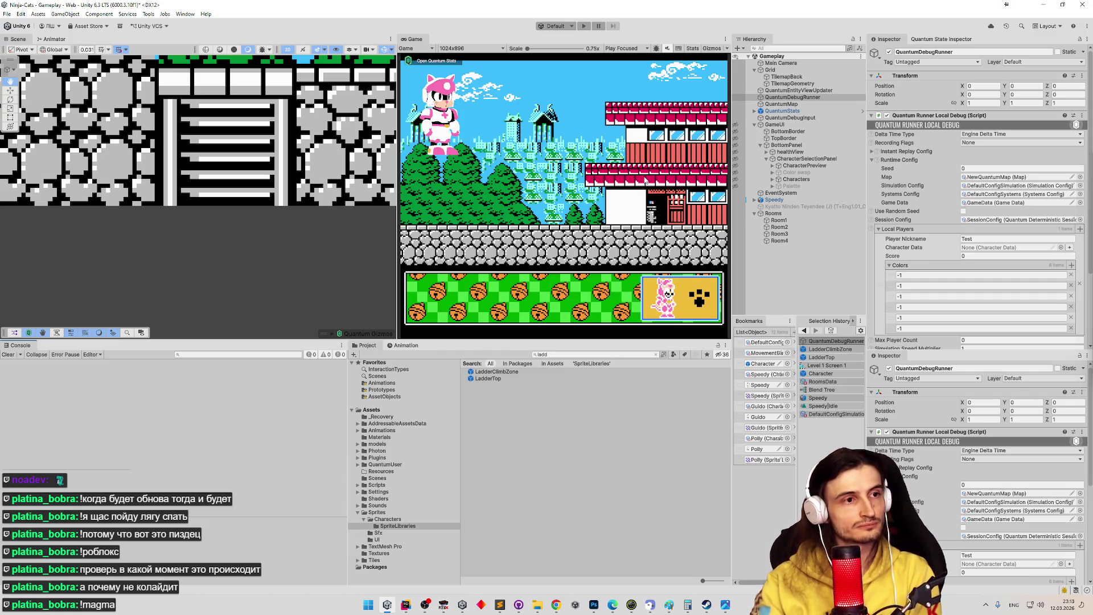
- Play as the pink cat, run right and jump into the next room, then restart play
key("ctrl+p")
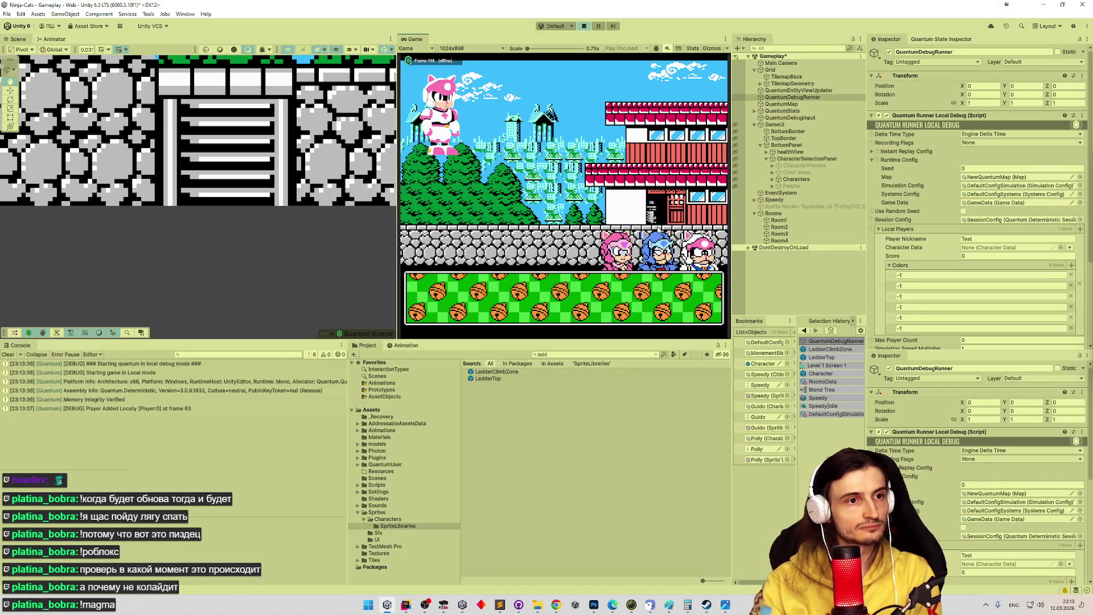
left_click(625, 259)
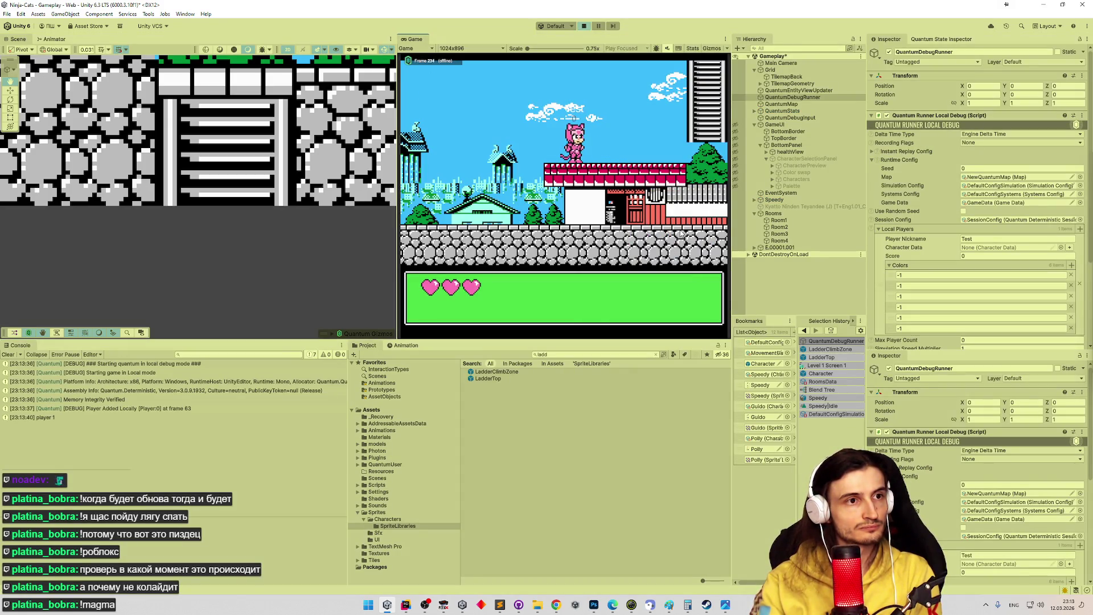
key("Right")
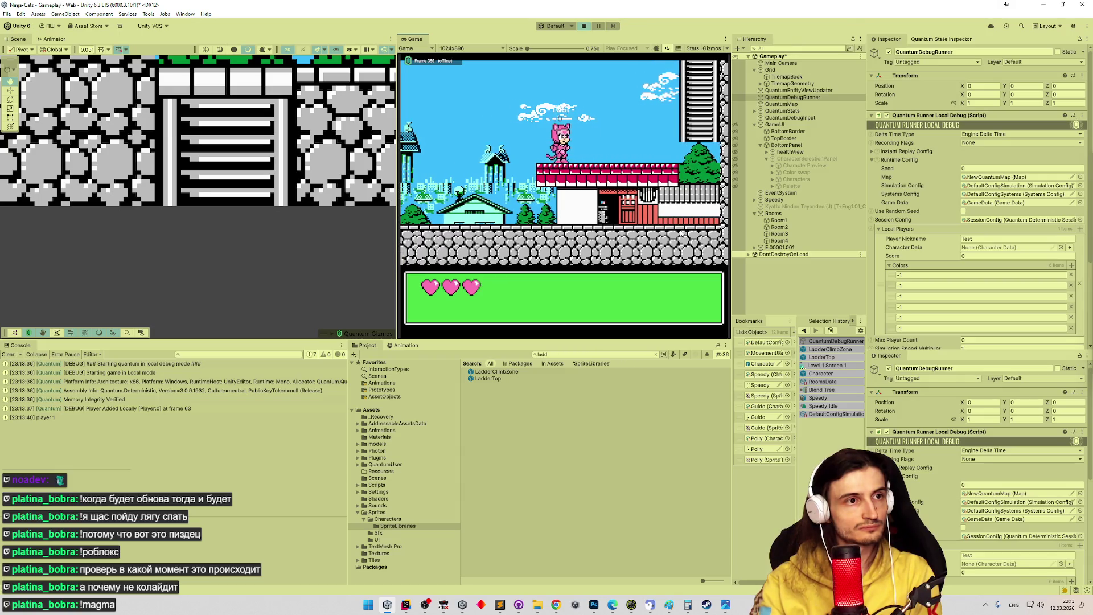
key("space")
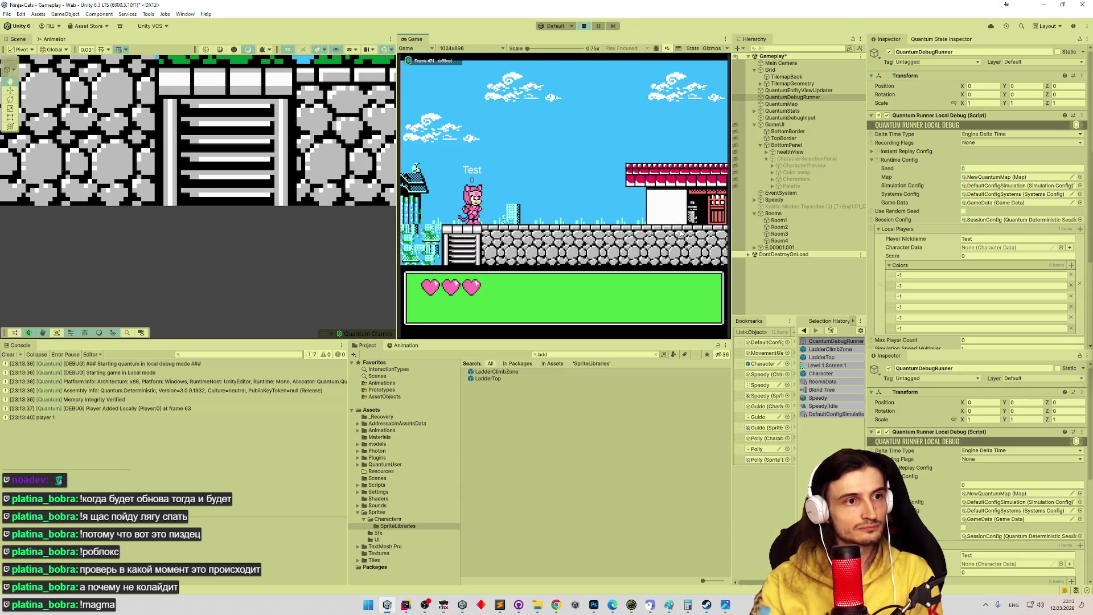
key("ctrl+p")
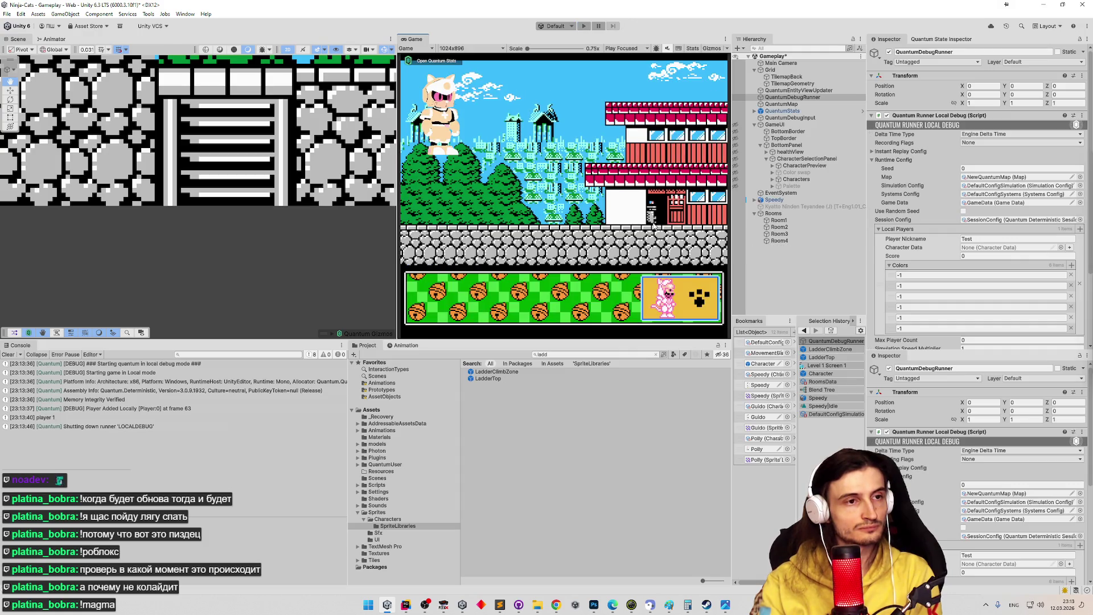
key("ctrl+p")
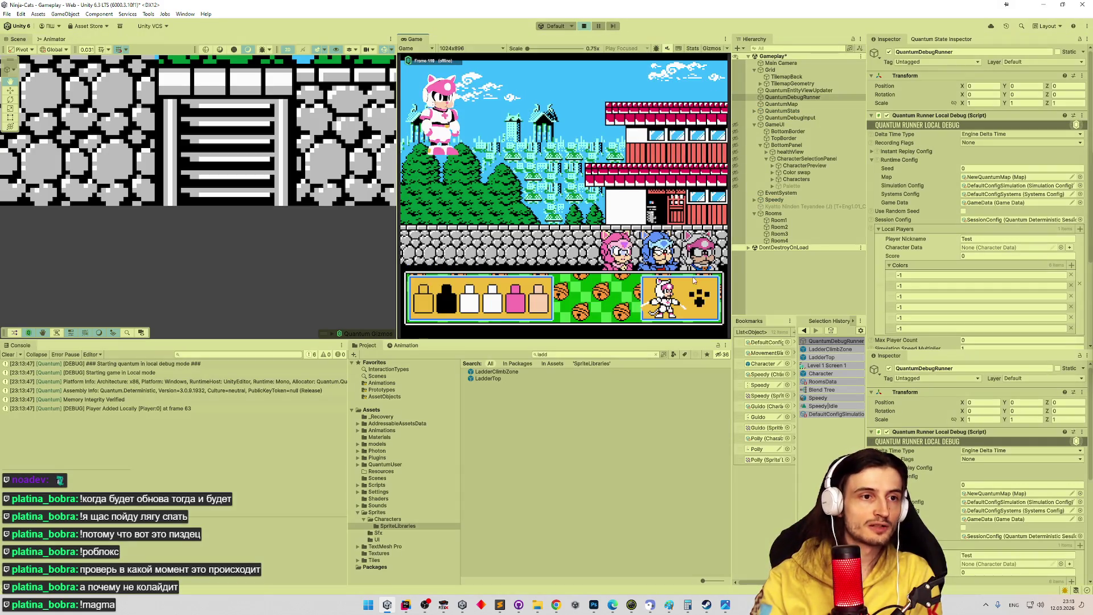
- Walk the cat onto the ladder, climb down and up to the platform, then run and jump left
key("Left")
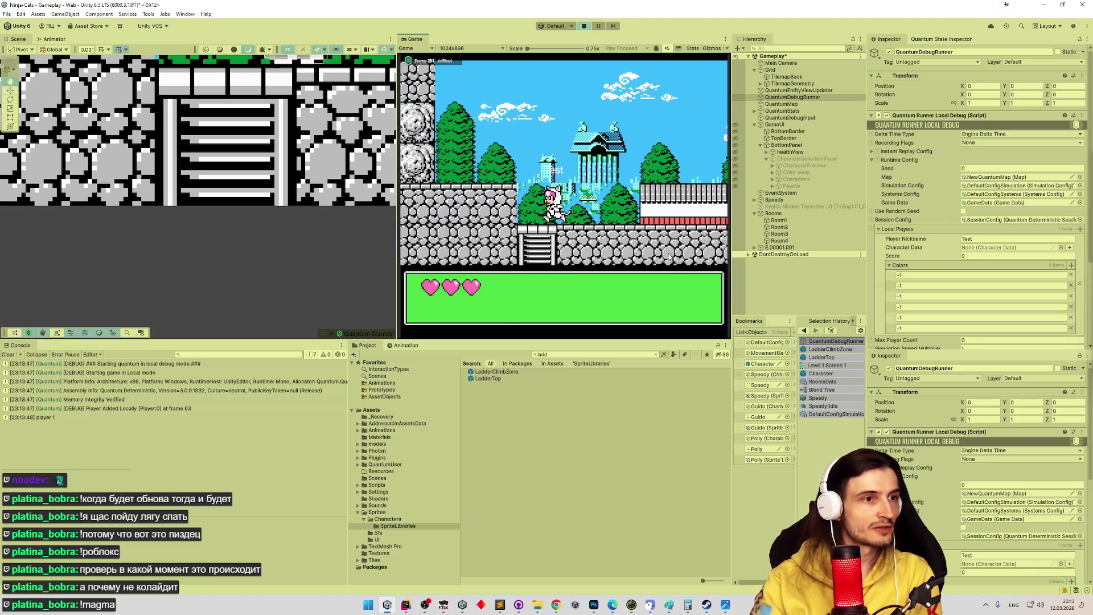
key("Down")
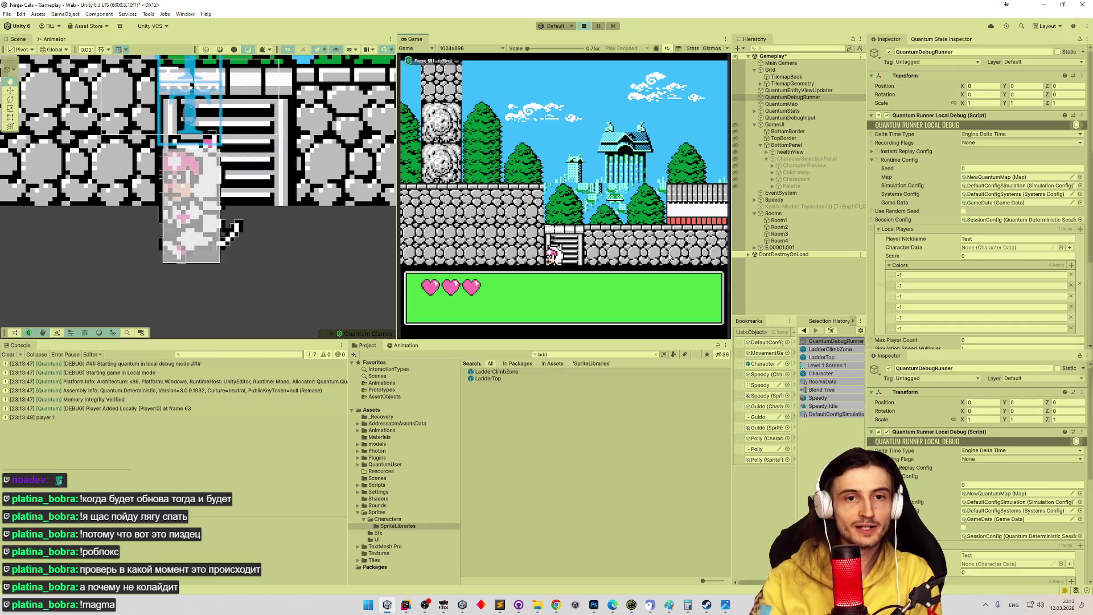
key("Up")
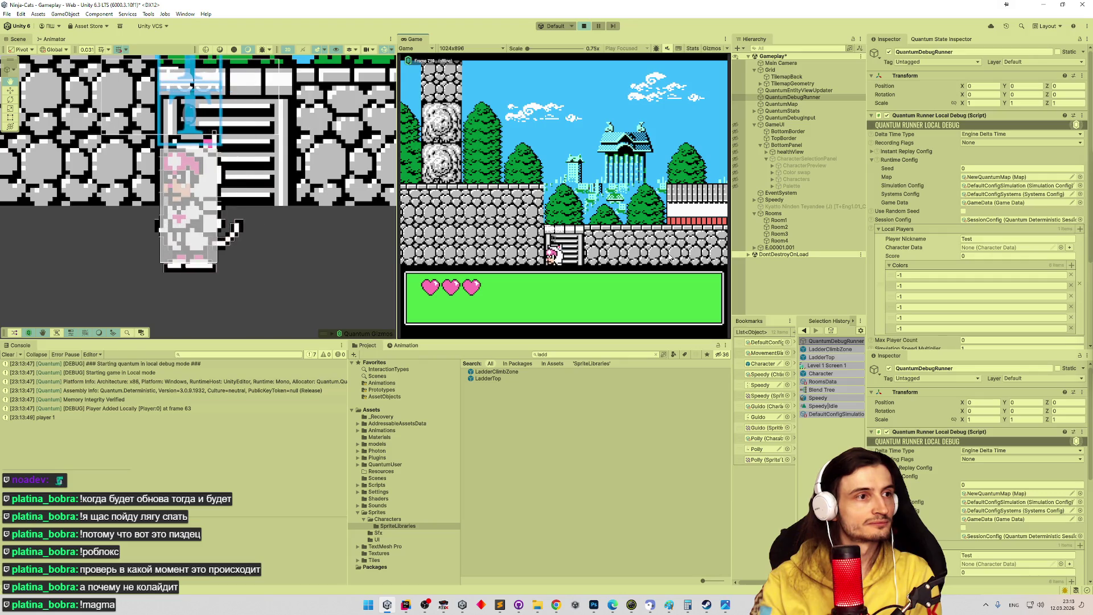
key("Down")
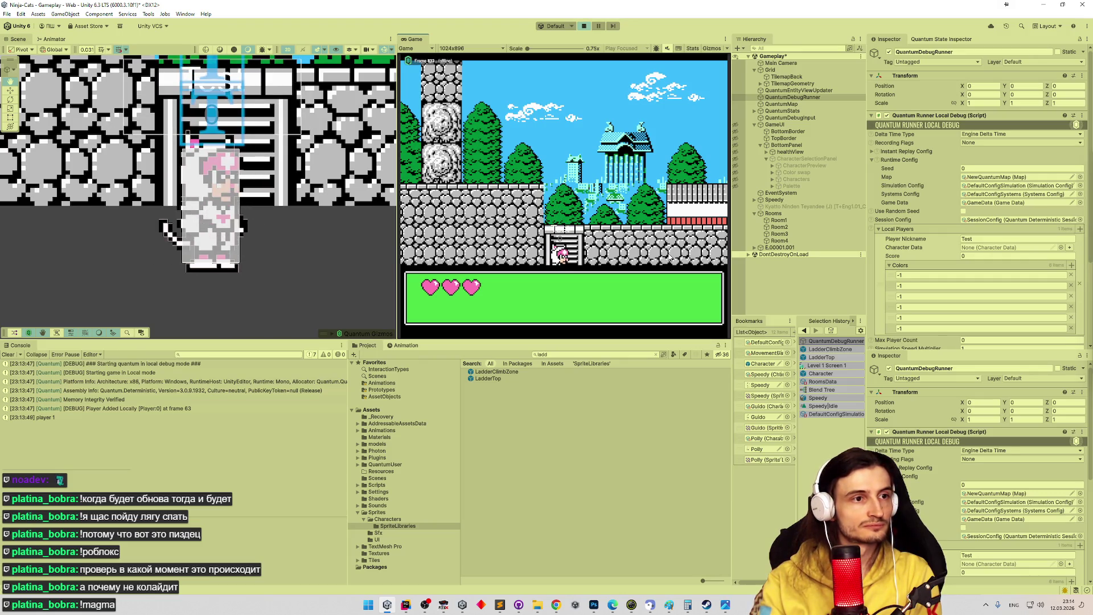
key("Up")
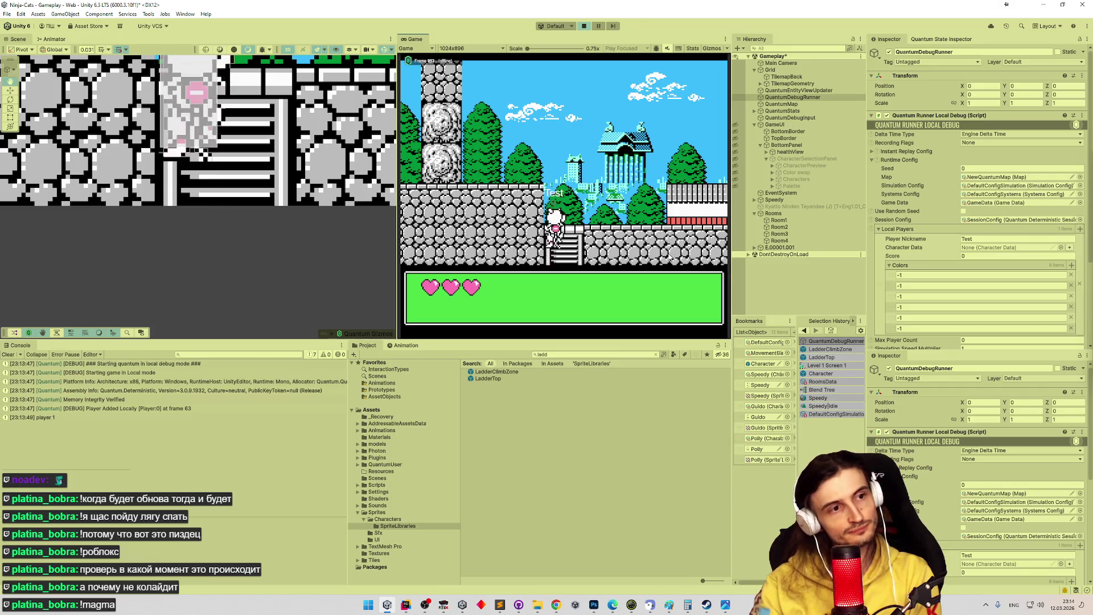
key("Right")
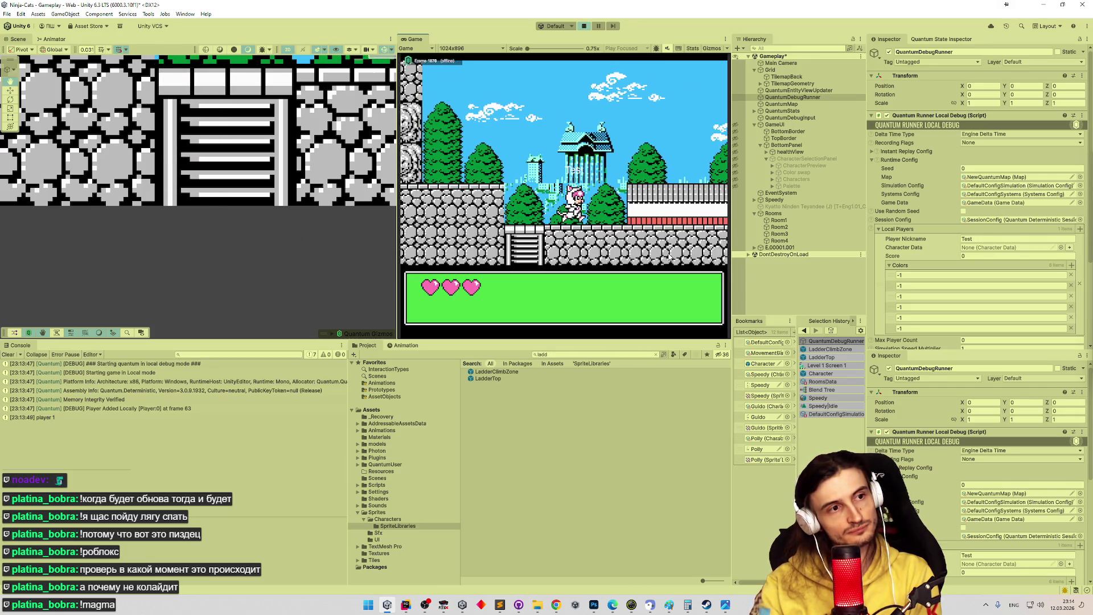
key("Left")
key("space")
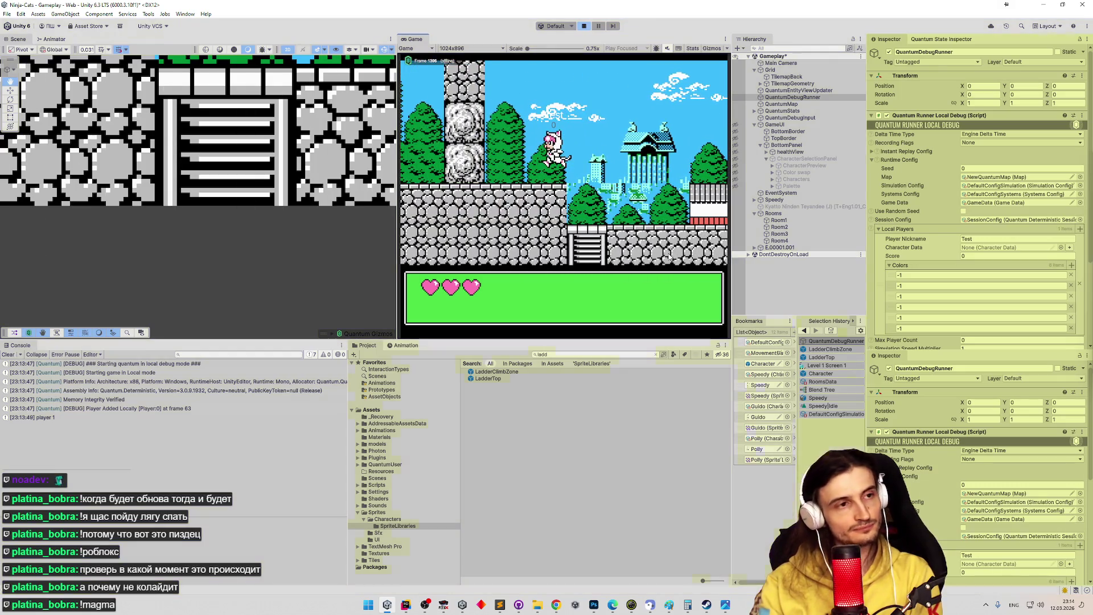
- Bring up tasks.todo in Sublime Text and review the move-system and black-screen tasks
left_click(498, 607)
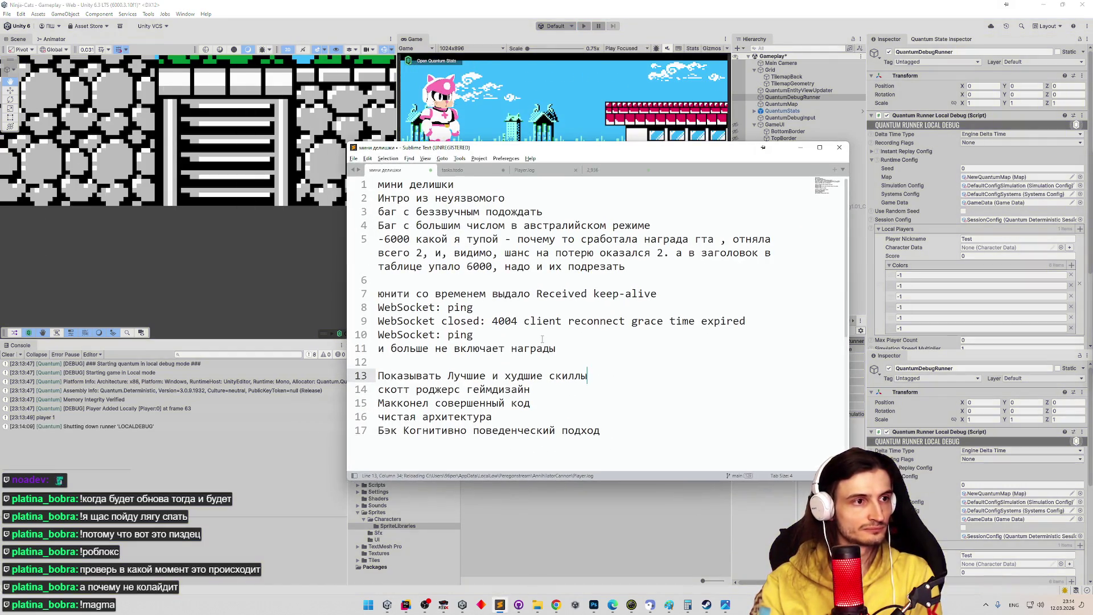
key("ctrl+Page_Up")
key("ctrl+Page_Up")
key("ctrl+Page_Up")
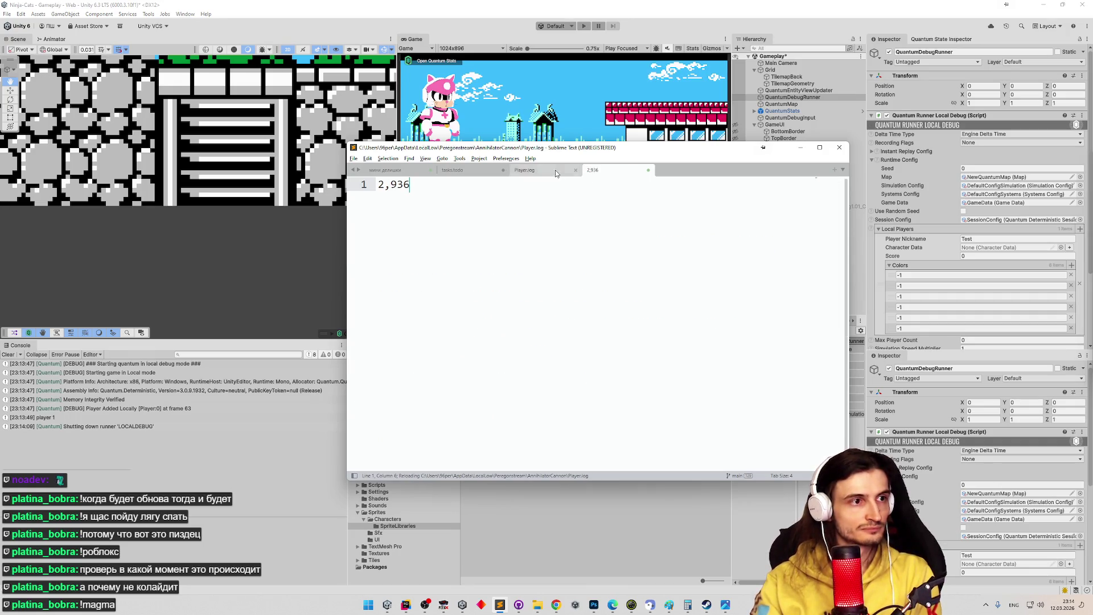
left_click(512, 280)
left_click(526, 238)
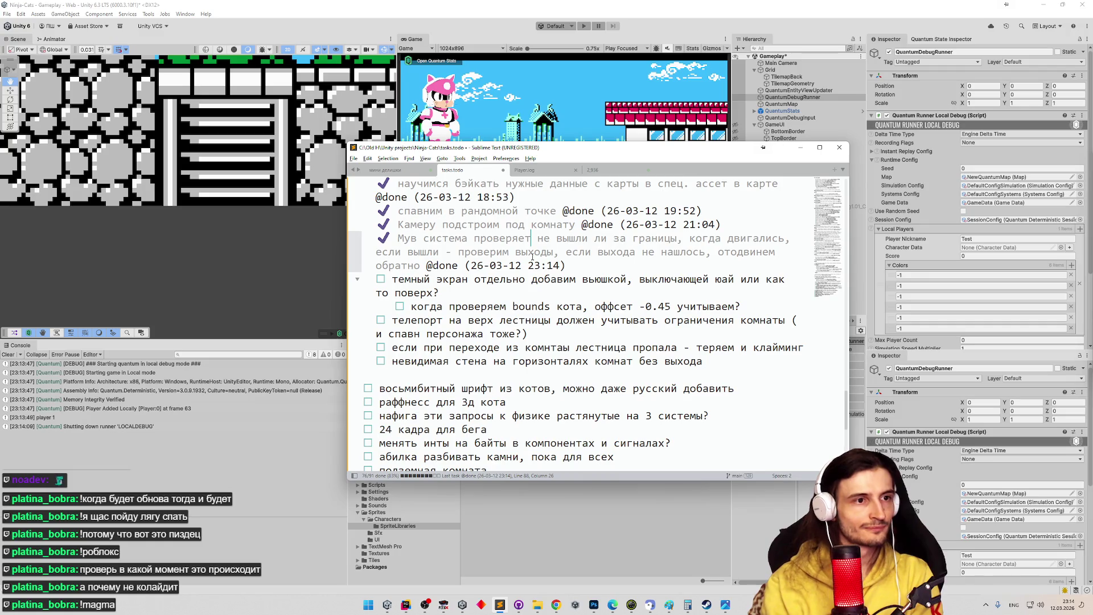
left_click(589, 279)
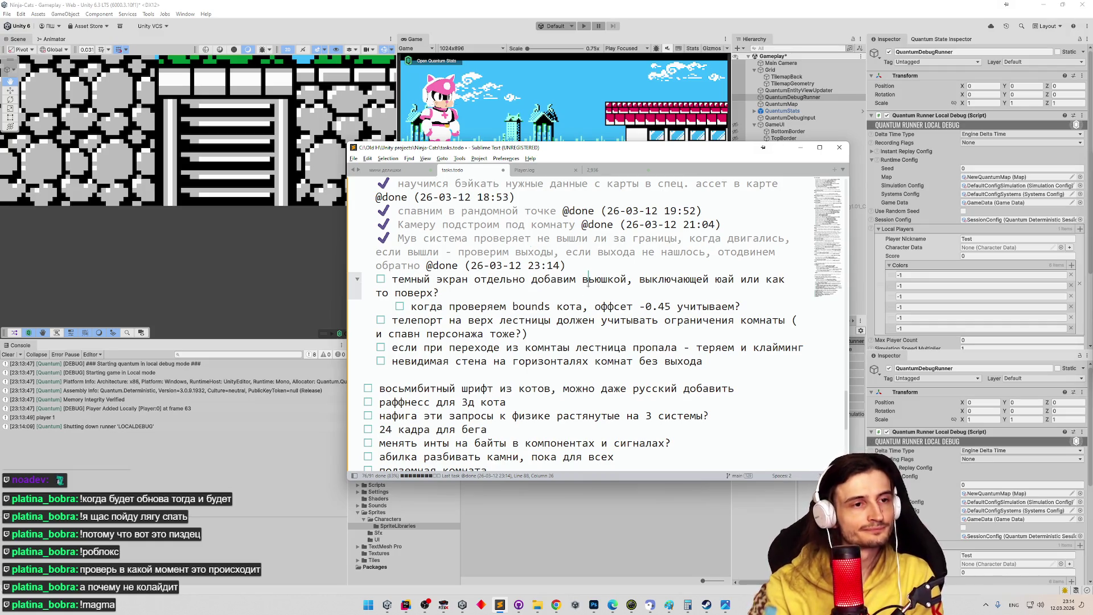
left_click(570, 294)
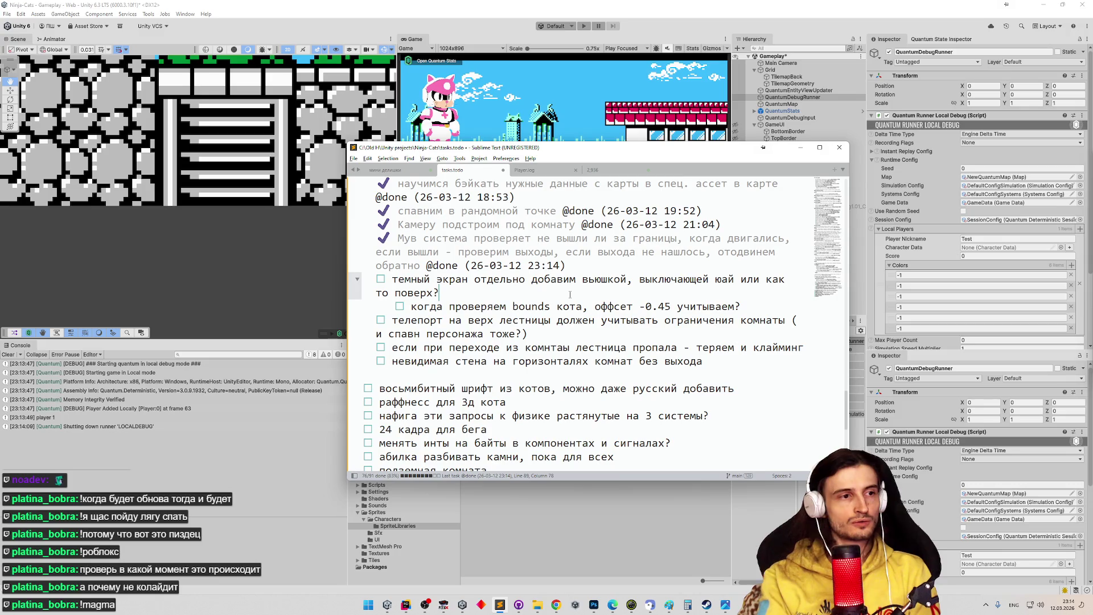
- Make the bounds-check task a top-level item, hide Sublime, and save the Gameplay scene
left_click(393, 312)
key("BackSpace")
key("BackSpace")
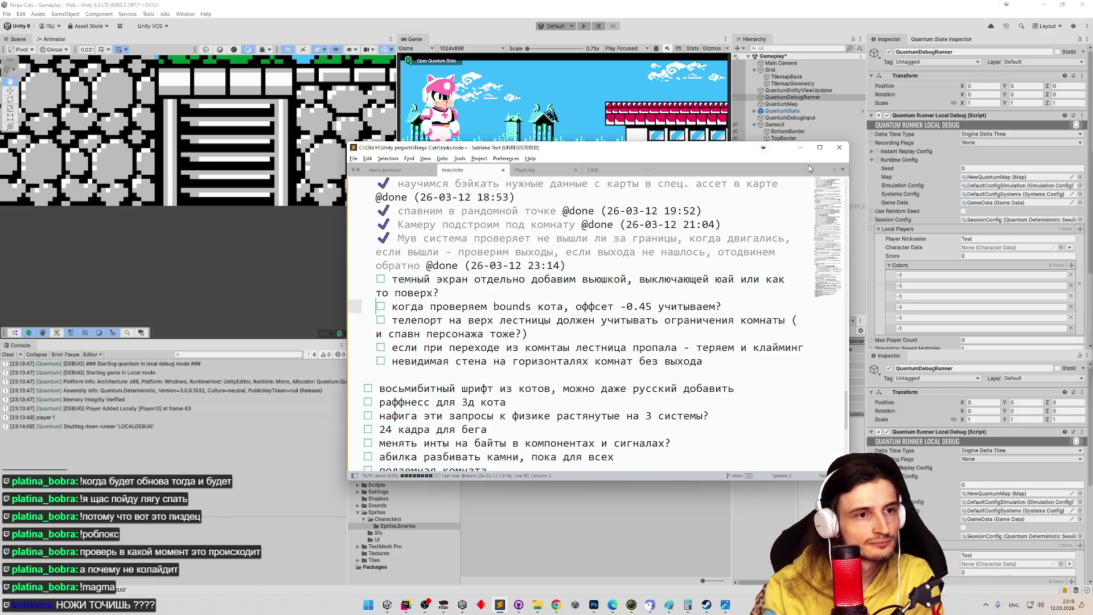
left_click(800, 147)
key("ctrl+s")
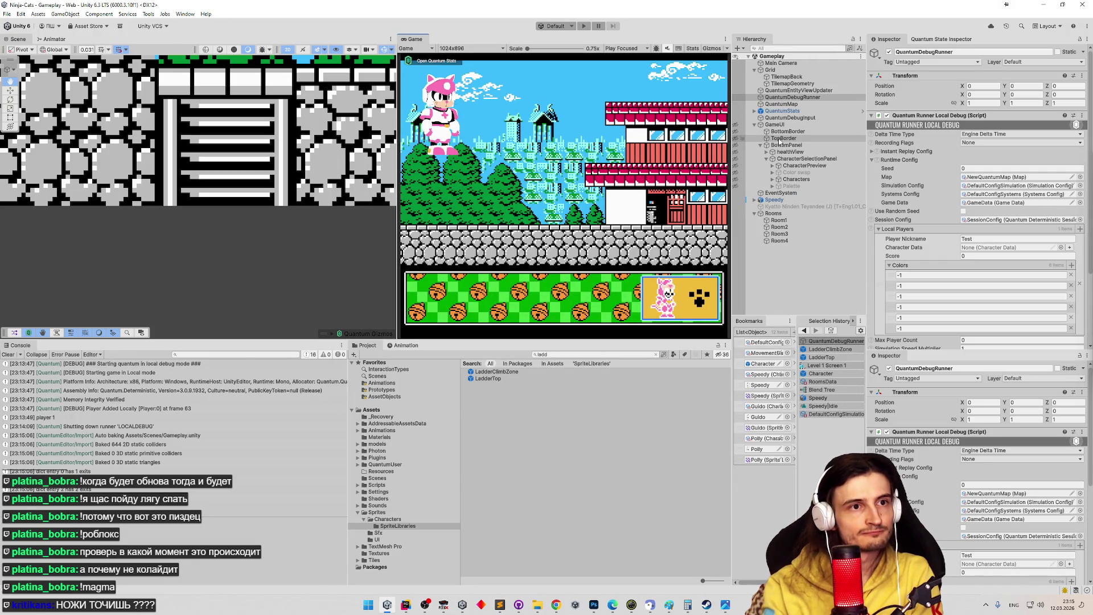
- Duplicate TopBorder, move the copy below BottomPanel, and rename it BlackScreen
left_click(761, 145)
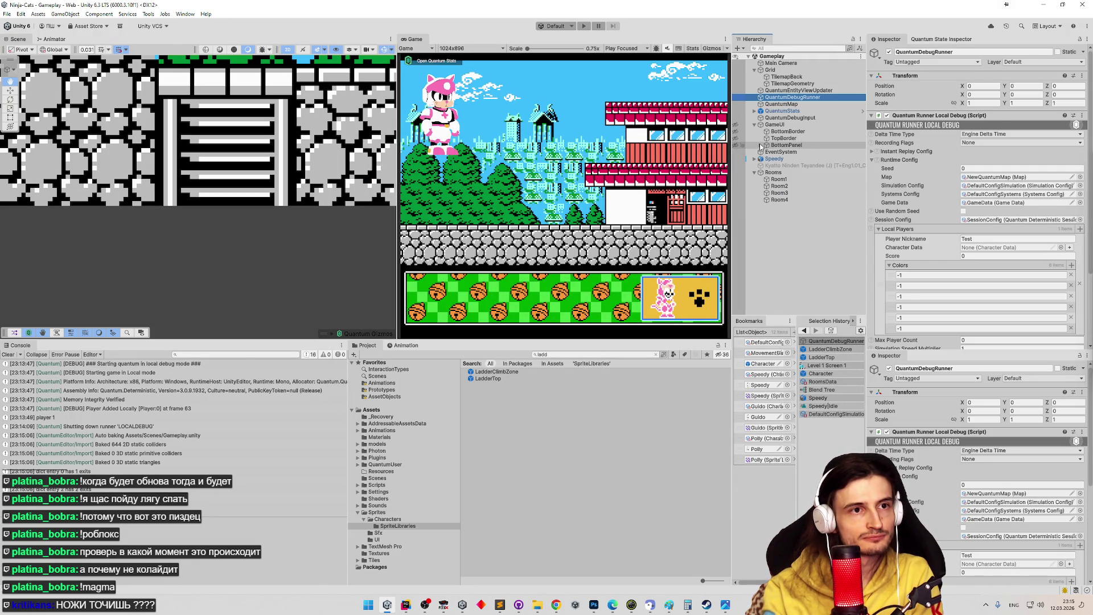
left_click(761, 145)
left_click(761, 145)
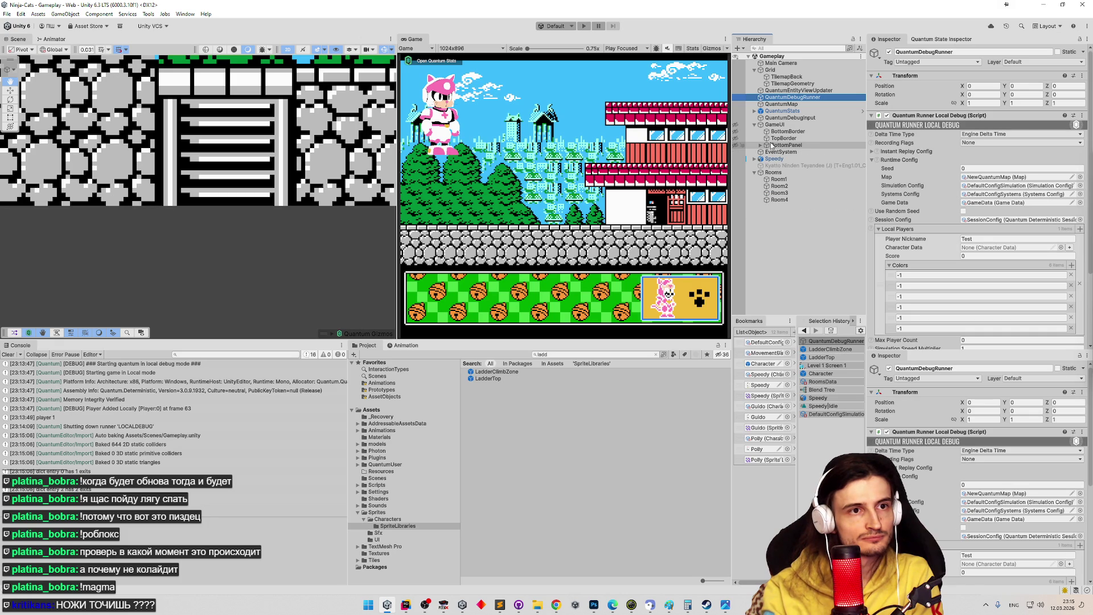
left_click(784, 138)
key("ctrl+d")
key("f")
scroll(245, 143, "up", 3)
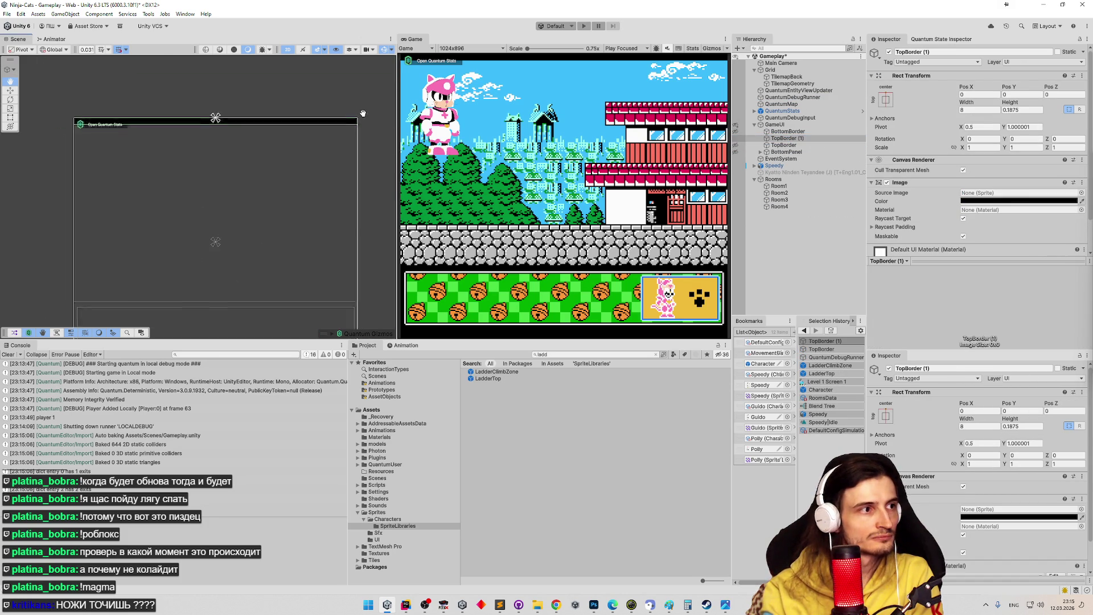
scroll(245, 143, "down", 1)
left_click(786, 138)
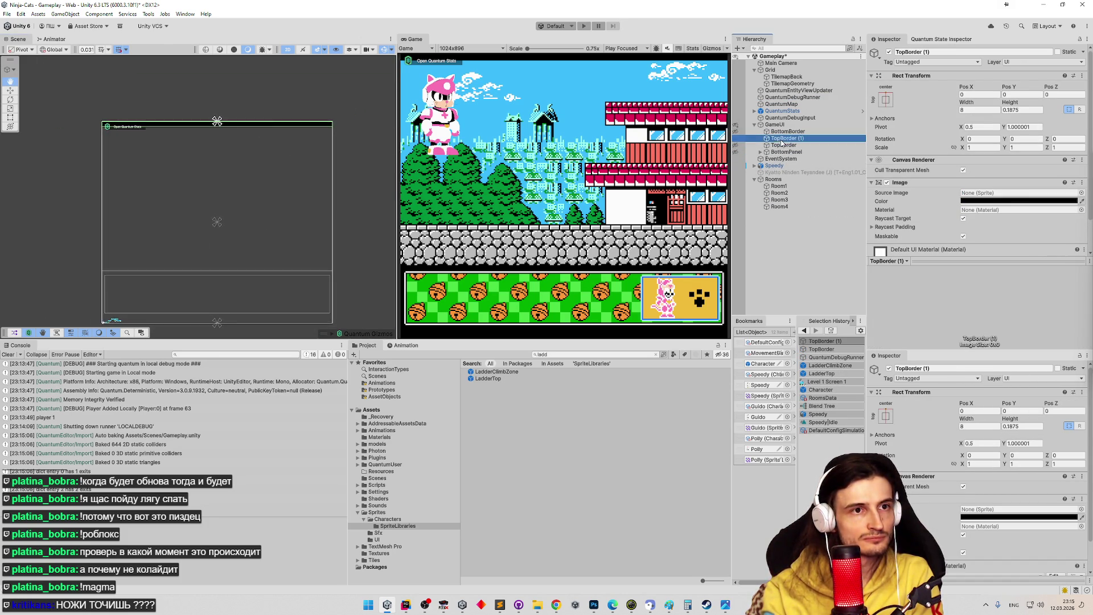
left_click_drag(786, 138, 783, 155)
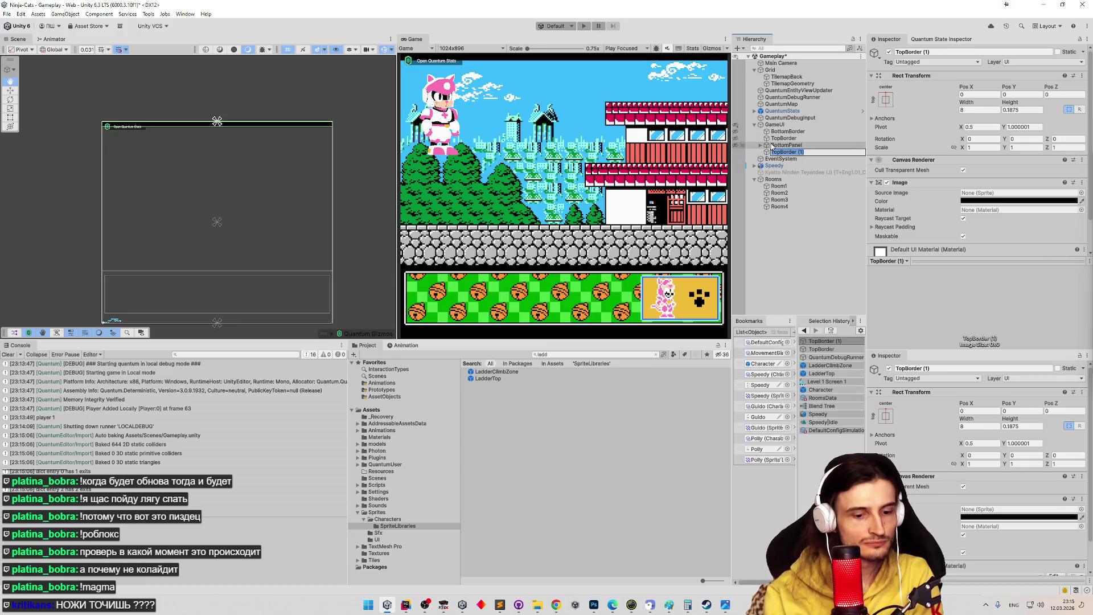
type("Blacks")
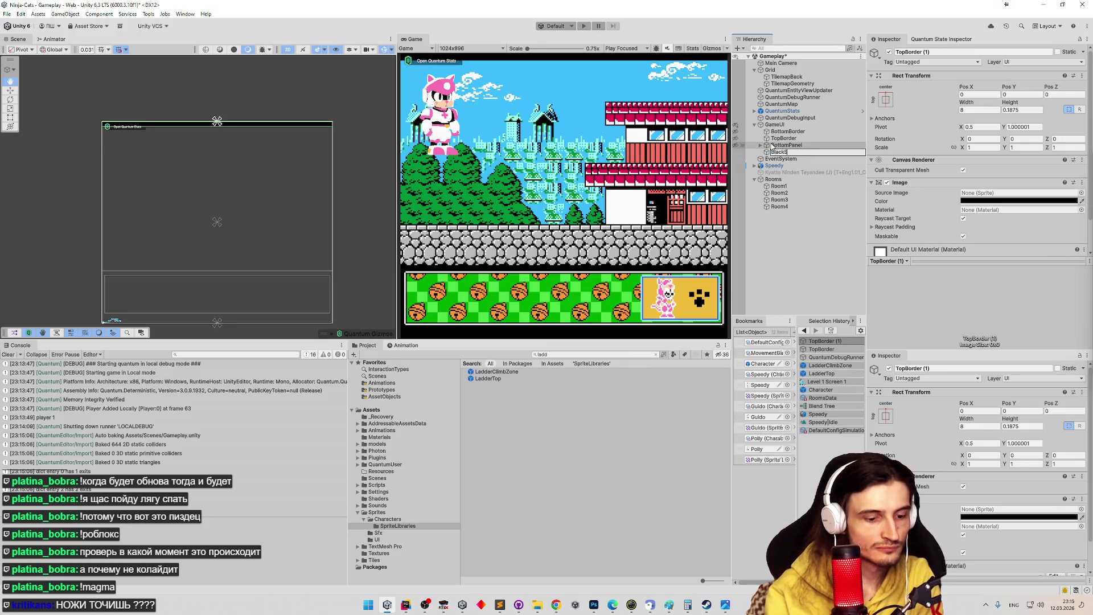
type("creen")
key("Return")
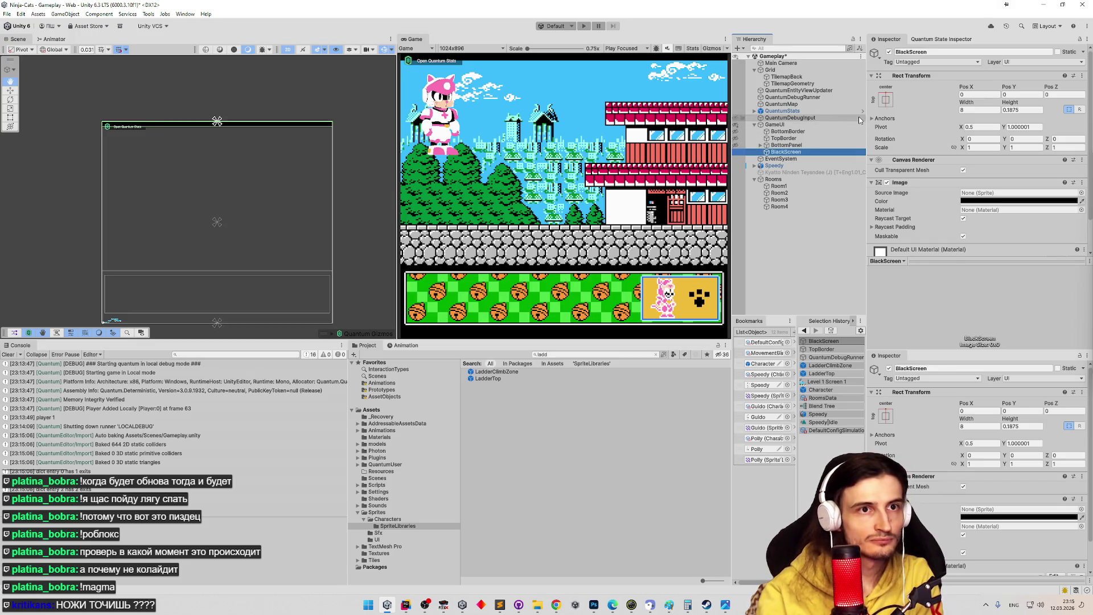
- Apply the stretch-stretch anchor preset to BlackScreen so it fills the canvas, and save the scene
left_click(886, 100)
left_click(977, 228, "alt+shift")
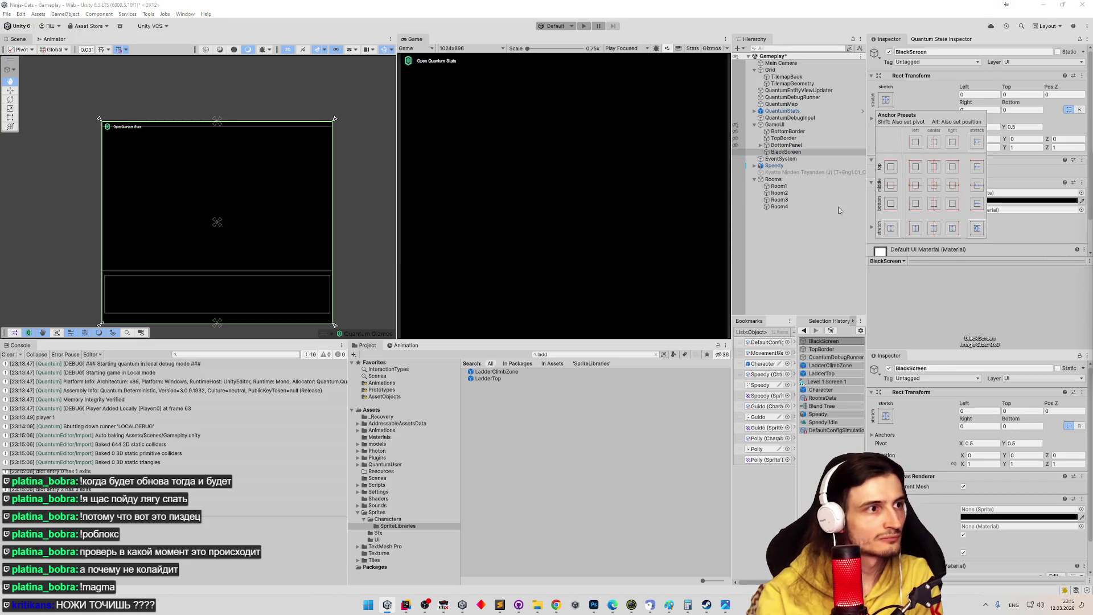
key("ctrl+s")
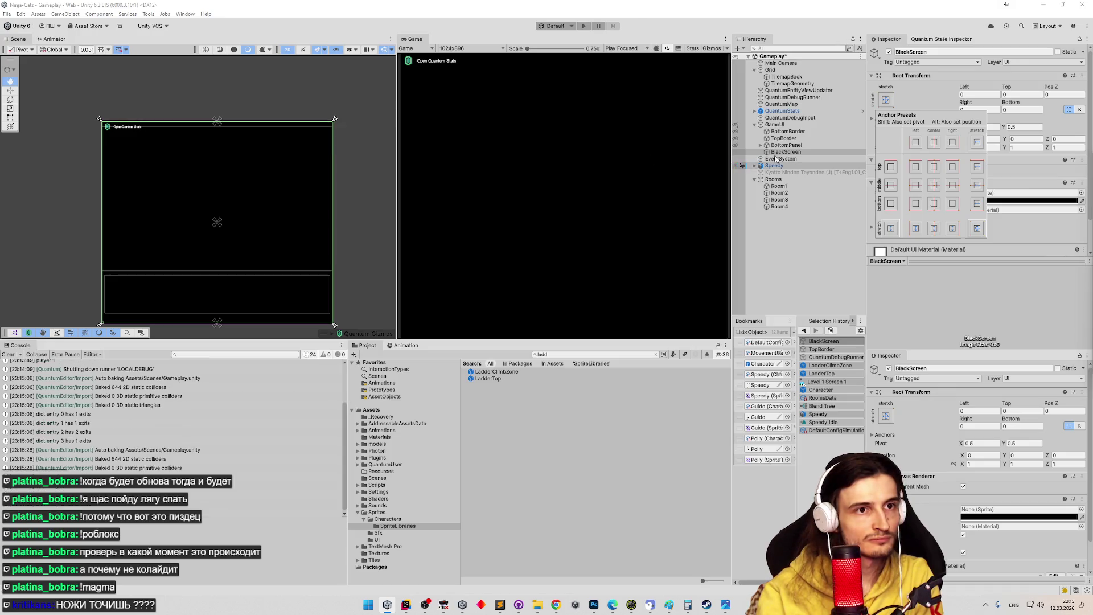
left_click(786, 152)
- Disable BlackScreen's Image component so the level shows, then switch to Rider
left_click(797, 233)
left_click(802, 153)
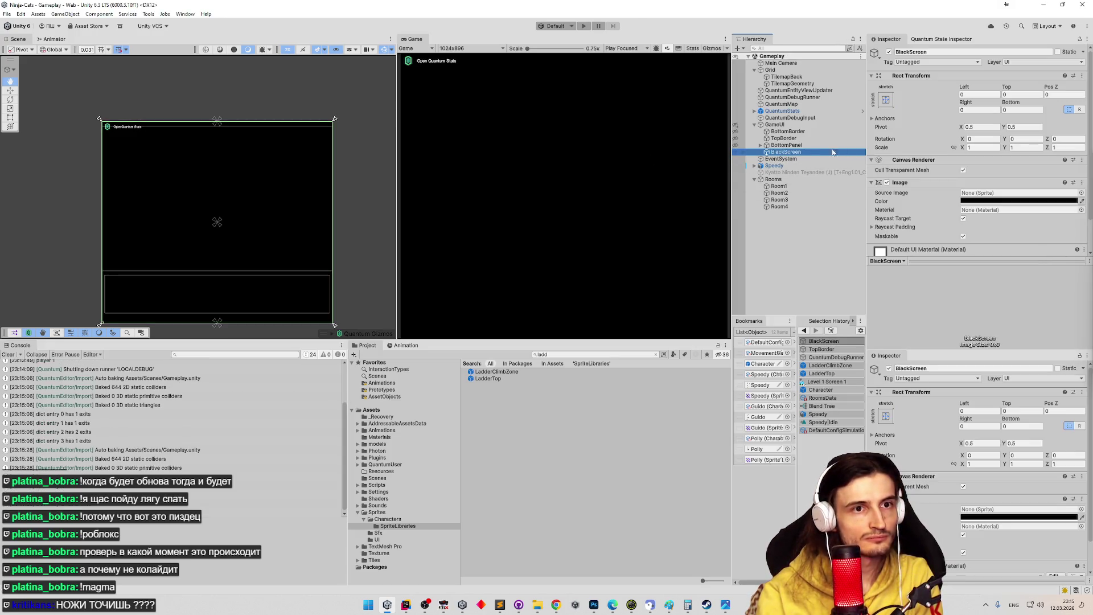
scroll(909, 137, "down", 2)
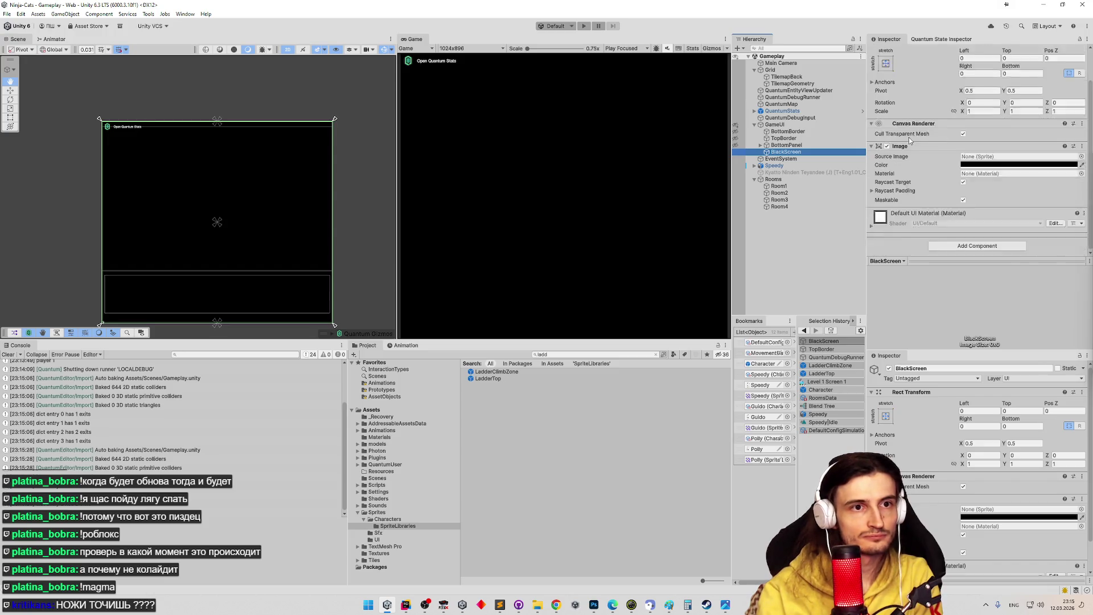
left_click(887, 147)
scroll(911, 151, "up", 2)
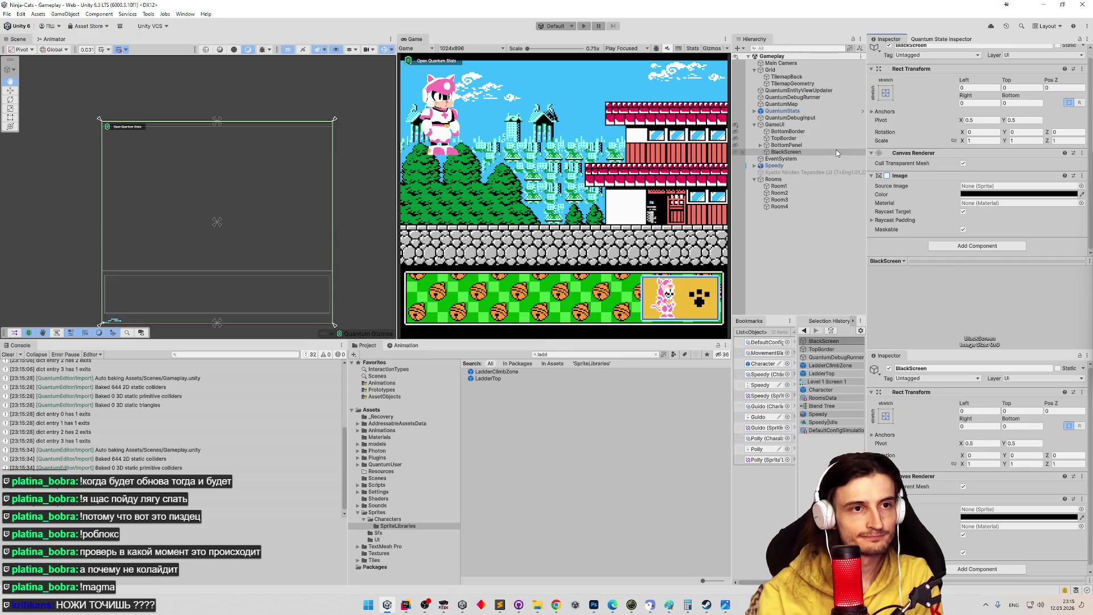
left_click(786, 152)
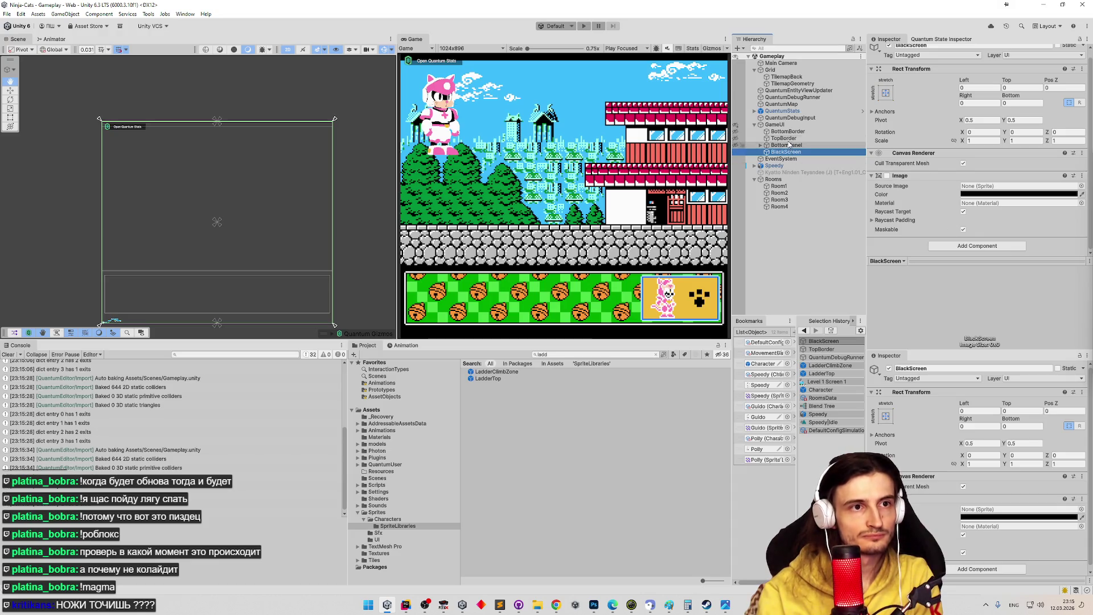
left_click(405, 610)
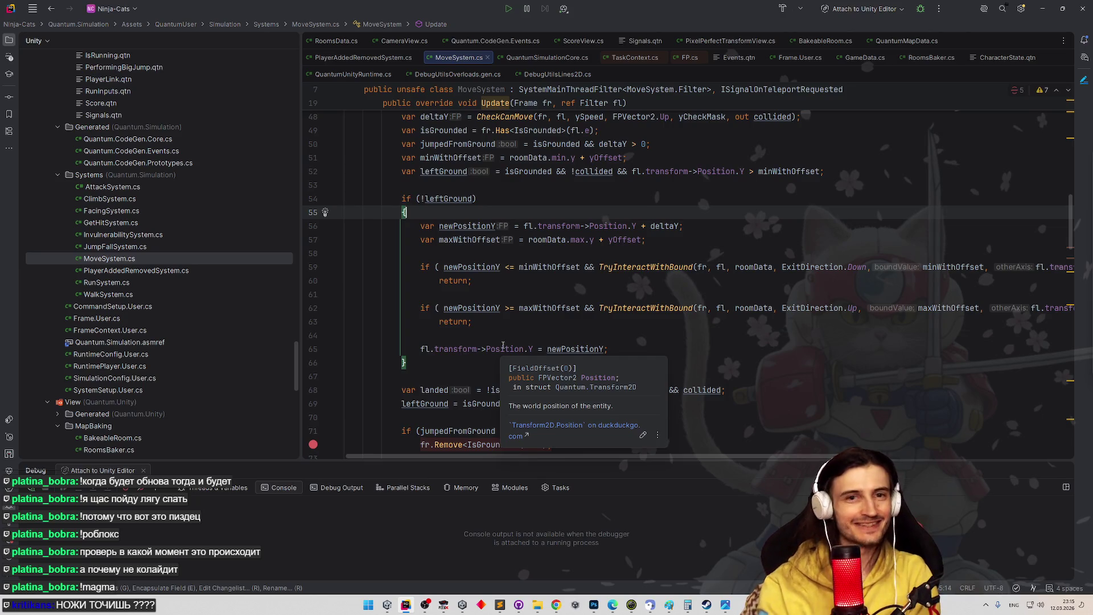
type("c")
key("BackSpace")
key("Down")
key("Down")
key("Down")
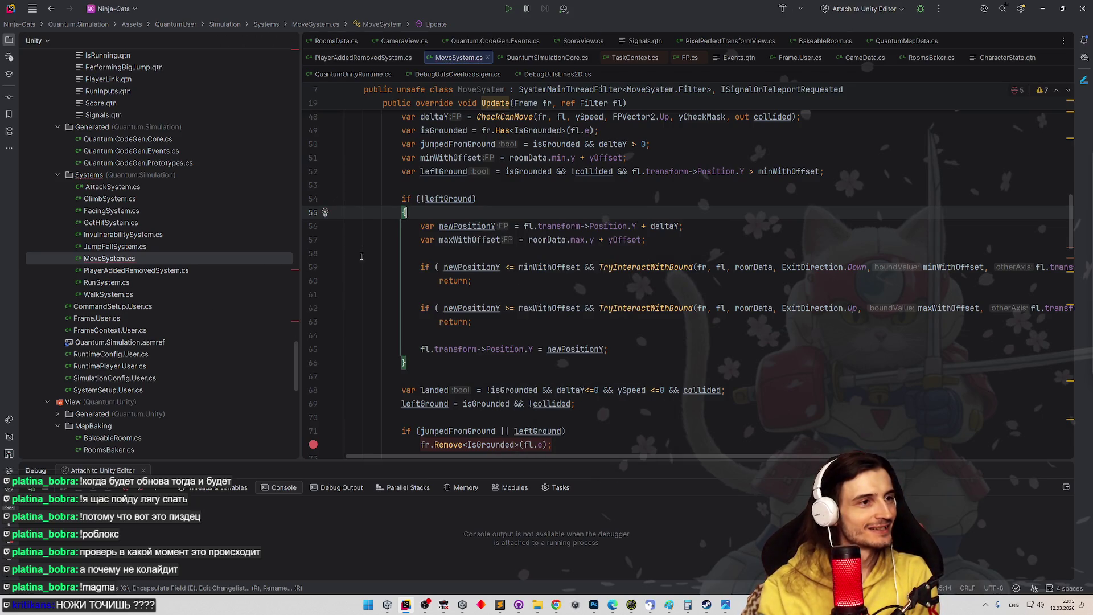
scroll(279, 364, "down", 2)
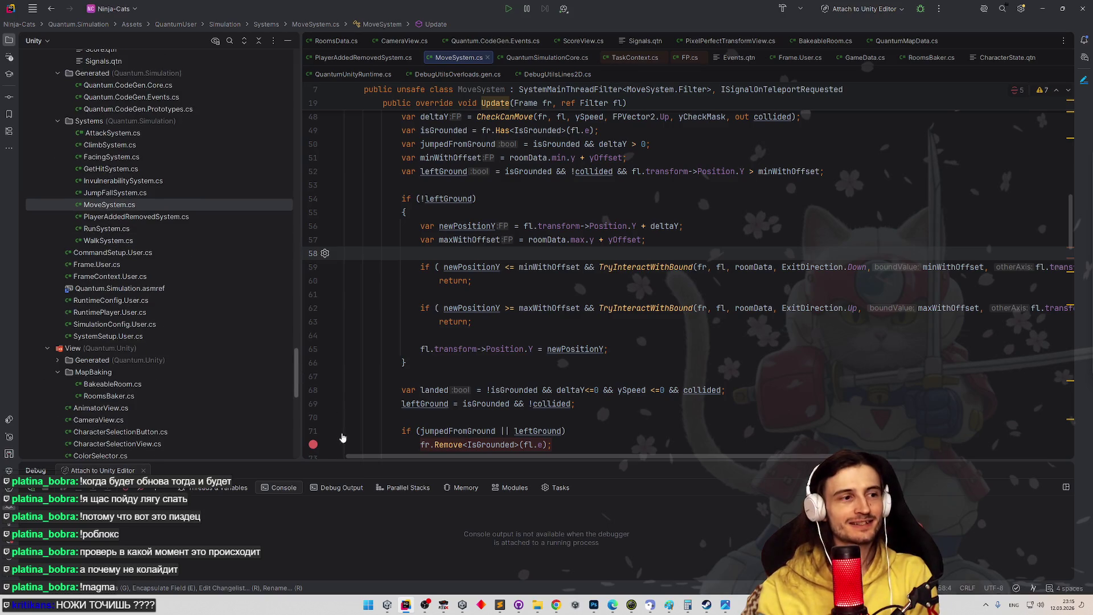
scroll(297, 371, "up", 2)
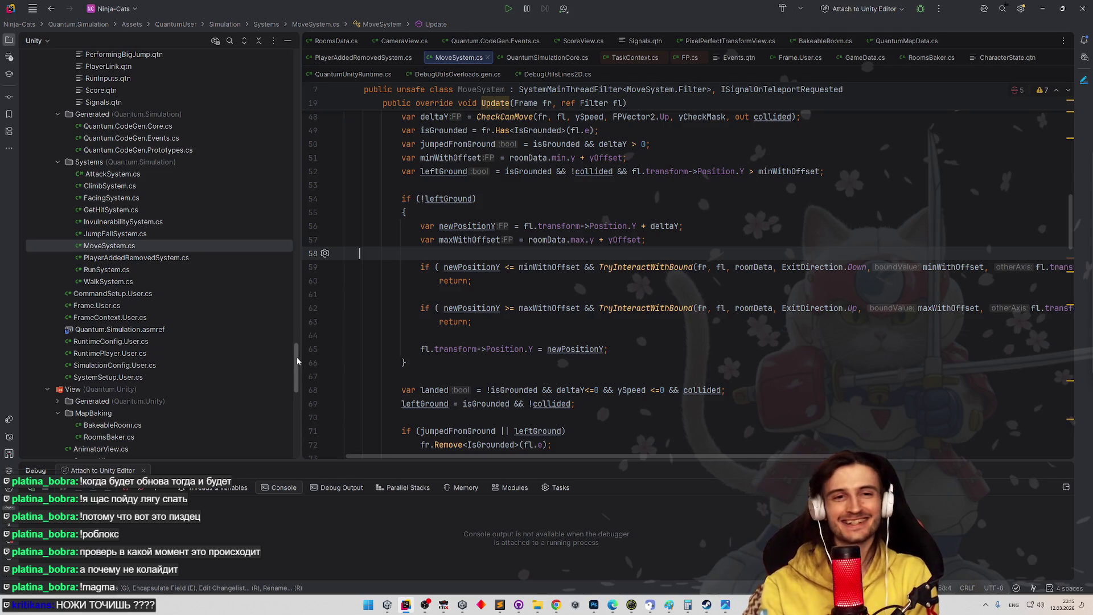
left_click_drag(296, 357, 290, 347)
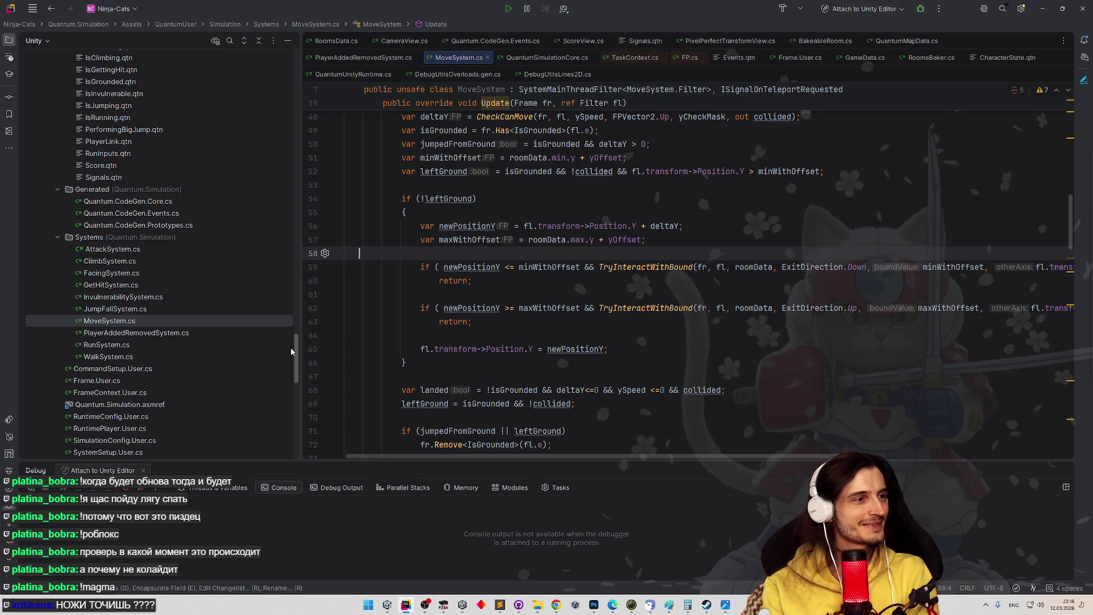
mouse_move(290, 347)
left_mouse_down()
mouse_move(290, 329)
mouse_move(278, 387)
left_mouse_up()
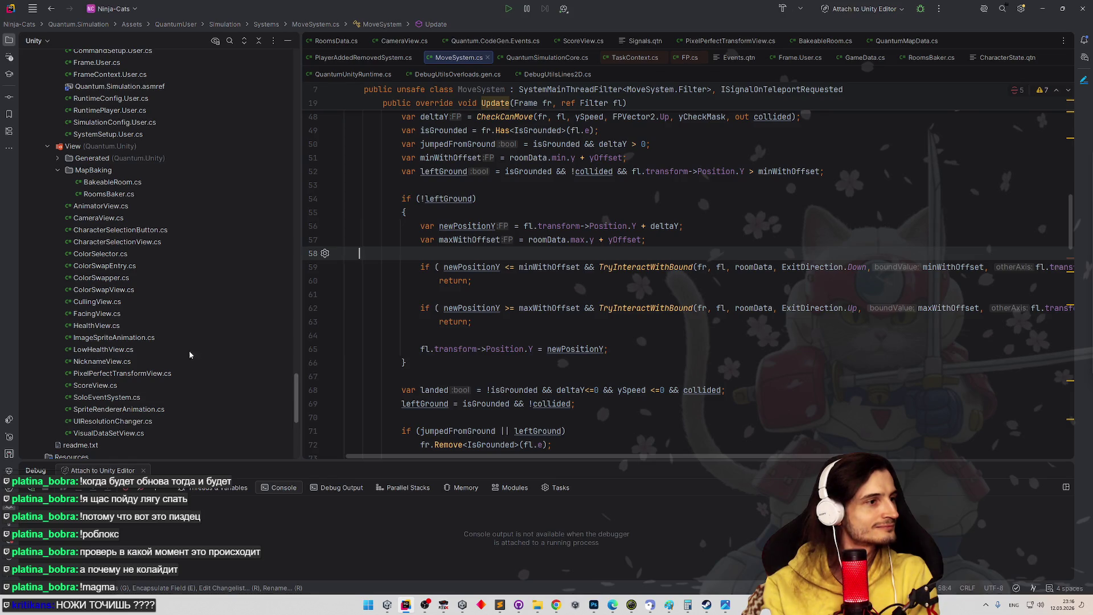
left_click(159, 329)
key("ctrl+d")
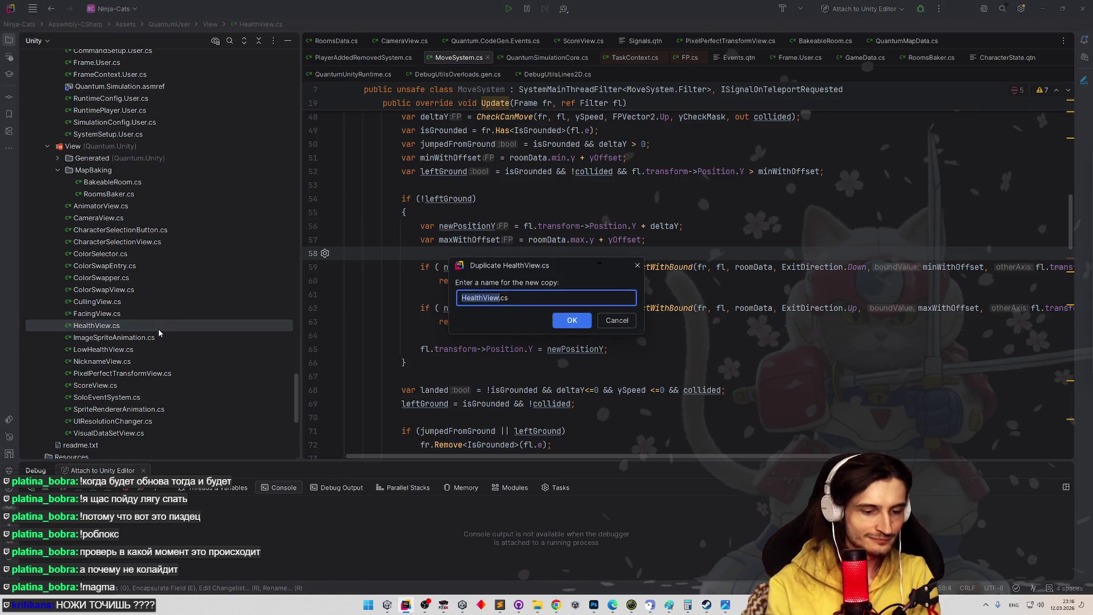
- Name the HealthView.cs copy TeleportBlackScreenView.cs and rename its class to TeleportBlackScreenView
type("Teleport")
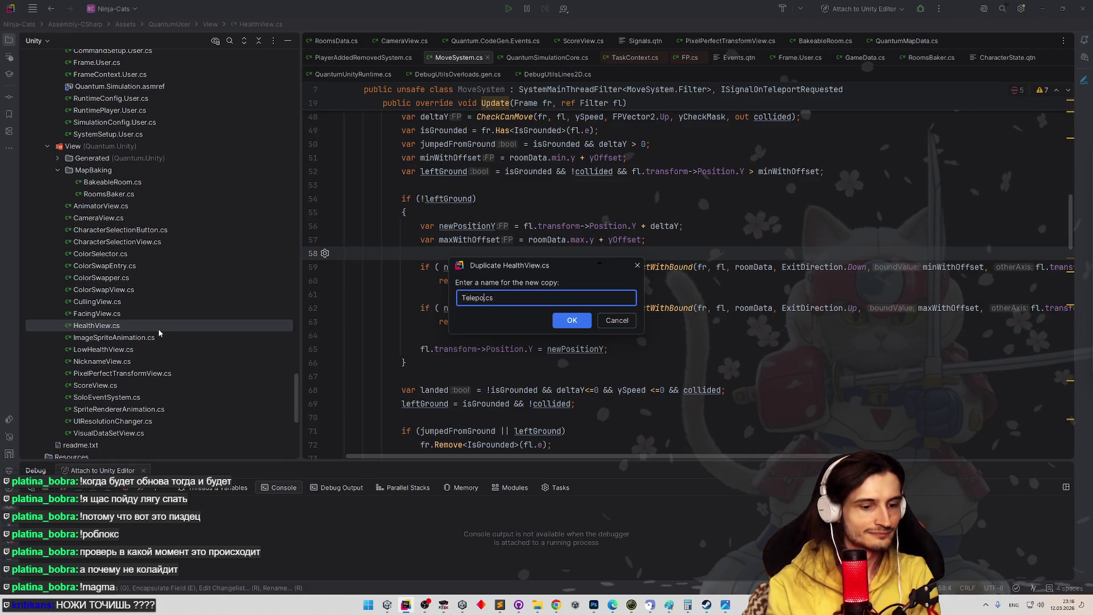
type("BlackSc")
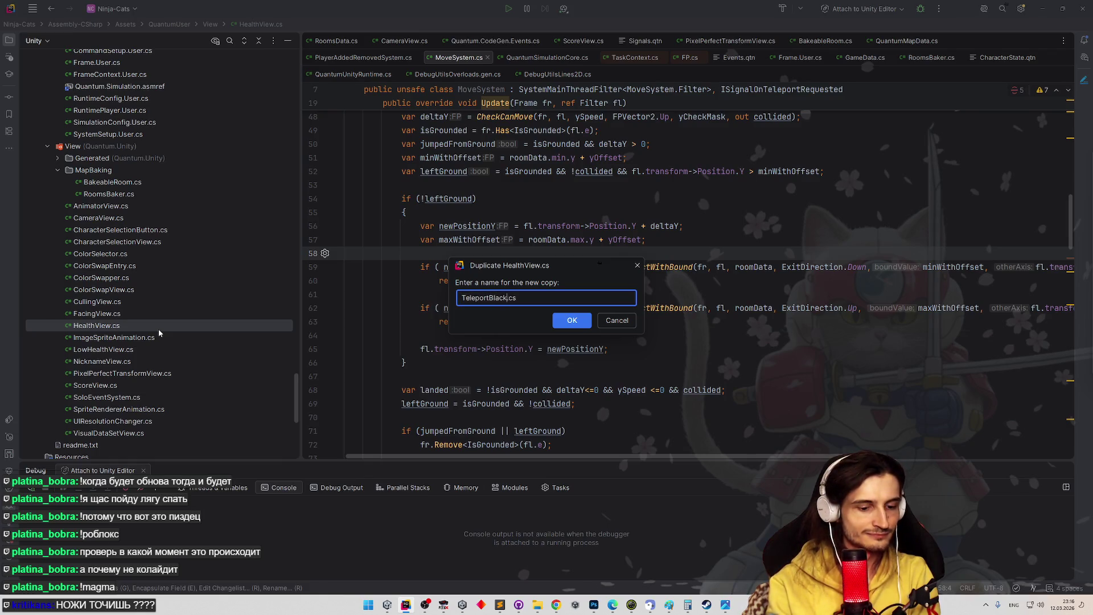
type("reenView")
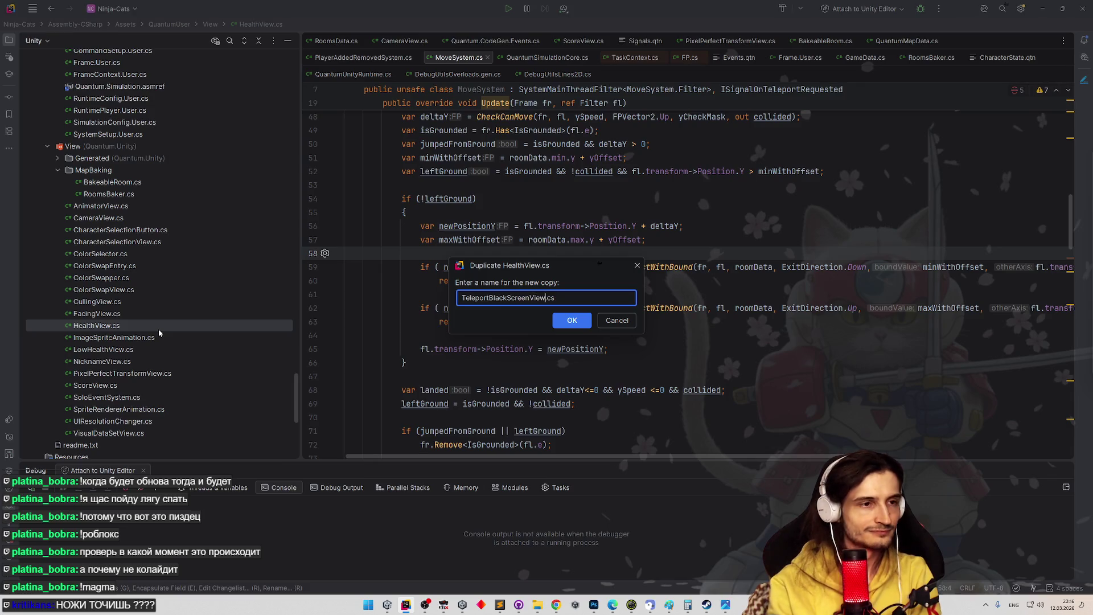
key("Return")
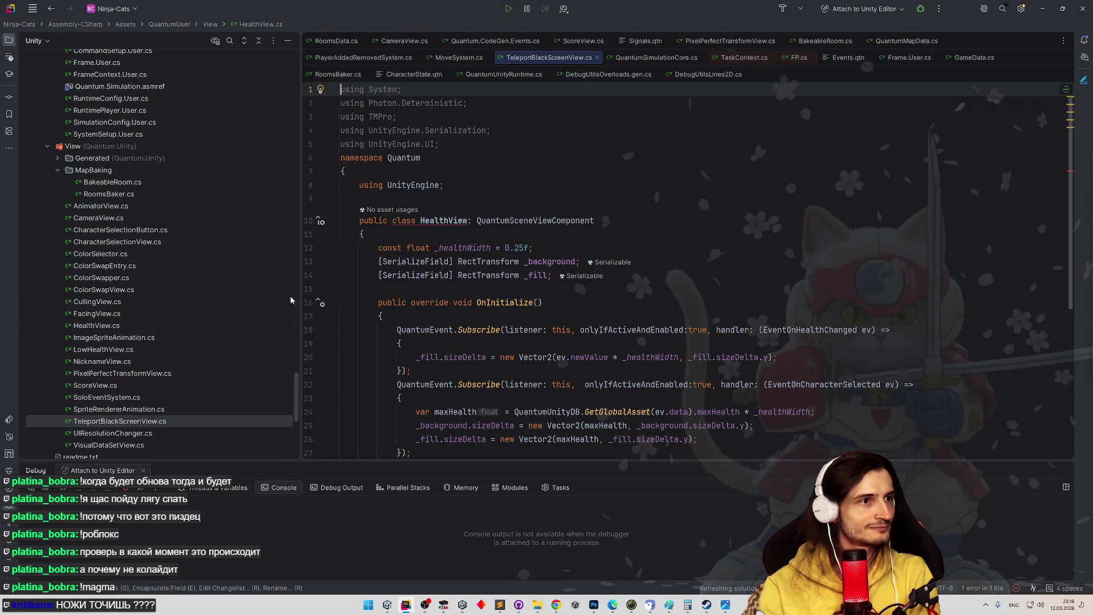
left_click(142, 423)
key("shift+F6")
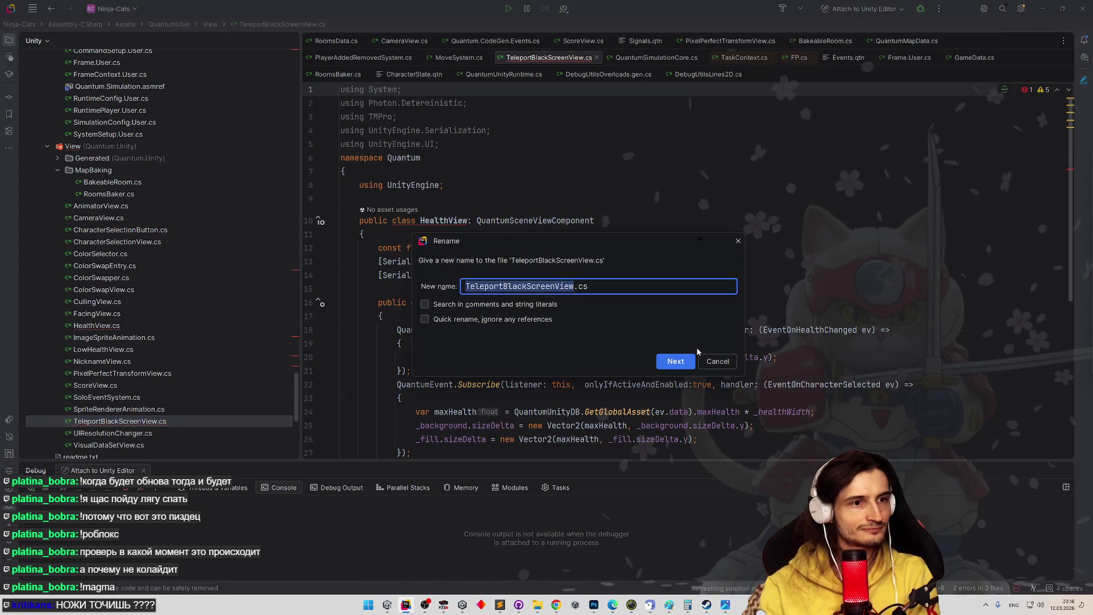
left_click(676, 361)
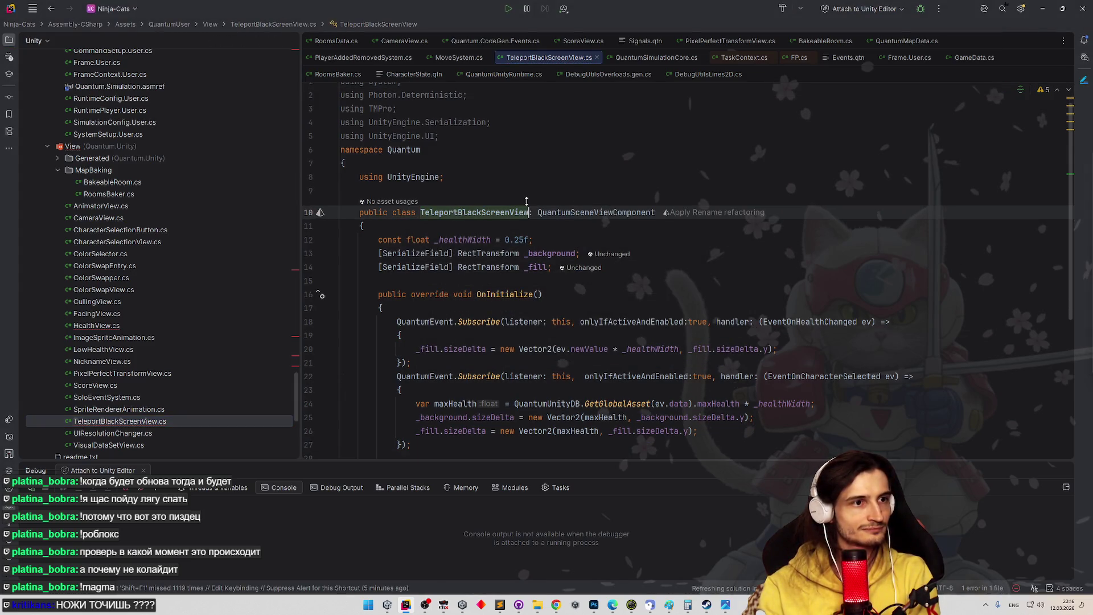
- Turn the RectTransform field on line 13 into an Image field named _blackScreen
scroll(569, 222, "down", 2)
left_click_drag(654, 229, 328, 205)
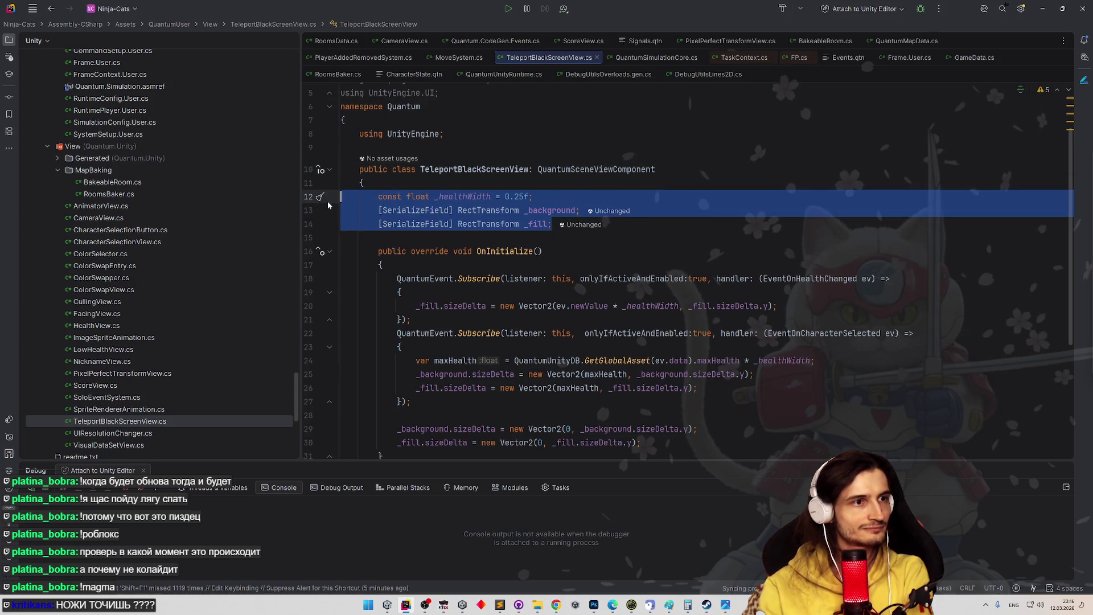
key("ctrl+x")
key("ctrl+z")
left_click(469, 211)
type("Image")
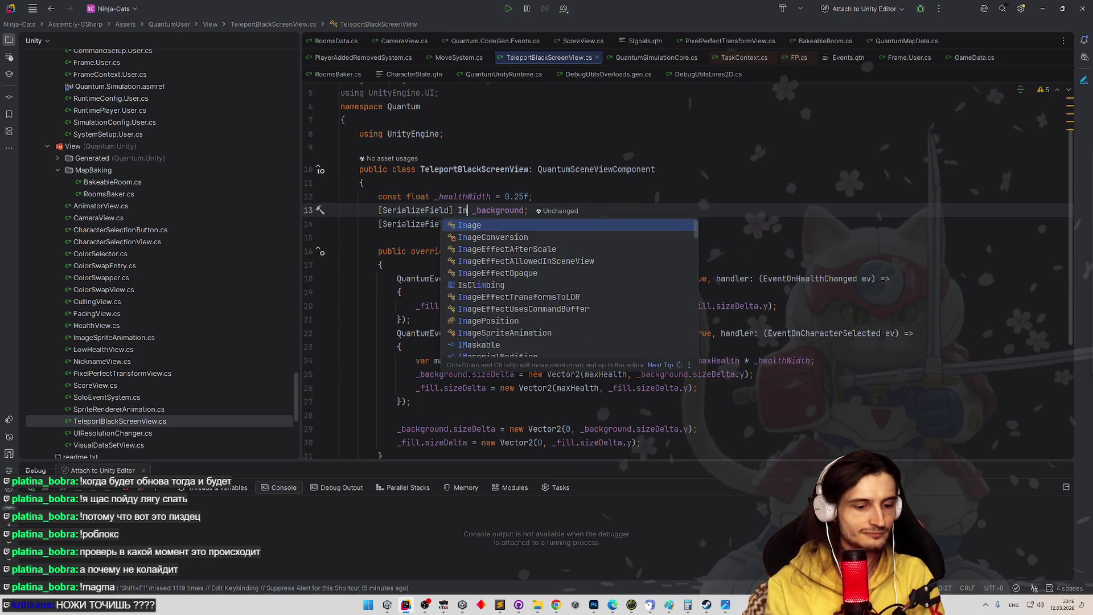
key("Return")
type("_blackS")
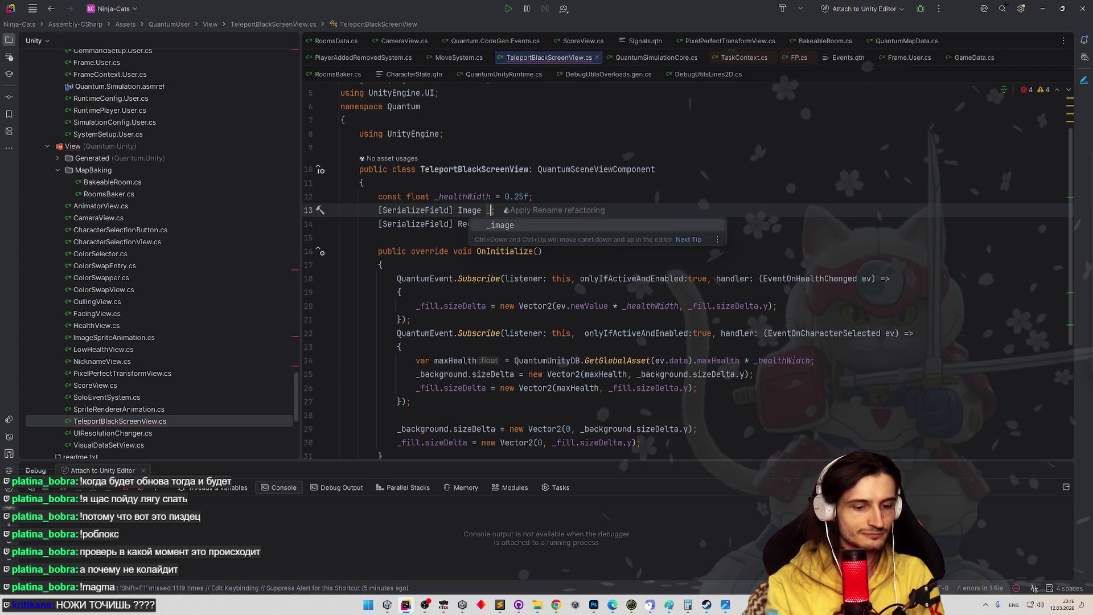
type("creen")
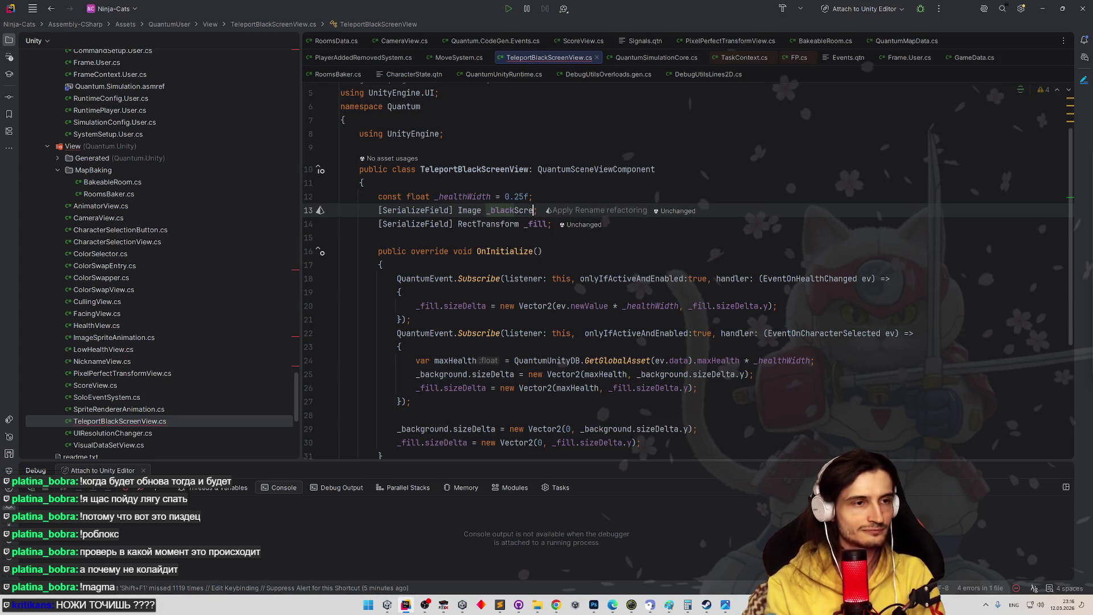
- Delete the _healthWidth constant and the _fill field, then bring up CameraView.cs
left_click_drag(533, 196, 346, 188)
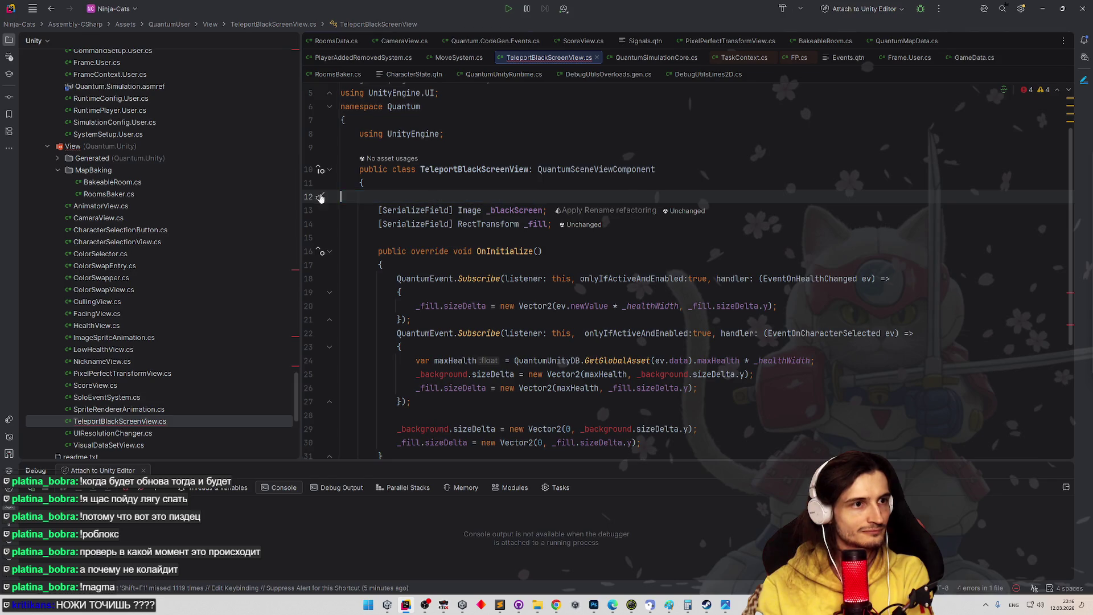
key("Delete")
left_click_drag(552, 210, 324, 201)
key("BackSpace")
key("BackSpace")
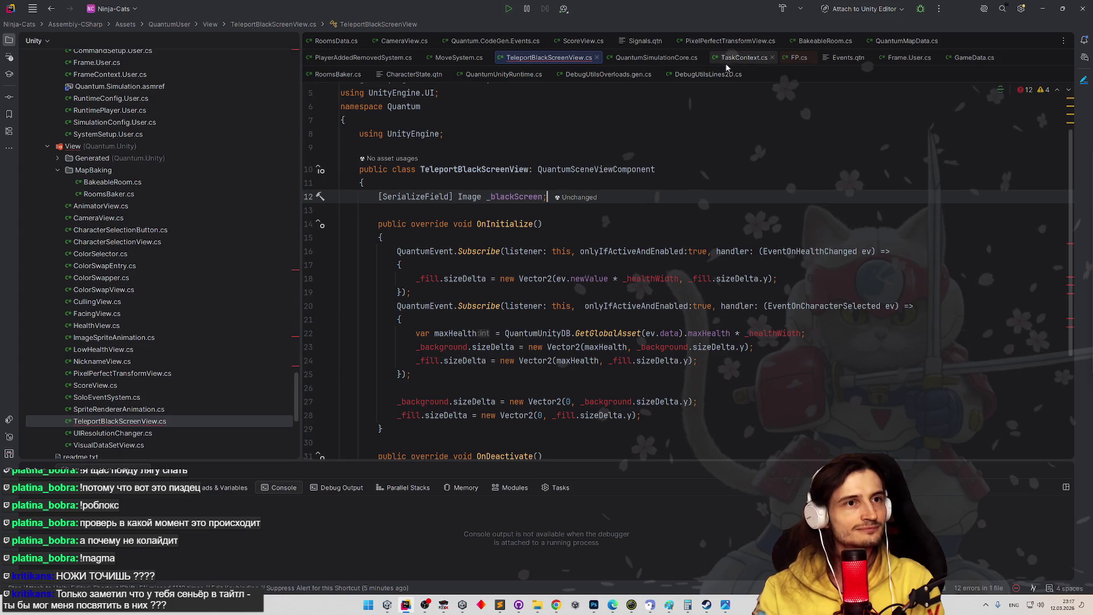
left_click(421, 41)
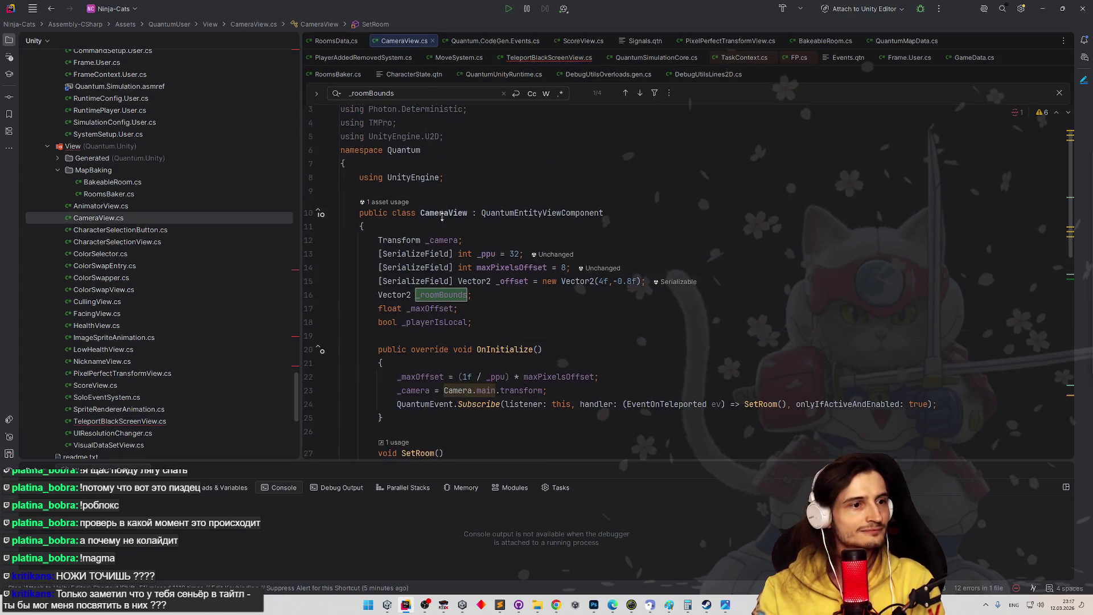
- Copy CameraView's EventOnTeleported subscription into TeleportBlackScreenView's OnInitialize body
scroll(626, 285, "down", 3)
left_click(866, 308)
key("ctrl+w")
key("ctrl+w")
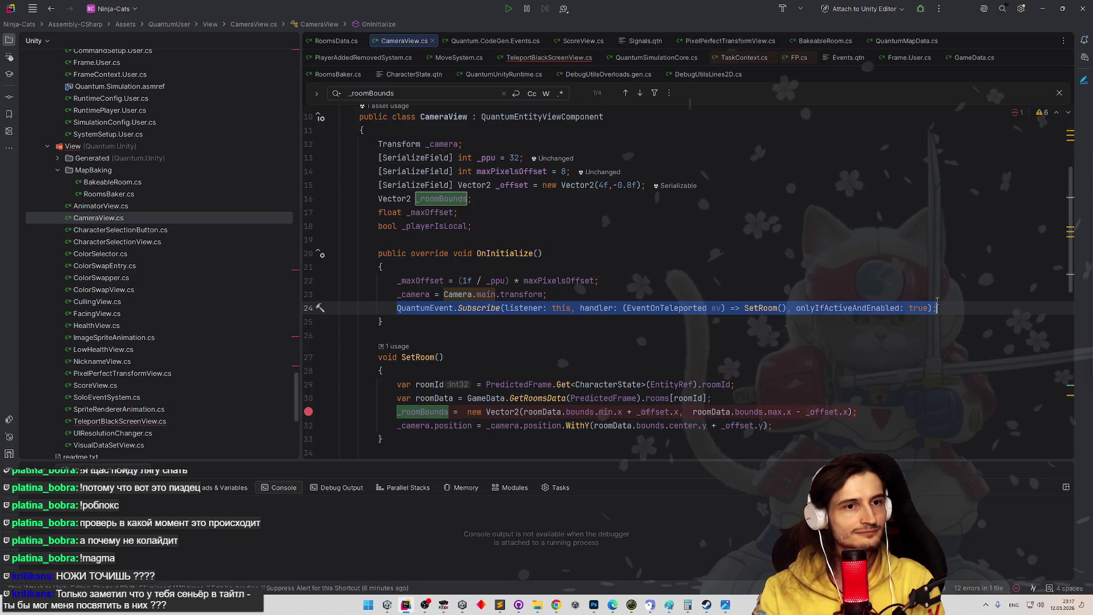
left_click(548, 58)
scroll(529, 228, "down", 2)
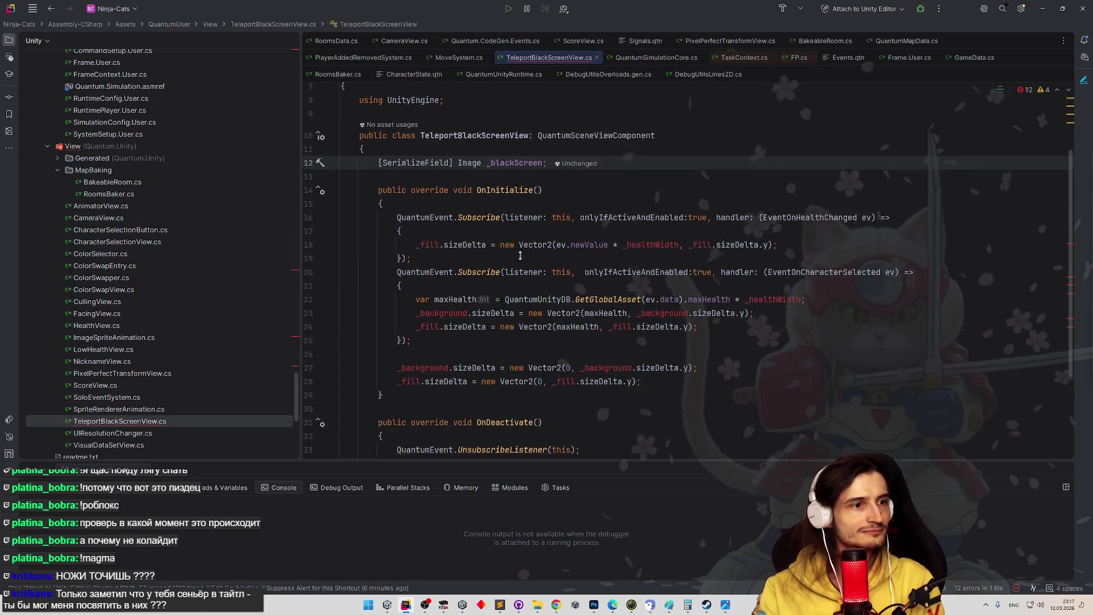
left_click_drag(642, 362, 409, 208)
key("ctrl+v")
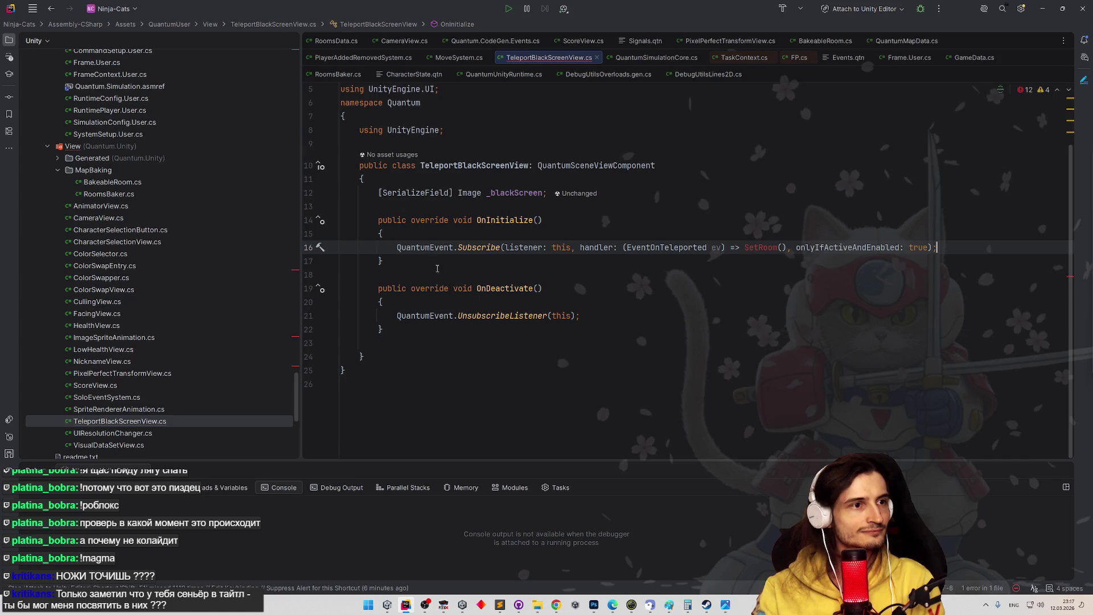
- Delete the OnDeactivate method and its leftover blank line
left_click(525, 317)
key("ctrl+w")
key("ctrl+w")
key("ctrl+w")
key("Delete")
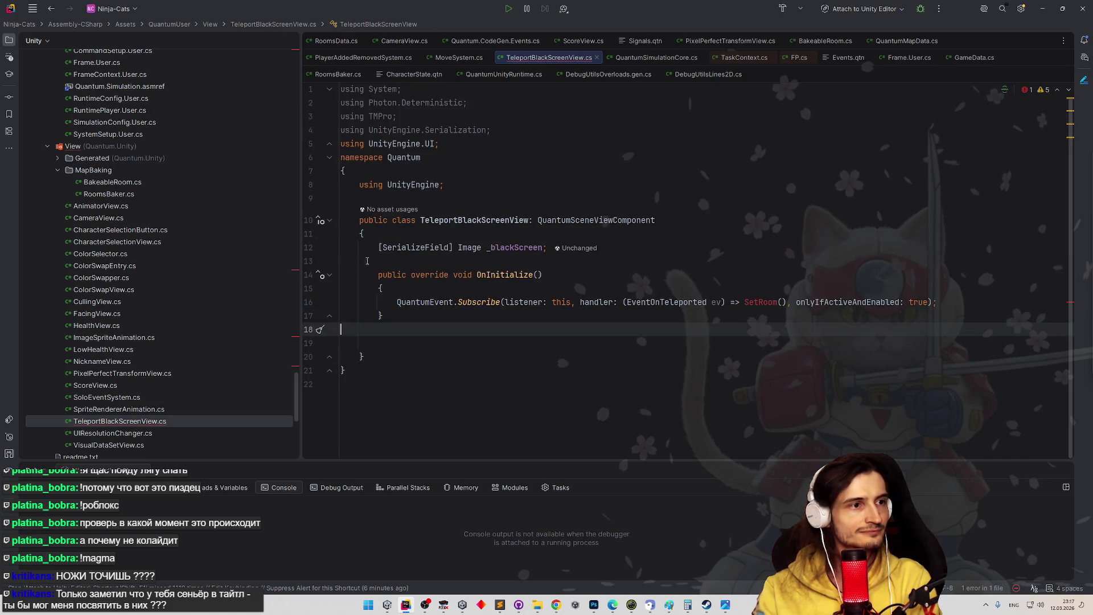
key("BackSpace")
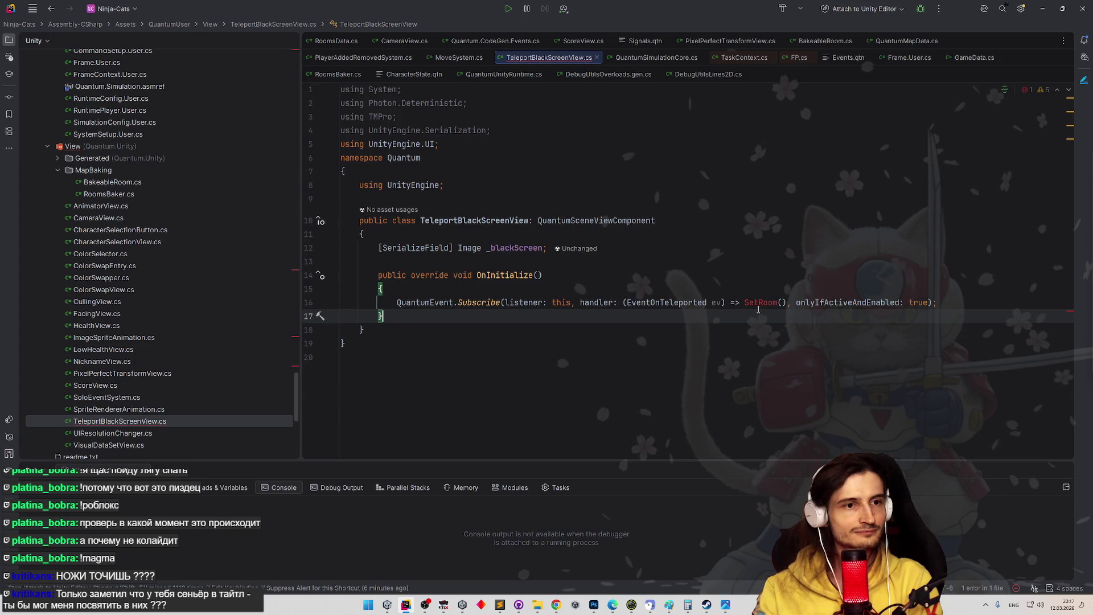
- Replace SetRoom with ShowBlackScreen in the subscription and generate the ShowBlackScreen method stub
left_click(758, 303)
key("ctrl+w")
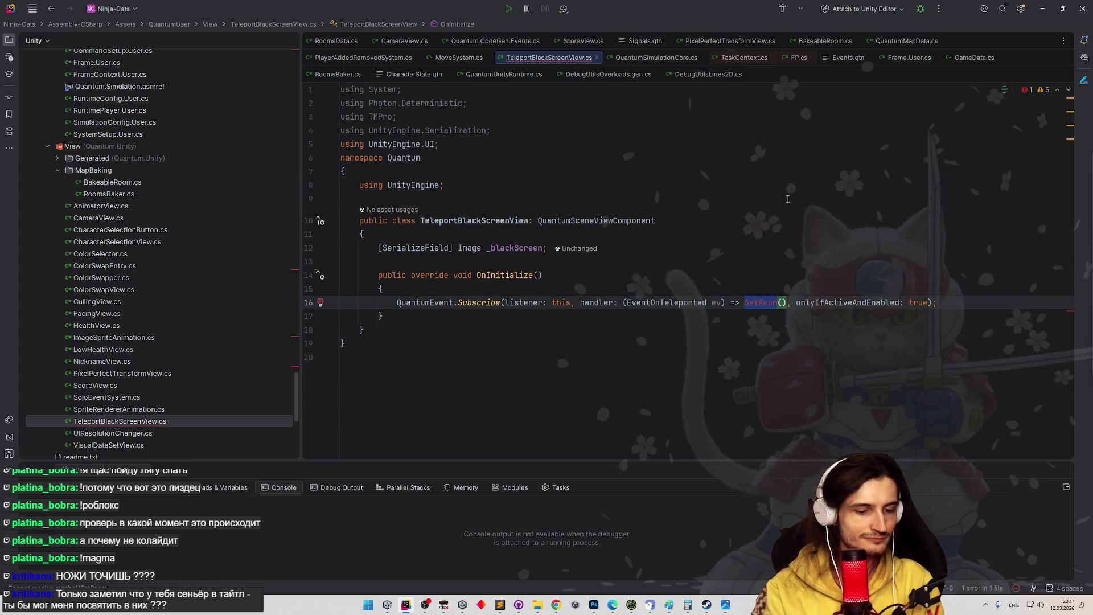
type("ShowBlackScreen")
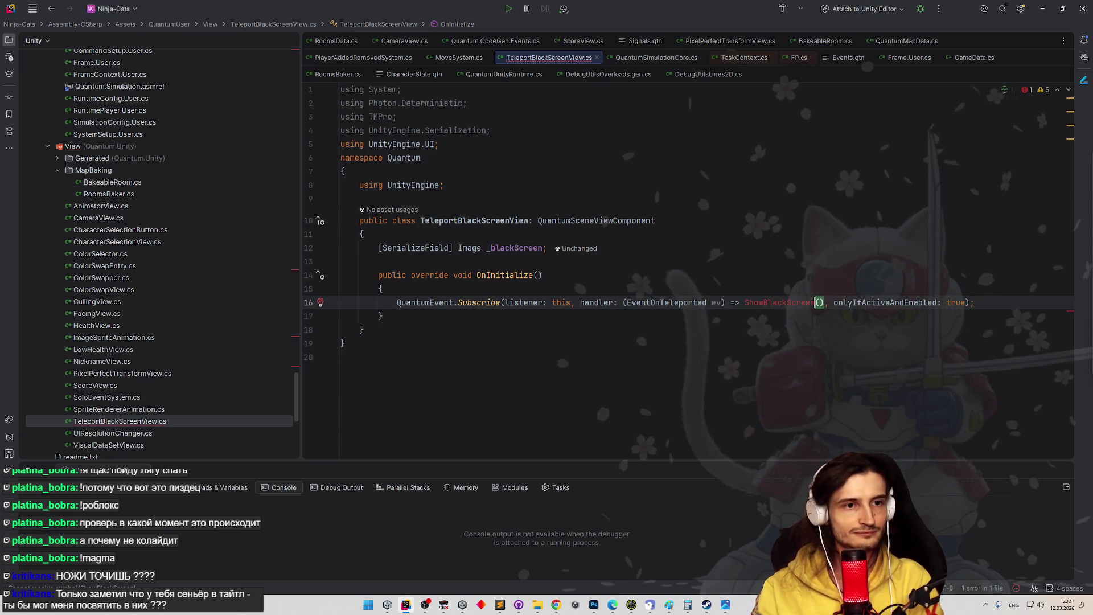
key("super")
key("Escape")
key("alt+Return")
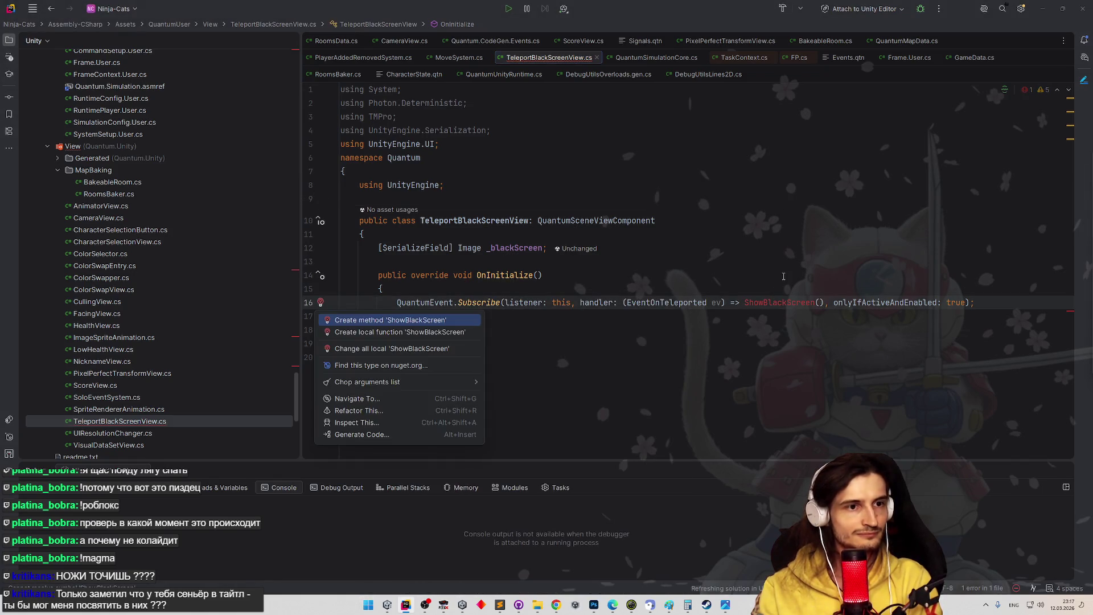
key("Return")
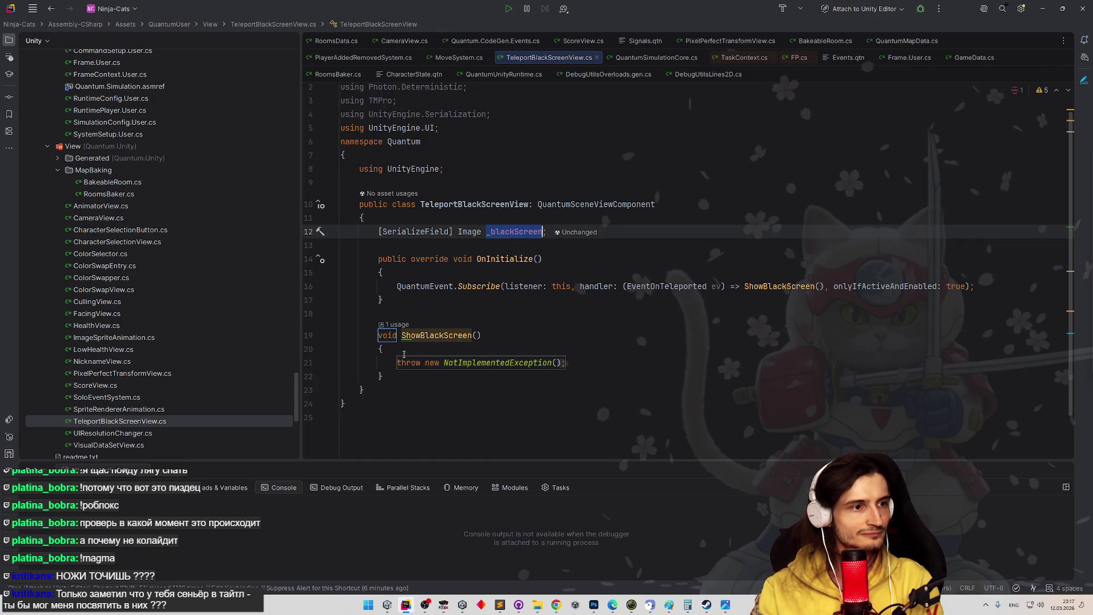
- Enable _blackScreen in ShowBlackScreen, disable it in OnInitialize, and make ShowBlackScreen async
type("_blackScreen.enab")
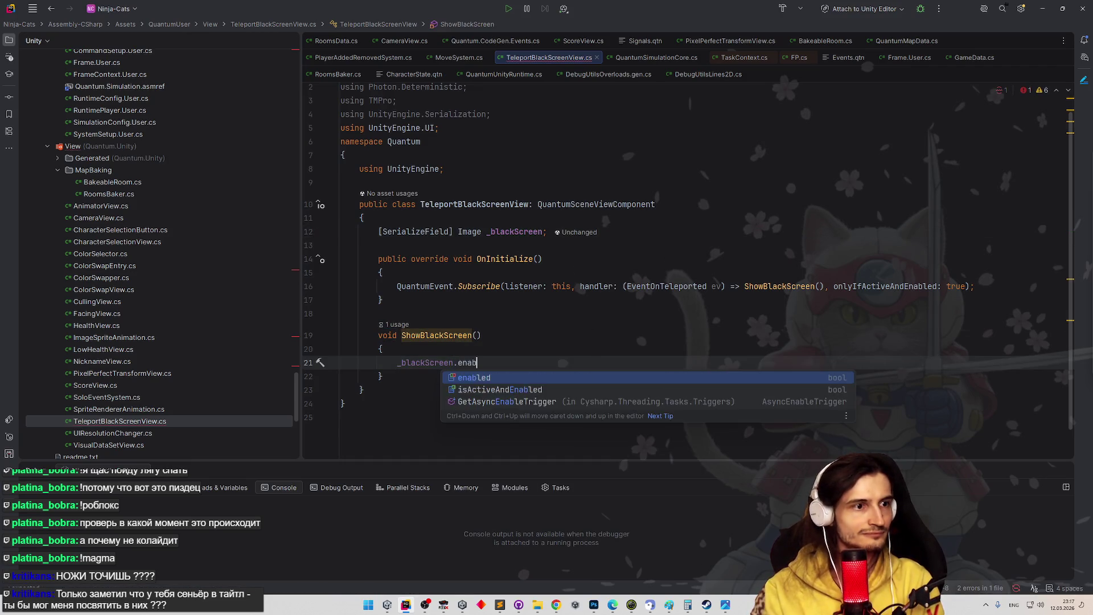
type("led = true;")
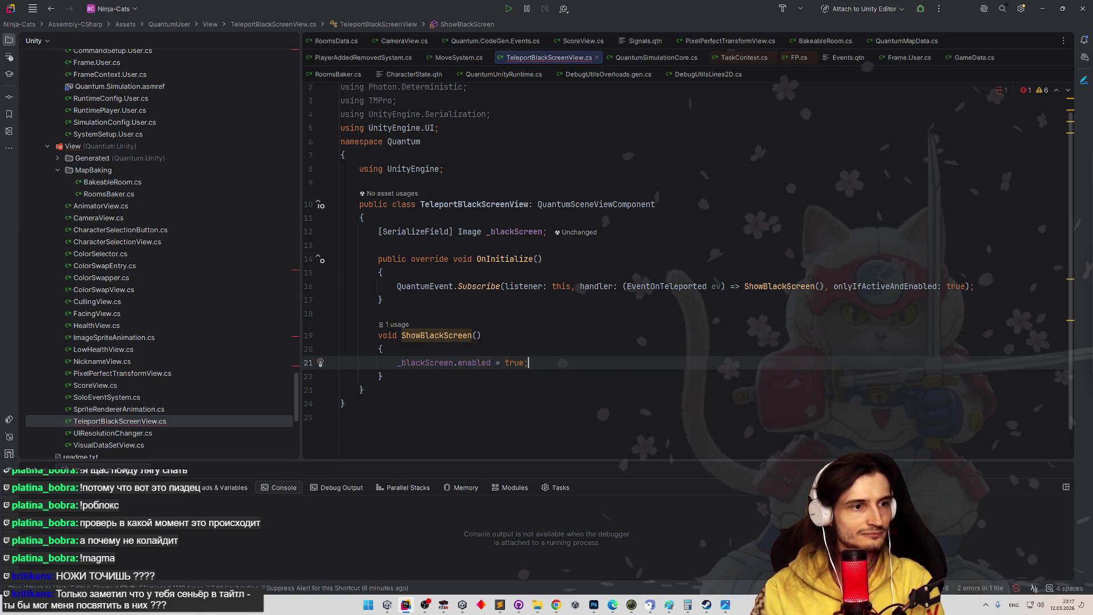
left_click(978, 277)
key("Return")
type("_blackScreen")
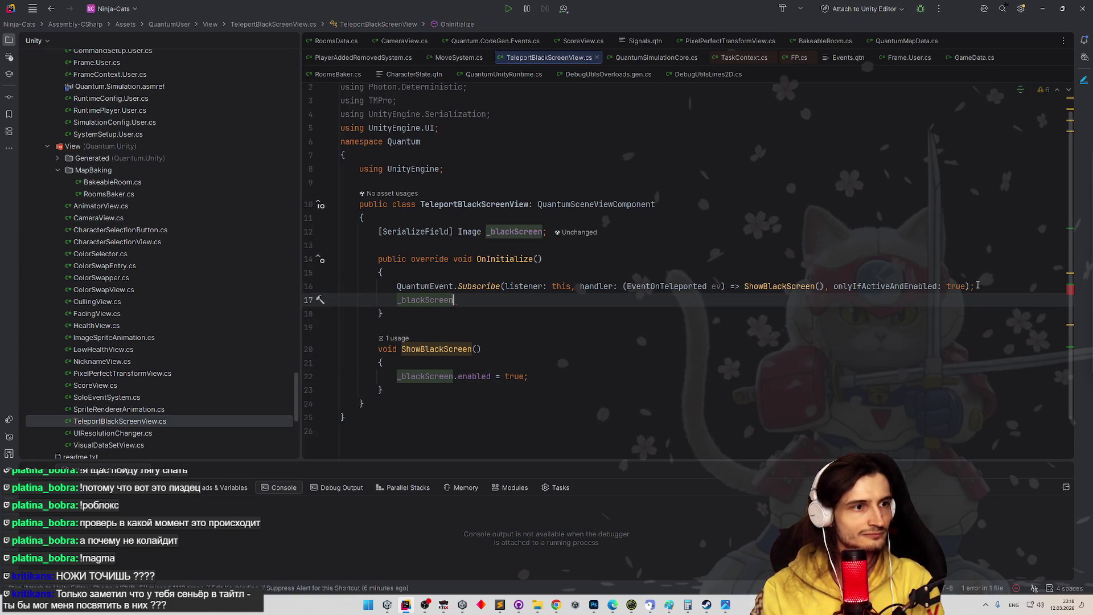
type(".enabled = false;")
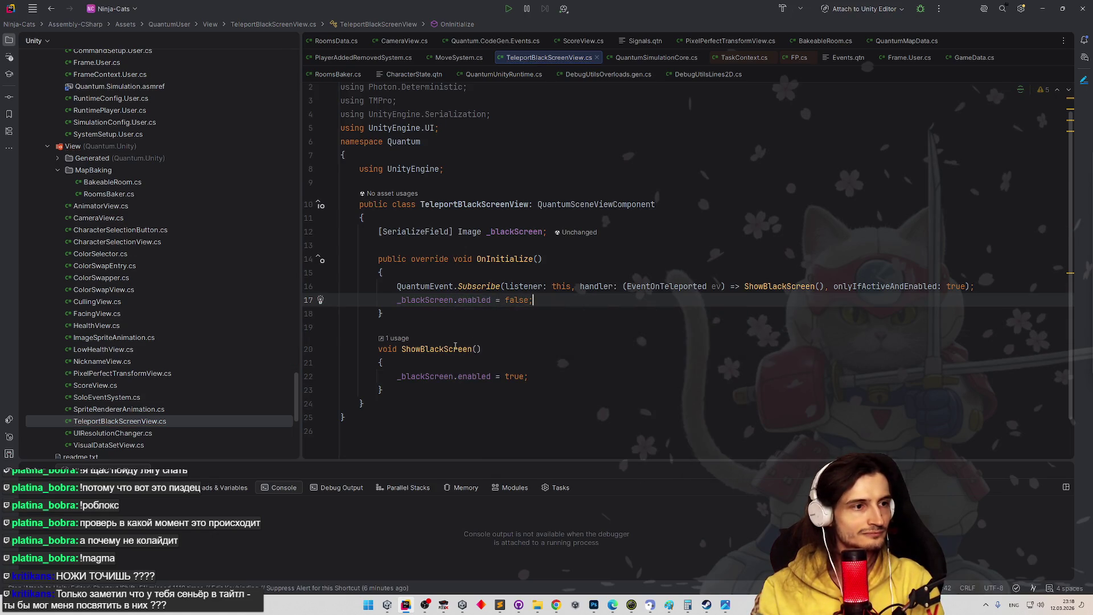
left_click(380, 349)
type("async")
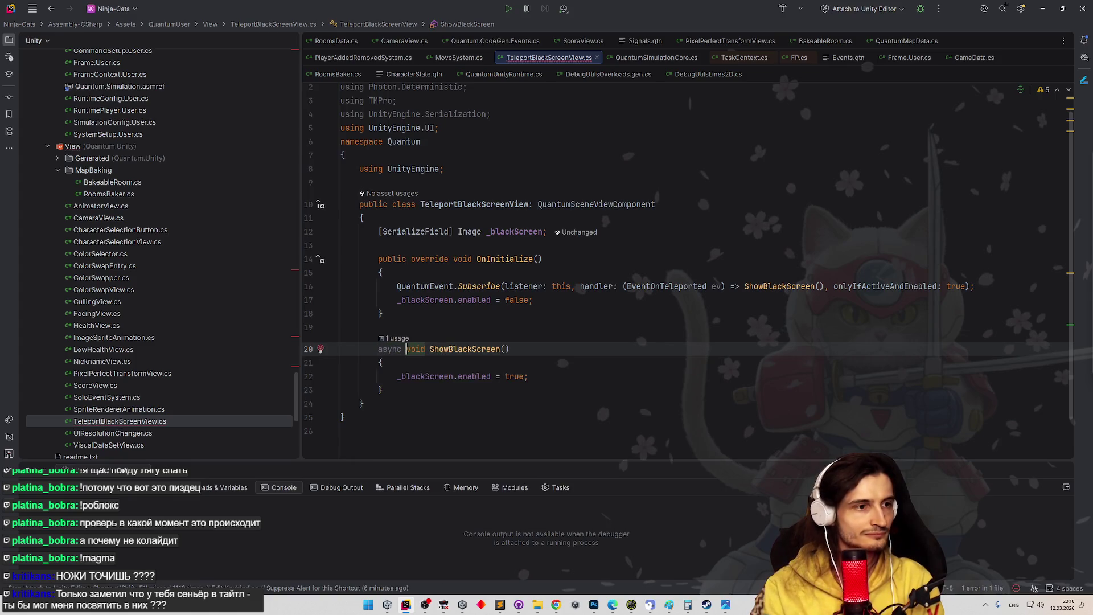
- Start a yield return statement after the enable line in ShowBlackScreen
left_click(515, 365)
key("Down")
key("End")
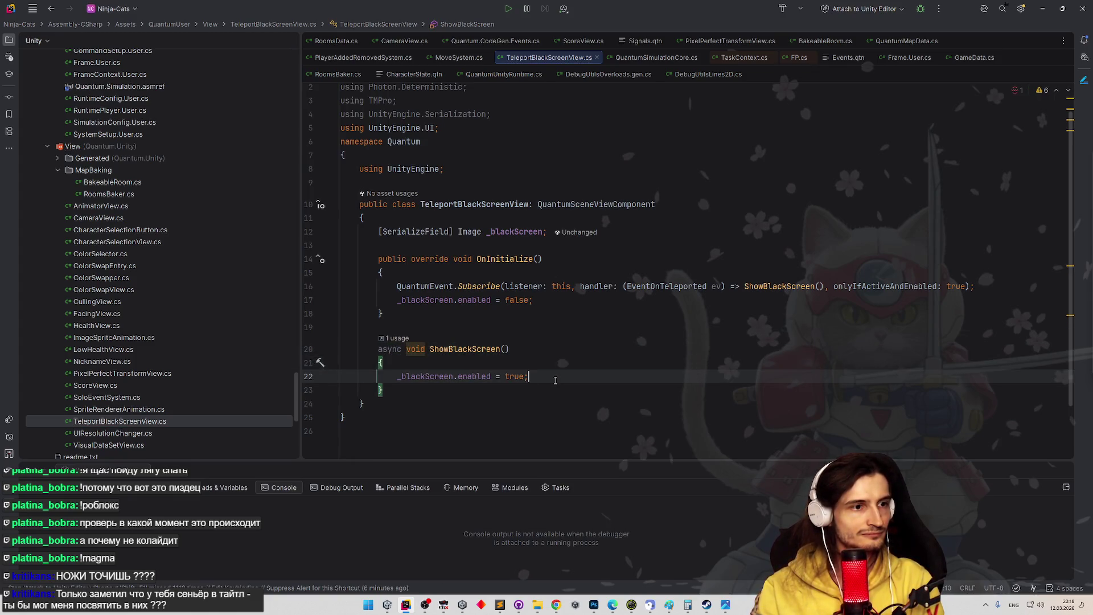
key("Return")
type("y")
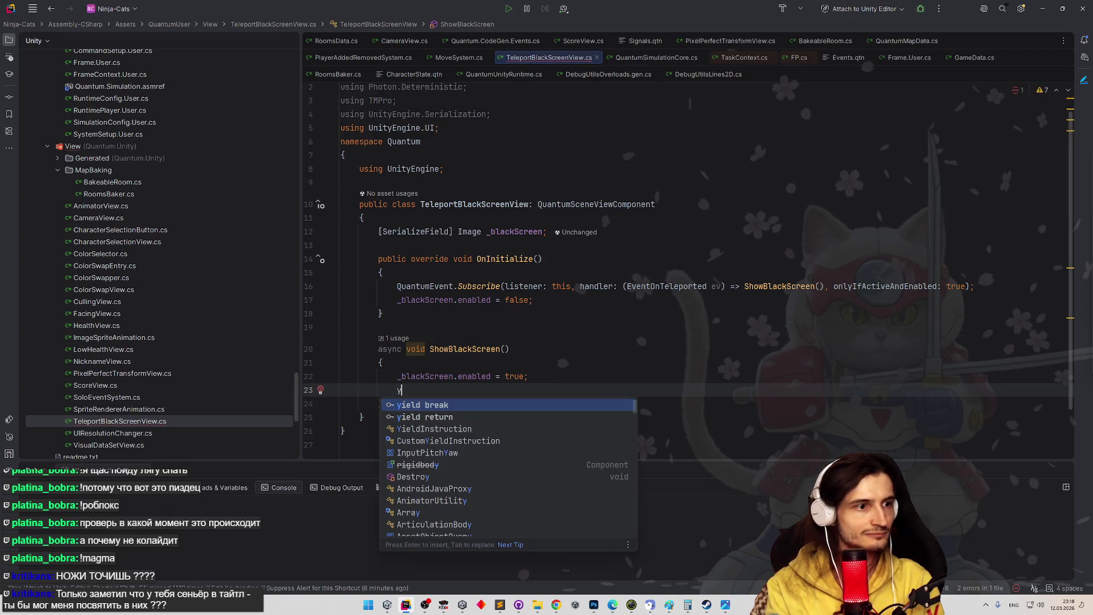
type("i")
key("Down")
key("Return")
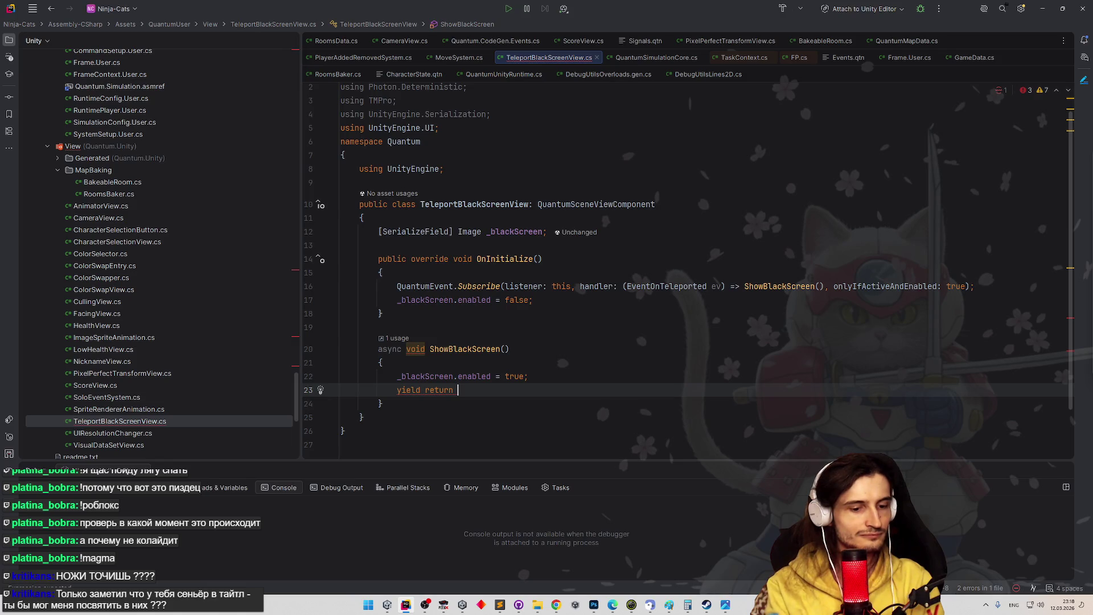
- Complete it with new UniTask…LoopRunnerLastPreUpdate and go to the UniTaskLoopRunners declaration
type("Unitas")
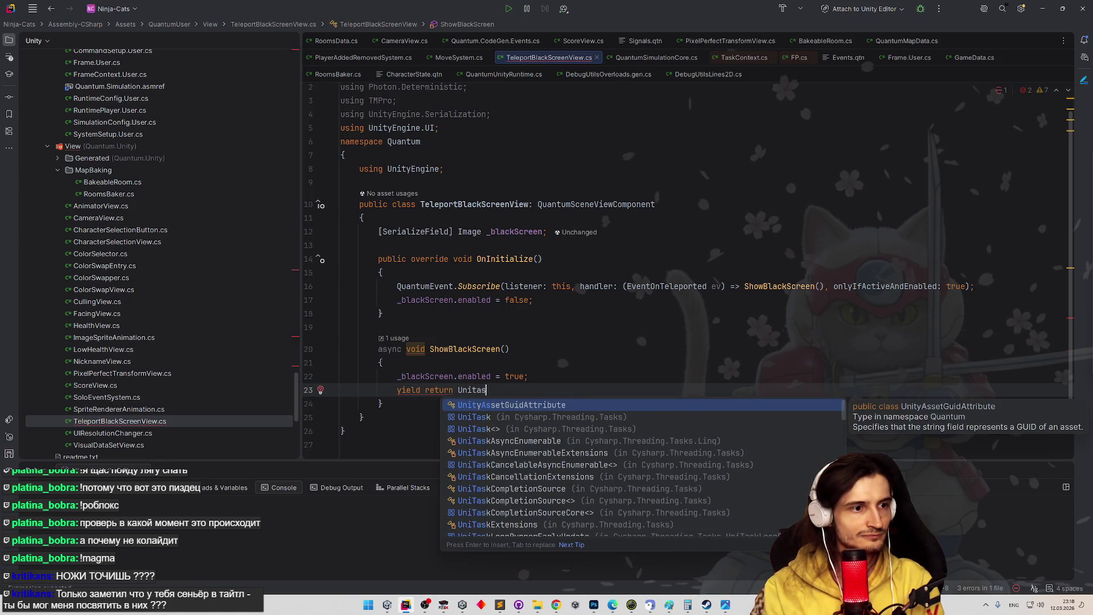
key("BackSpace")
key("BackSpace")
key("BackSpace")
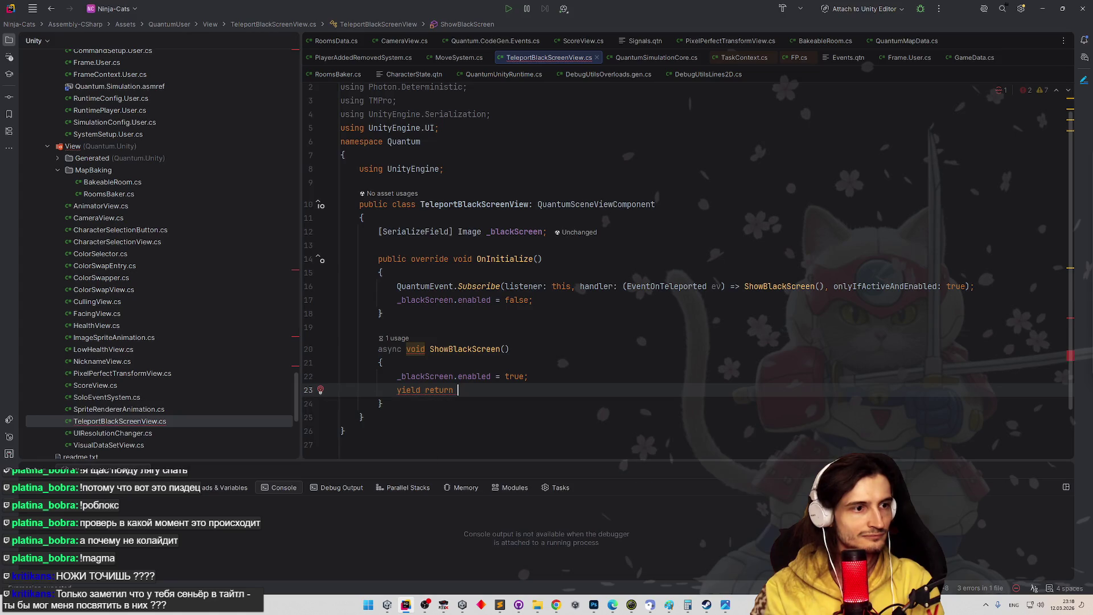
type("new U")
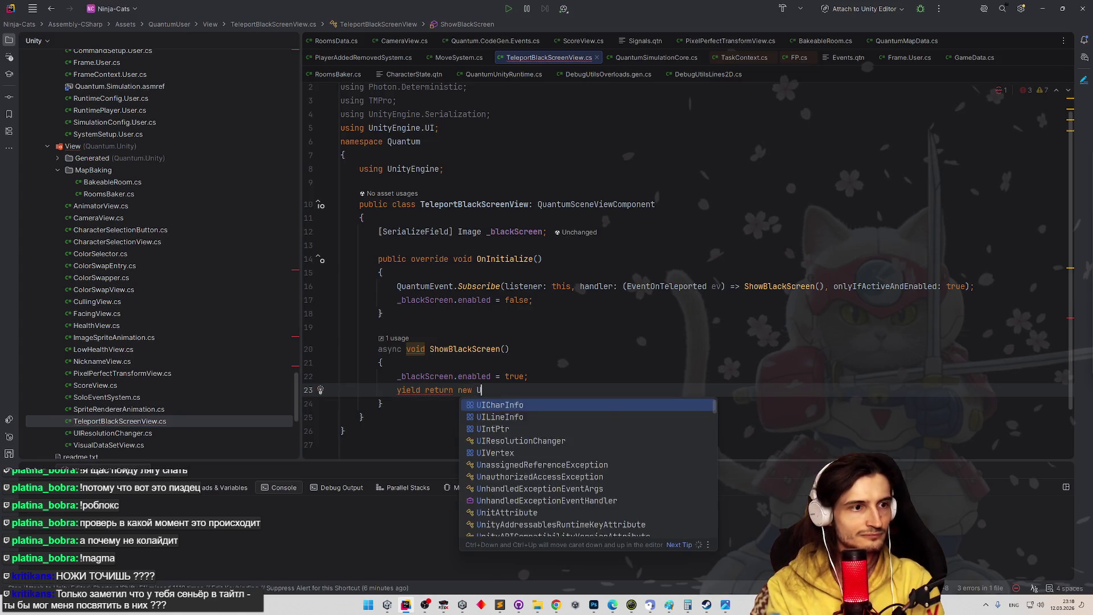
type("nitas")
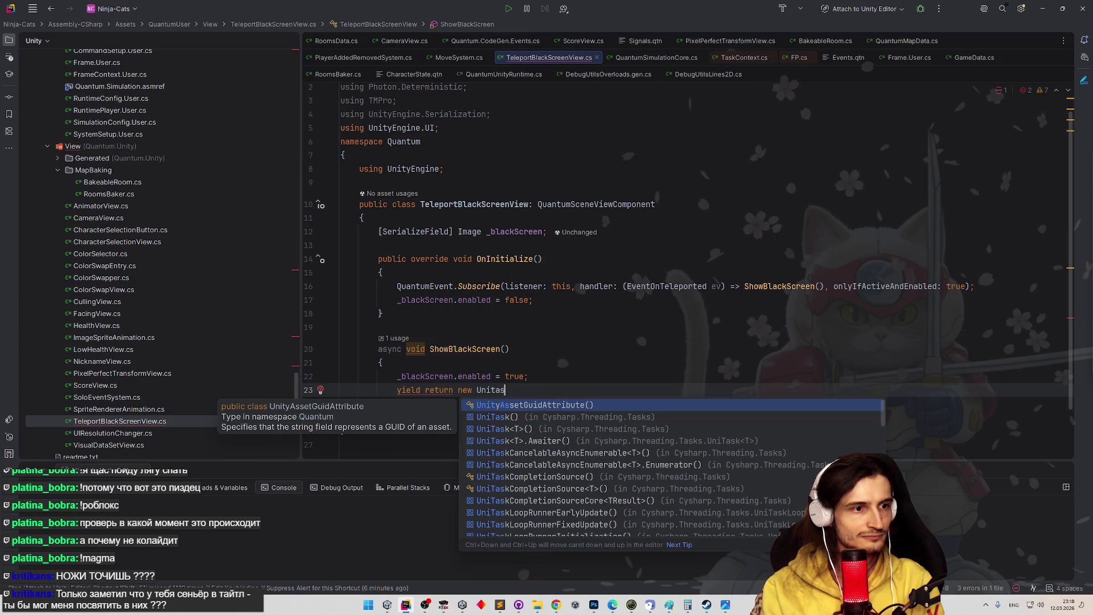
type("k")
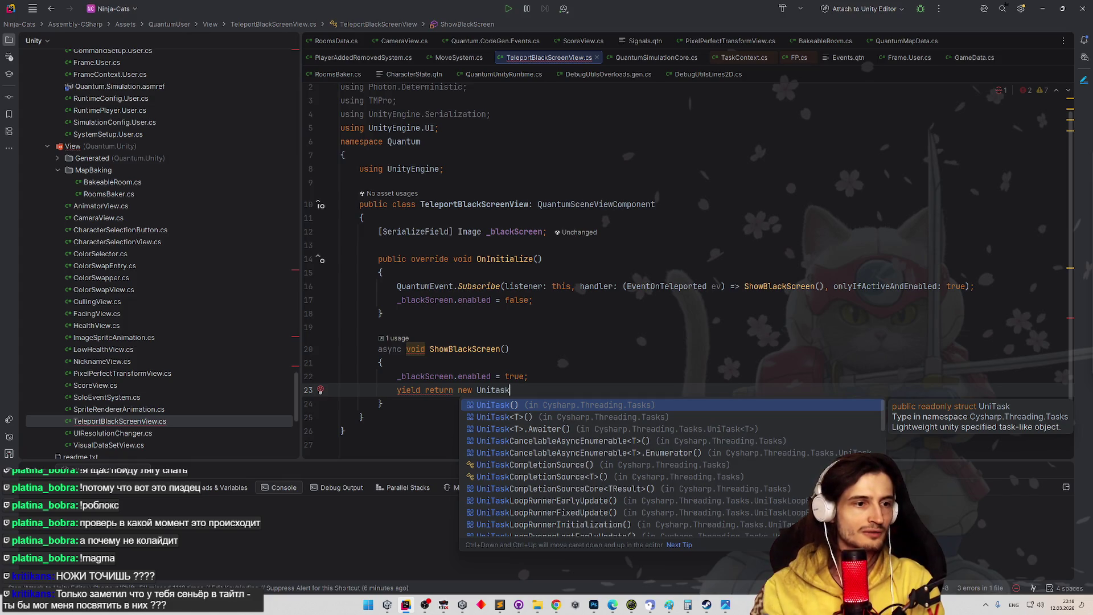
scroll(615, 420, "down", 5)
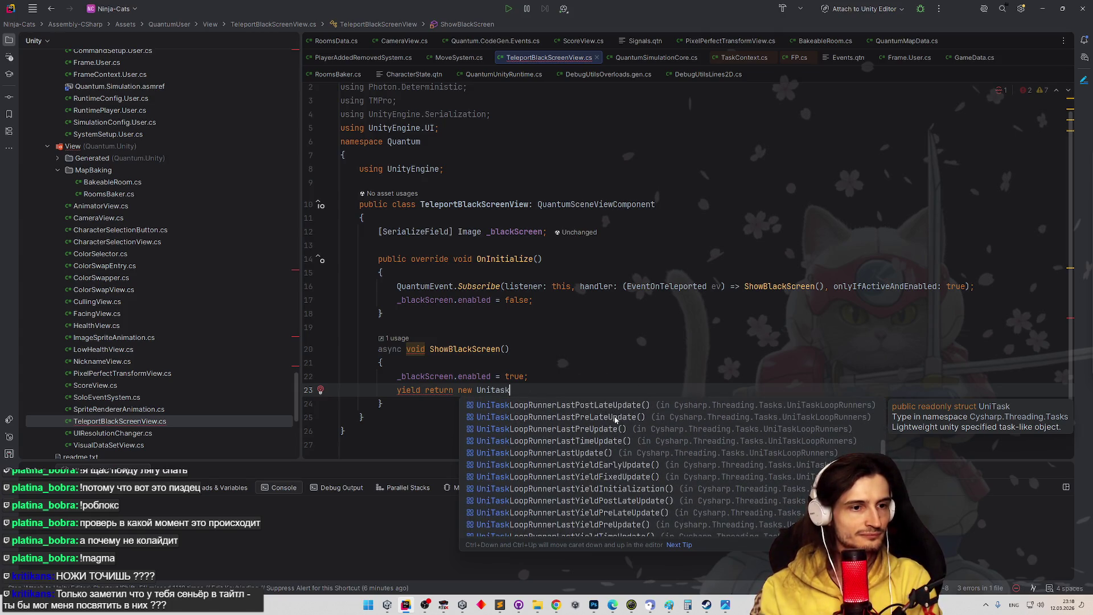
left_click(620, 433)
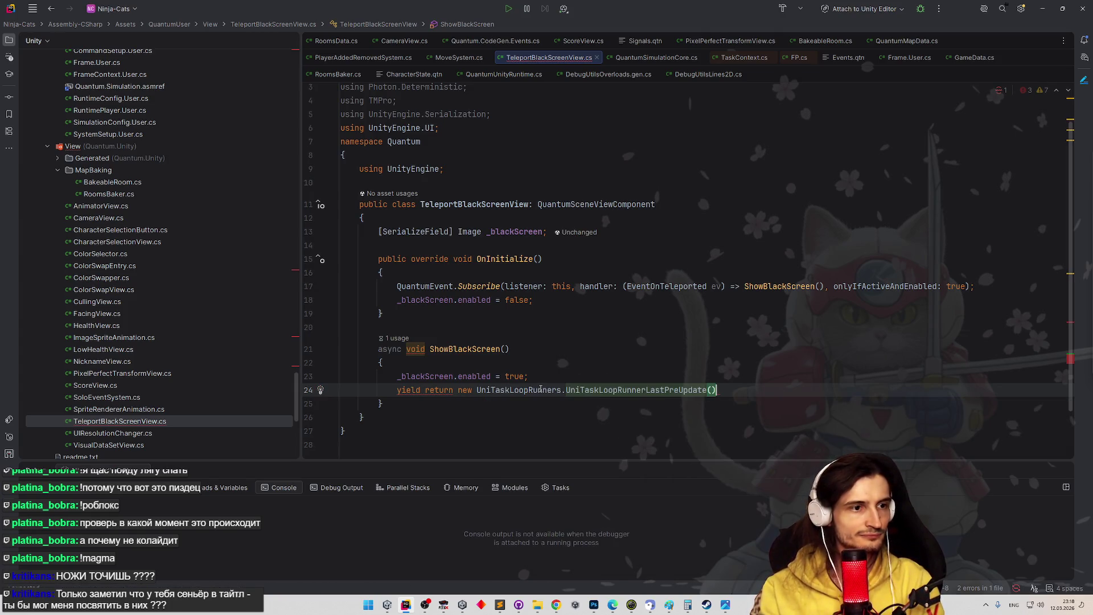
key("F12")
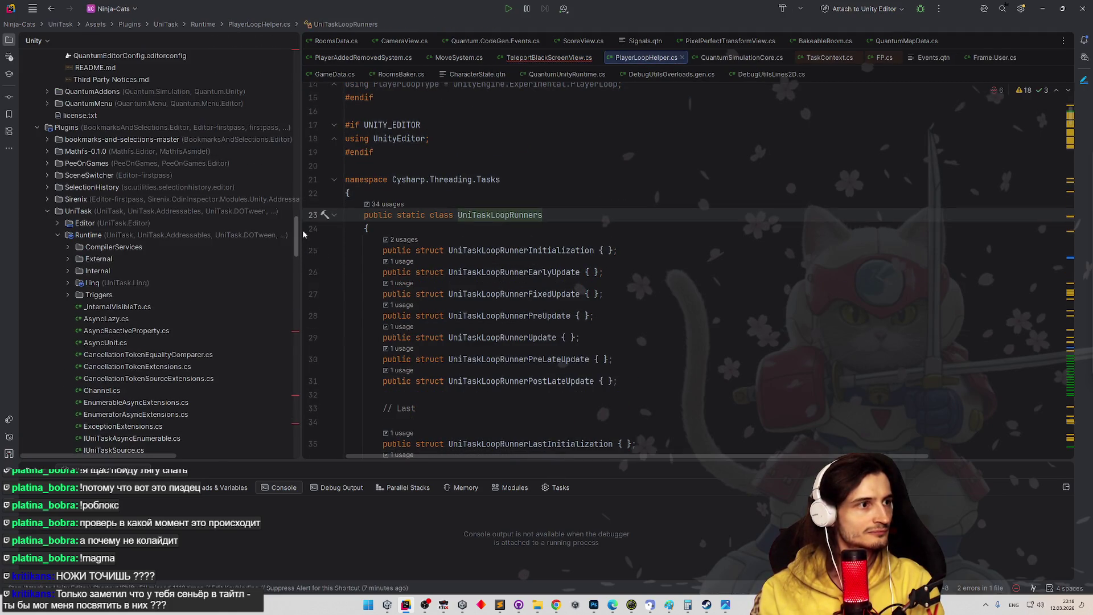
- Back in TeleportBlackScreenView.cs, undo the loop-runner insertion and clear the yield line
key("ctrl+minus")
key("ctrl+z")
key("ctrl+z")
key("ctrl+z")
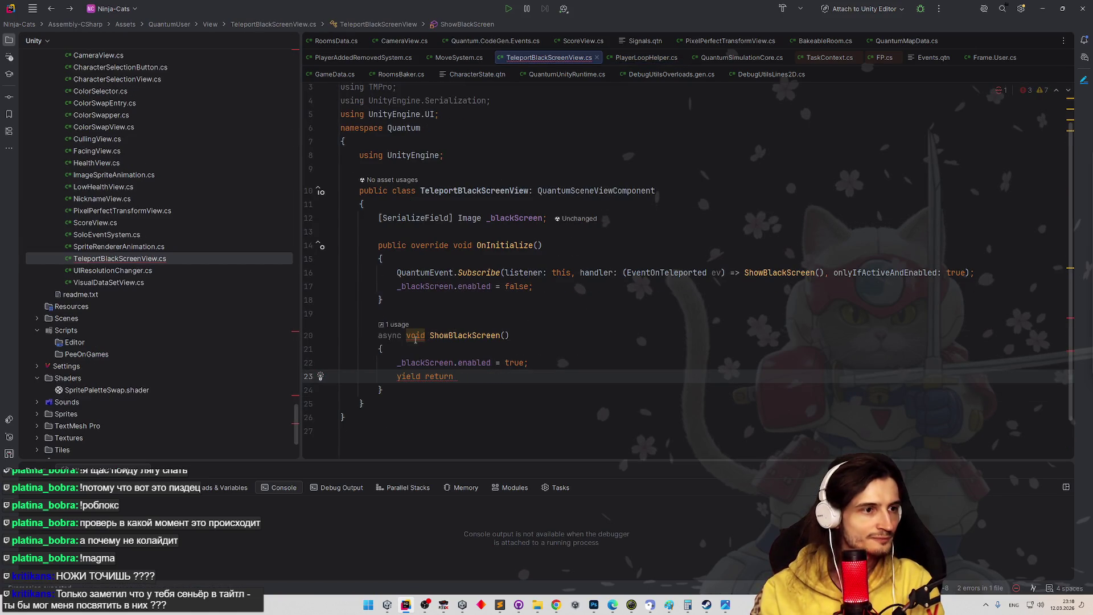
key("BackSpace")
key("BackSpace")
key("BackSpace")
mouse_move(423, 334)
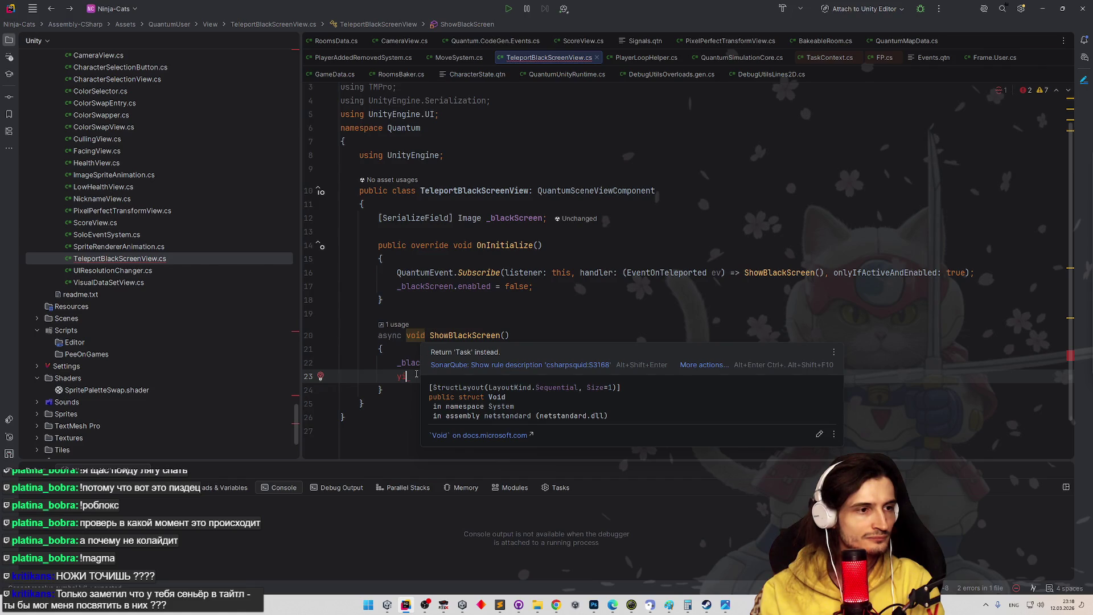
key("ctrl+space")
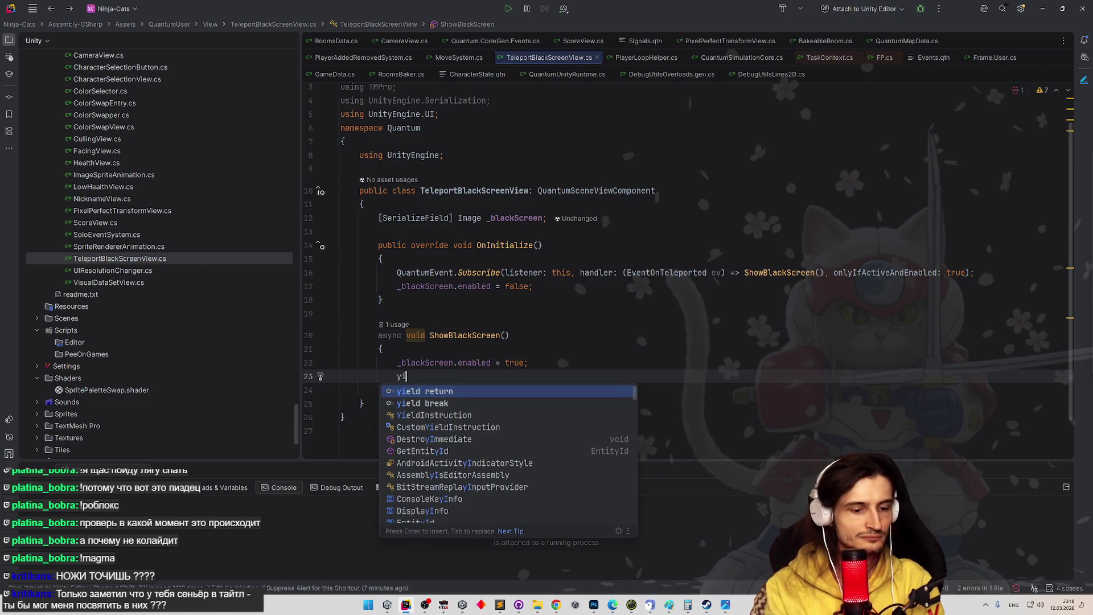
key("Return")
key("BackSpace")
key("BackSpace")
key("BackSpace")
type("new")
key("BackSpace")
key("BackSpace")
key("BackSpace")
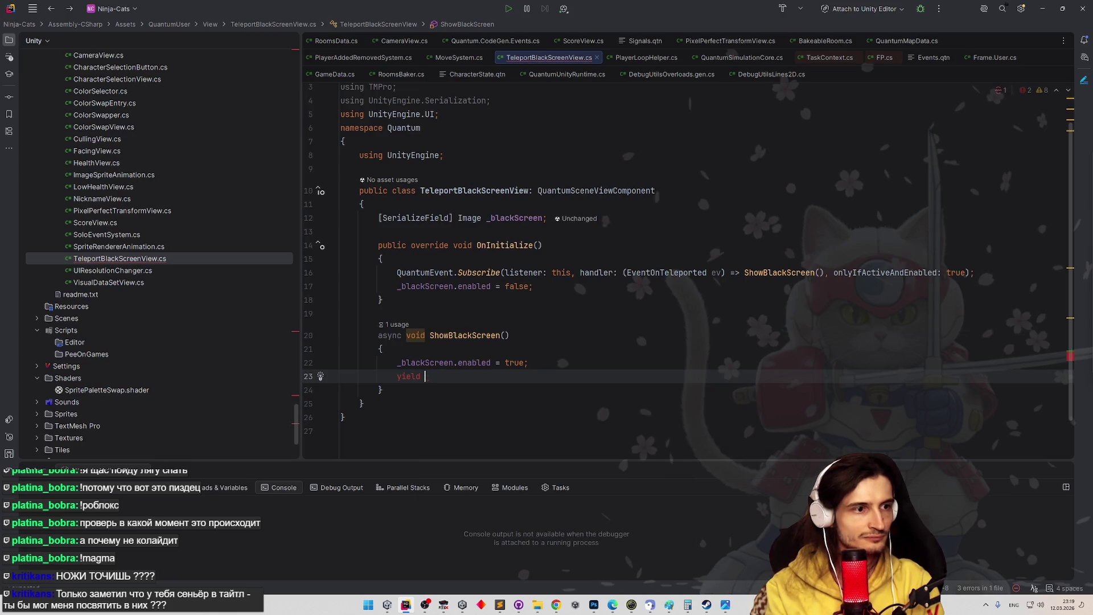
key("BackSpace")
key("BackSpace")
key("BackSpace")
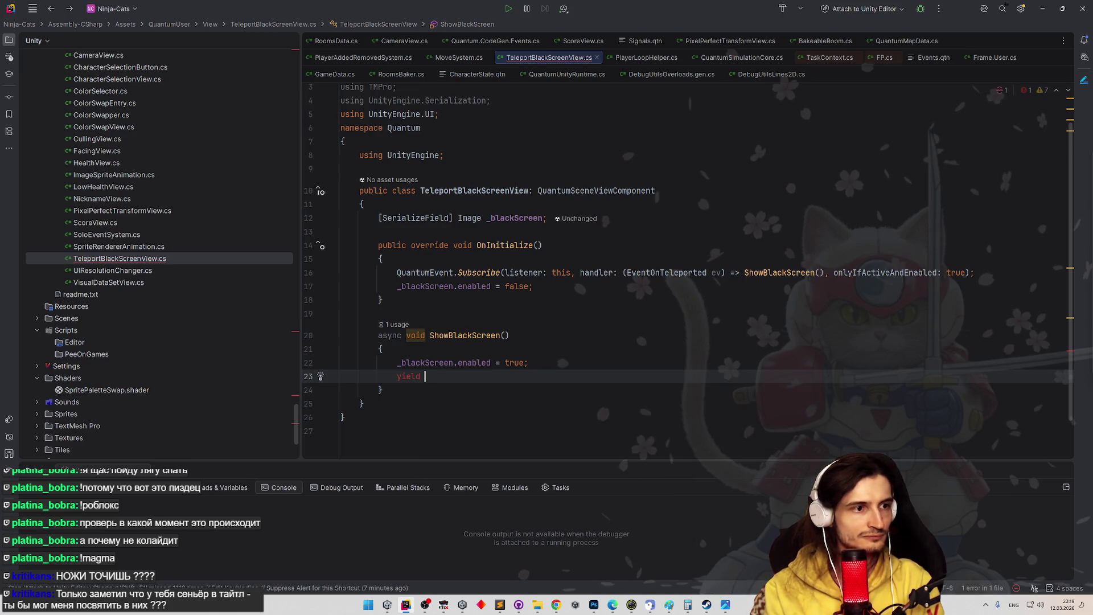
- Try UnitaskVoid and Unit as ShowBlackScreen's return type and check Rider's suggested fixes
left_click(424, 336)
mouse_move(461, 278)
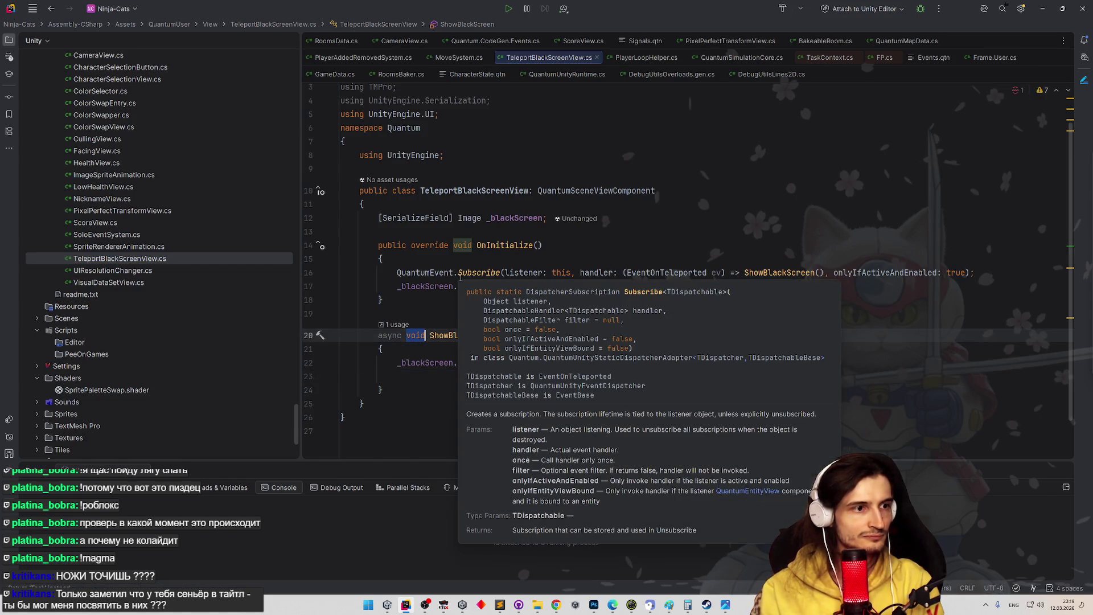
type("Unitask")
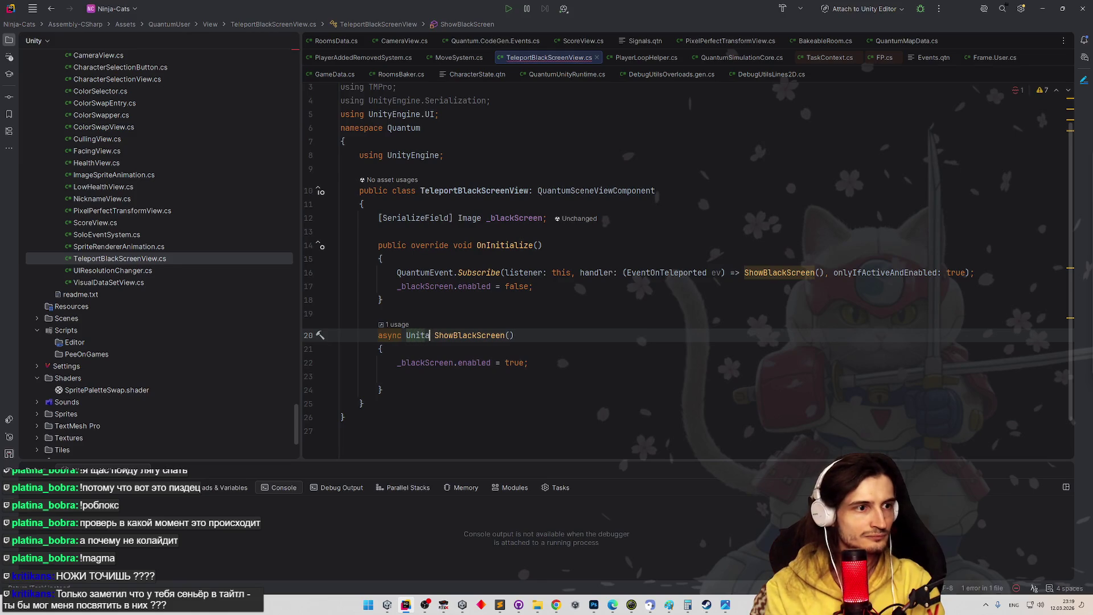
type("Void")
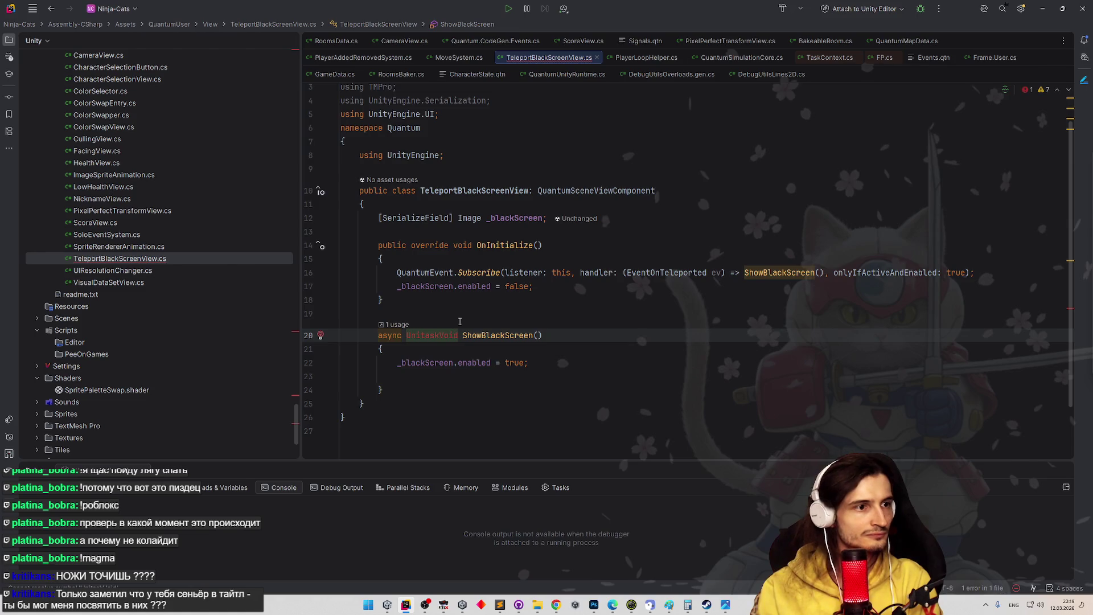
key("alt+Return")
key("Escape")
key("ctrl+BackSpace")
type("Unit")
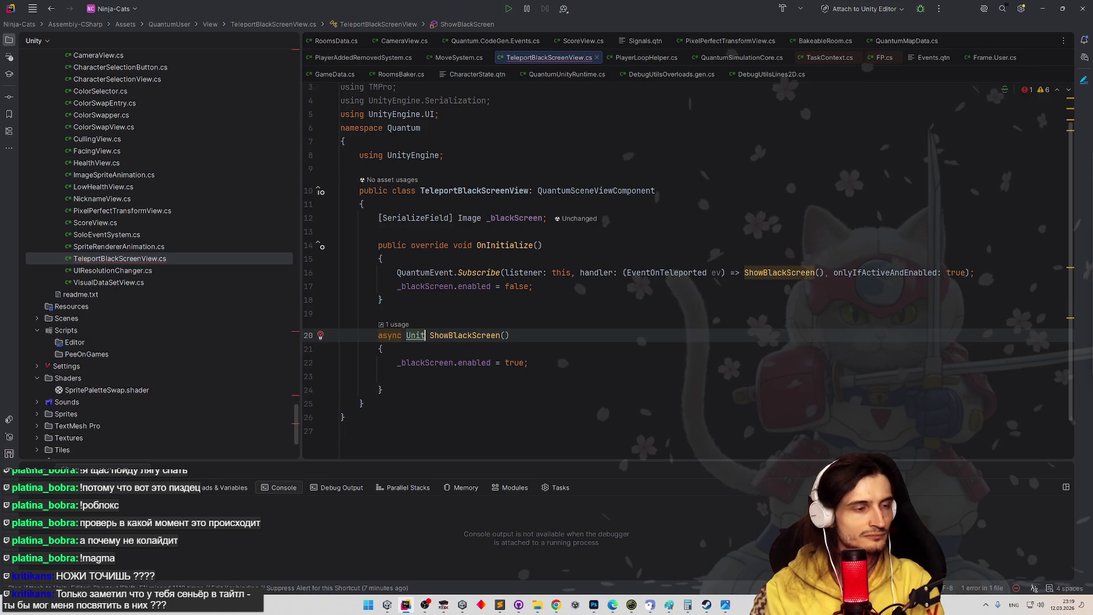
key("alt+Return")
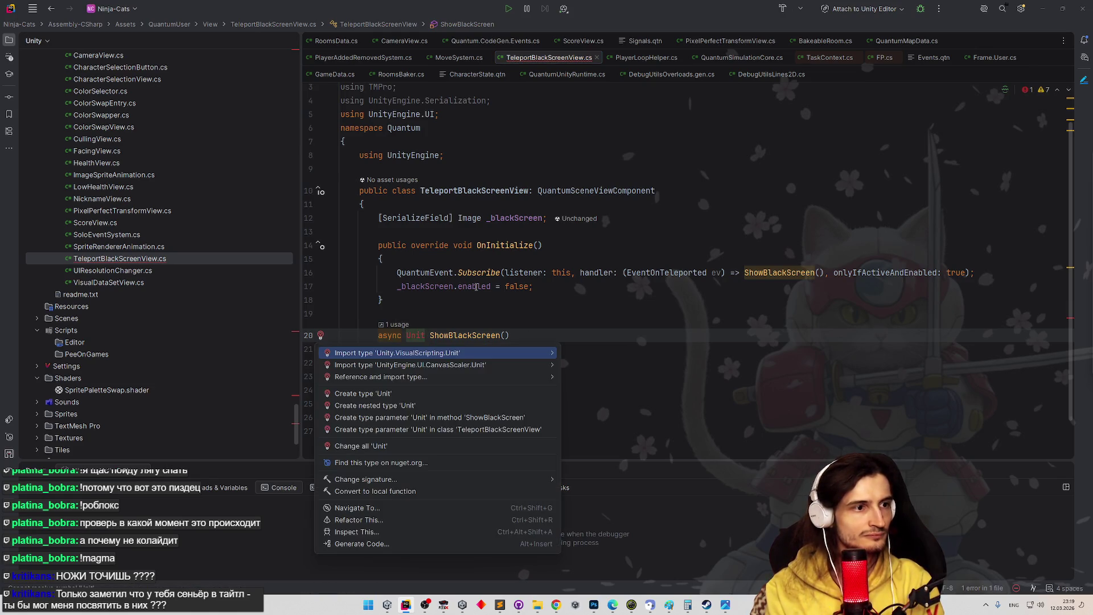
type("as")
key("Escape")
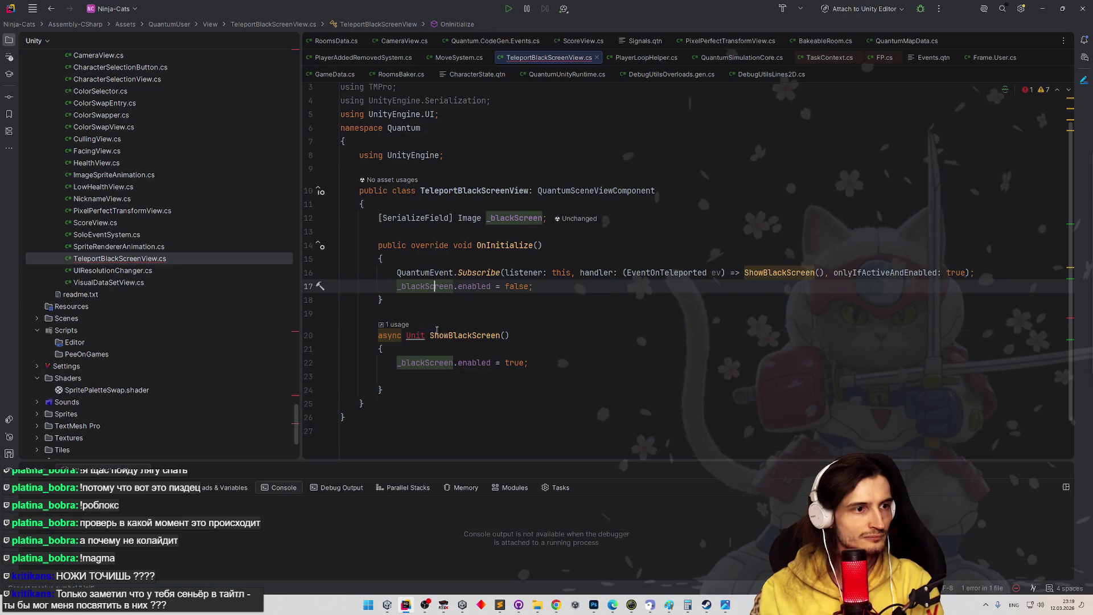
- Delete the unresolved return type so line 20 reads async ShowBlackScreen()
type("ask")
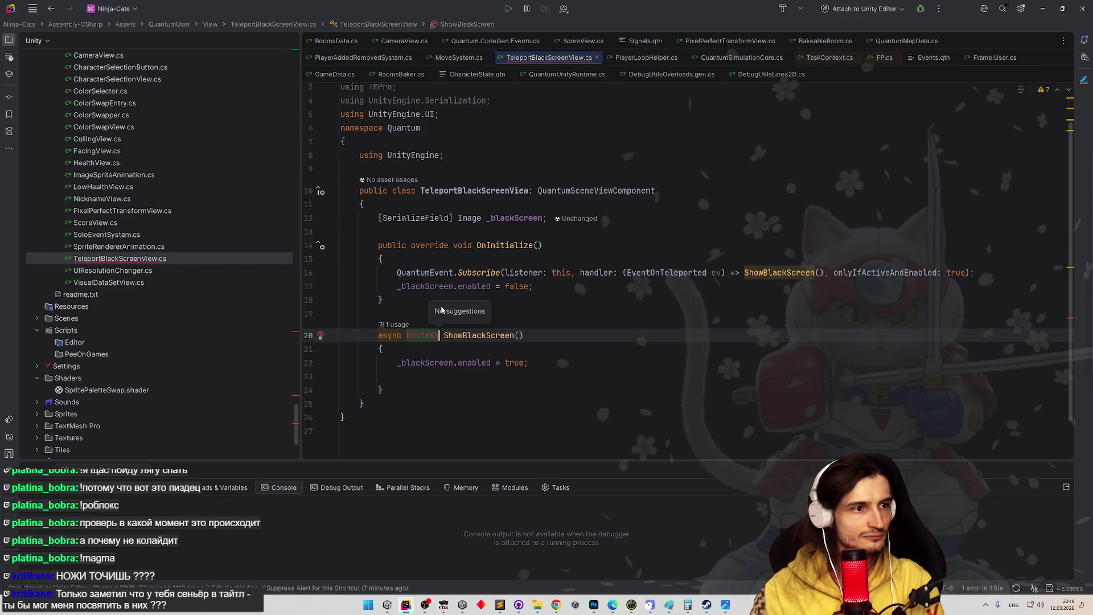
key("ctrl+shift+Left")
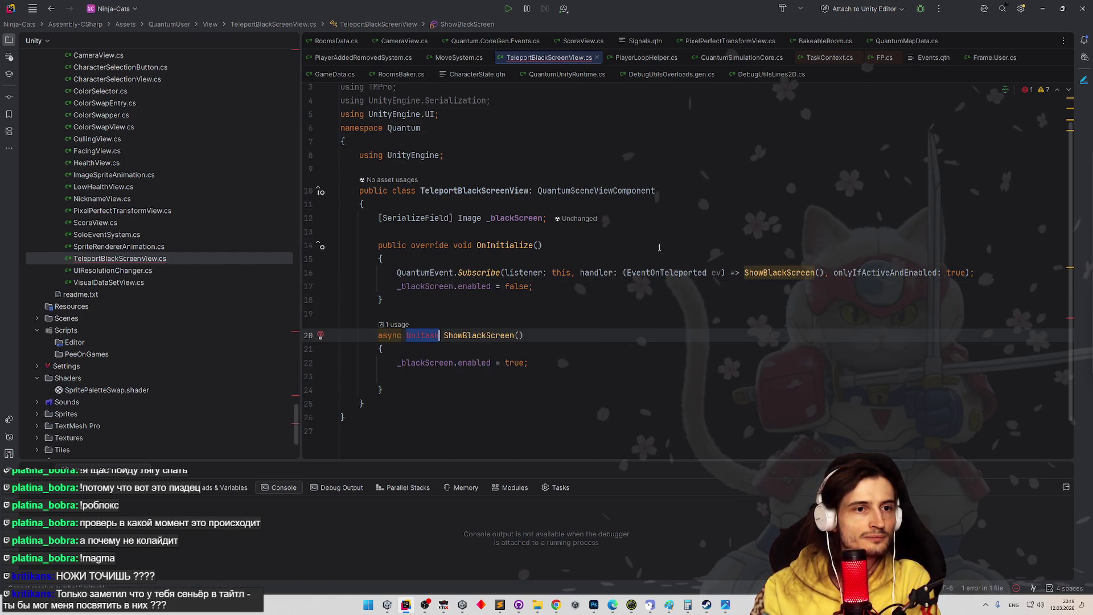
mouse_move(762, 273)
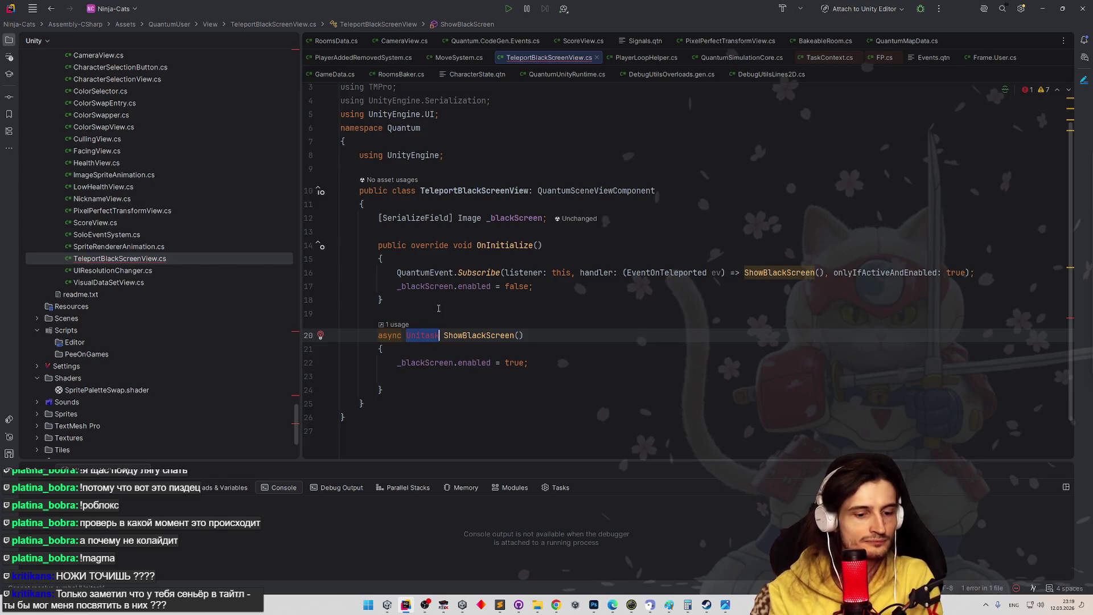
key("BackSpace")
type("v")
key("BackSpace")
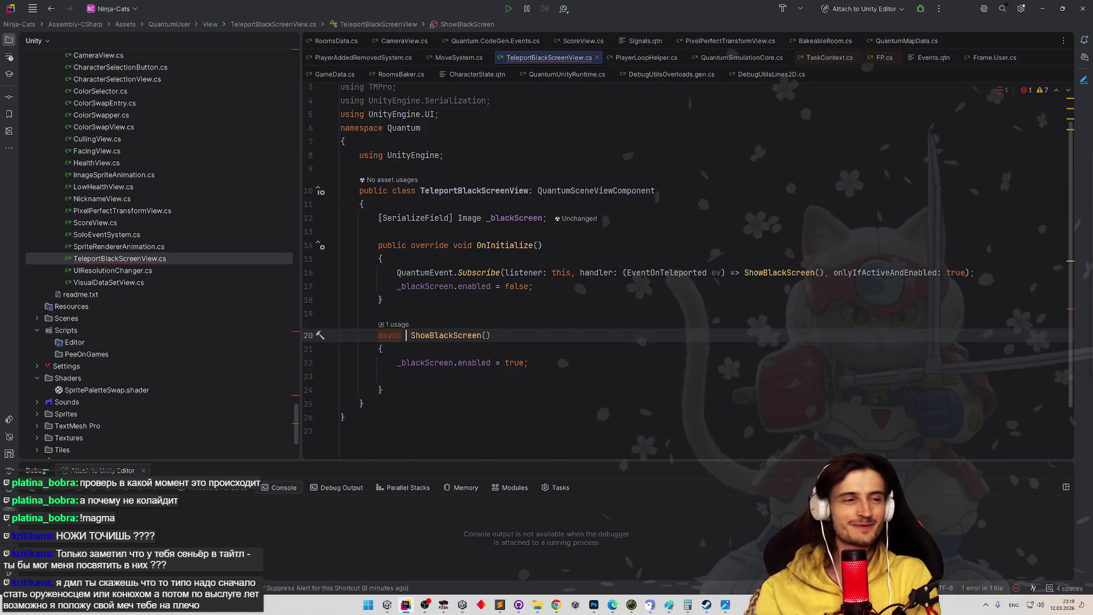
double_click(388, 336)
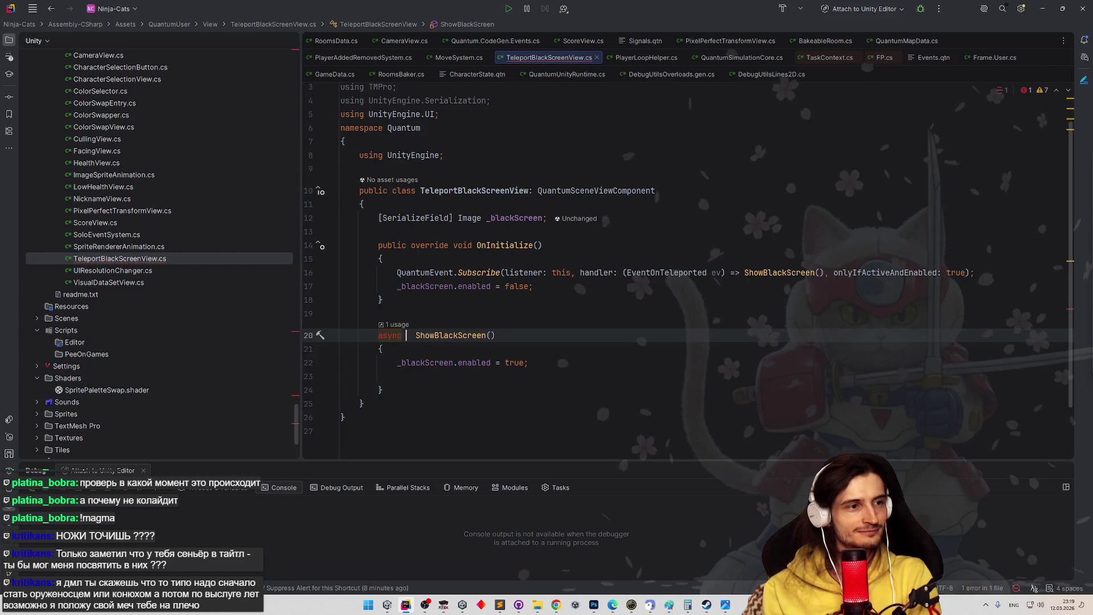
type("Uni")
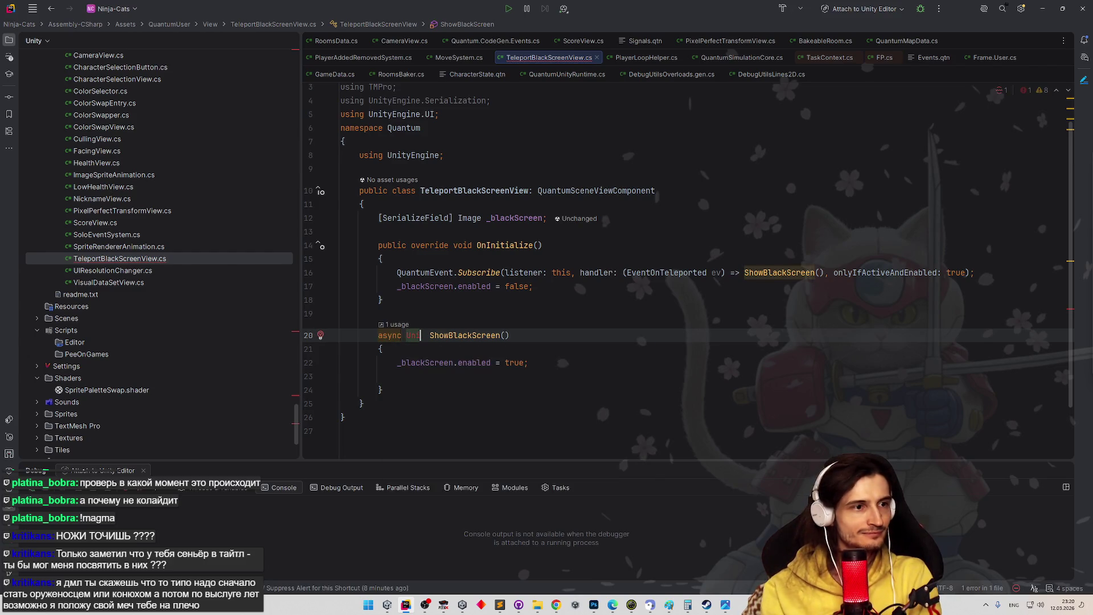
left_click(558, 605)
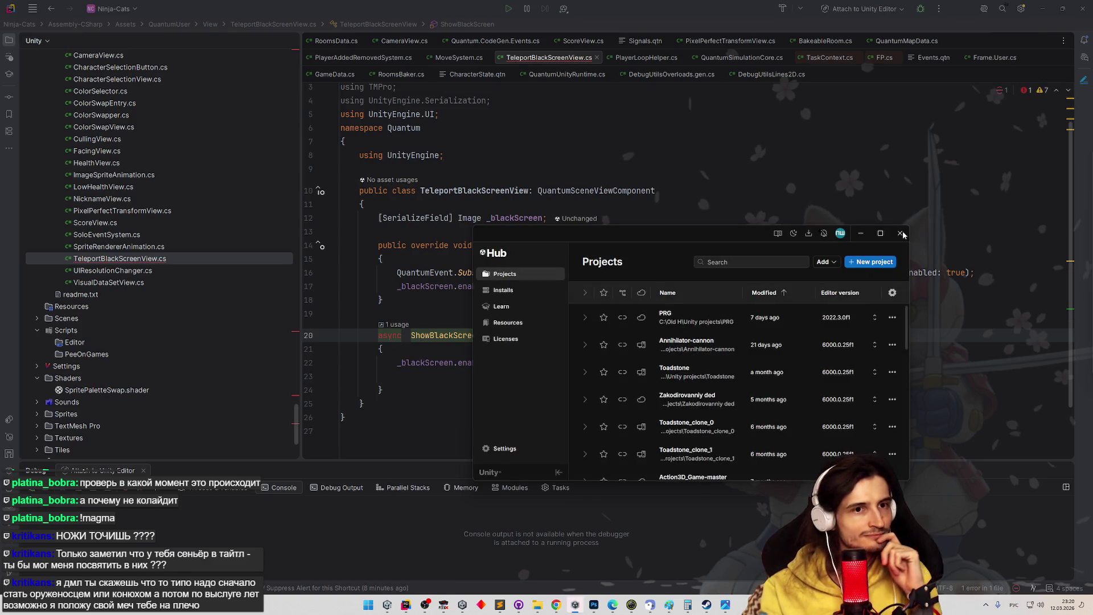
- Close Unity Hub, read Unity's CS0246 'async' not found error, then go to the ChatGPT chat
left_click(901, 234)
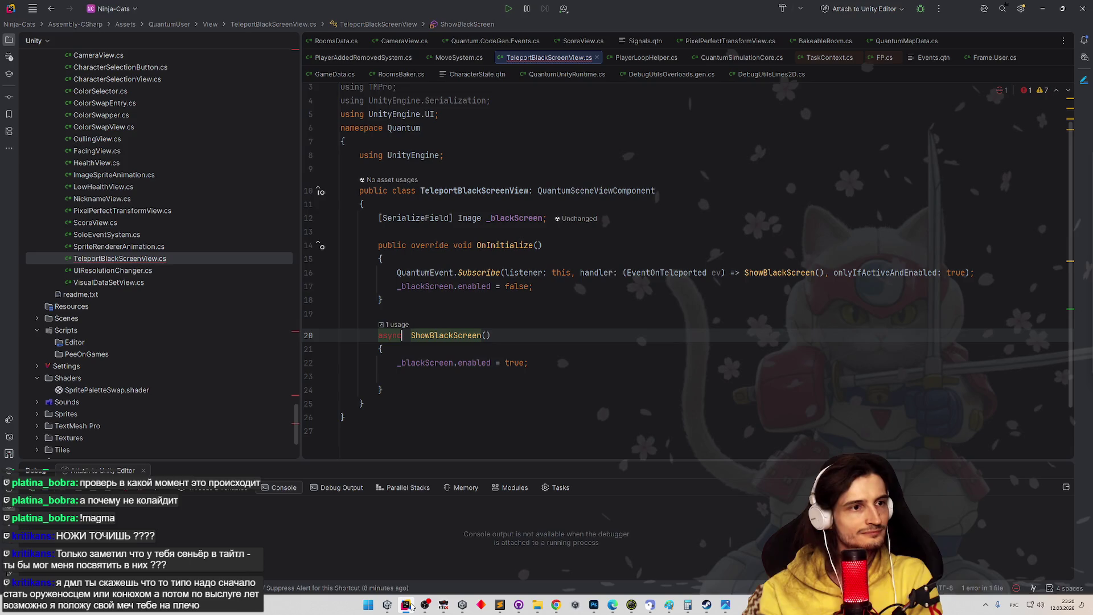
left_click(408, 605)
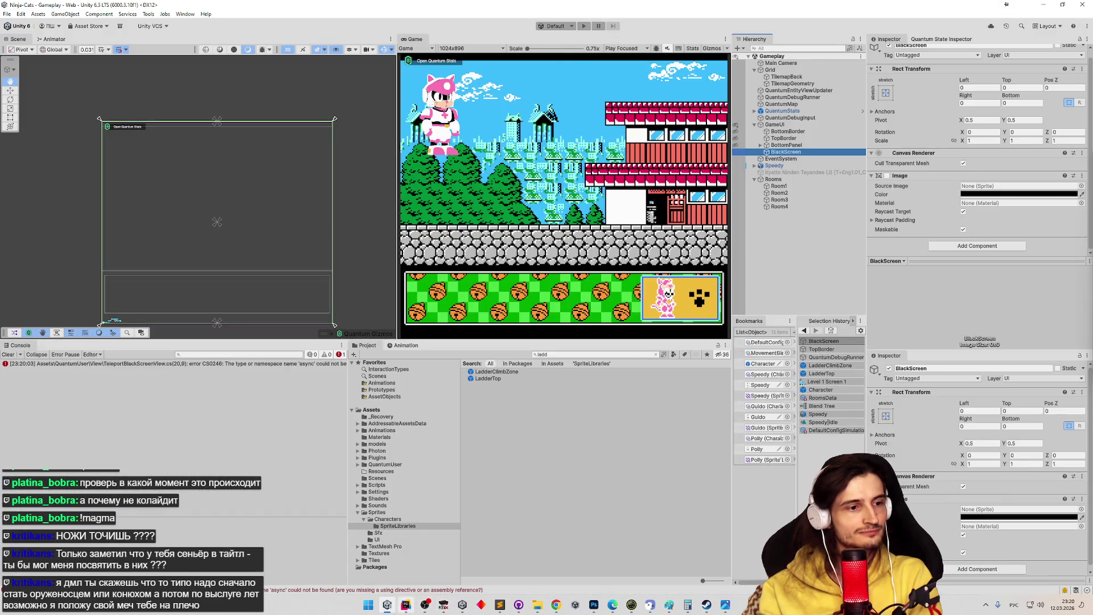
left_click(406, 607)
left_click(406, 607)
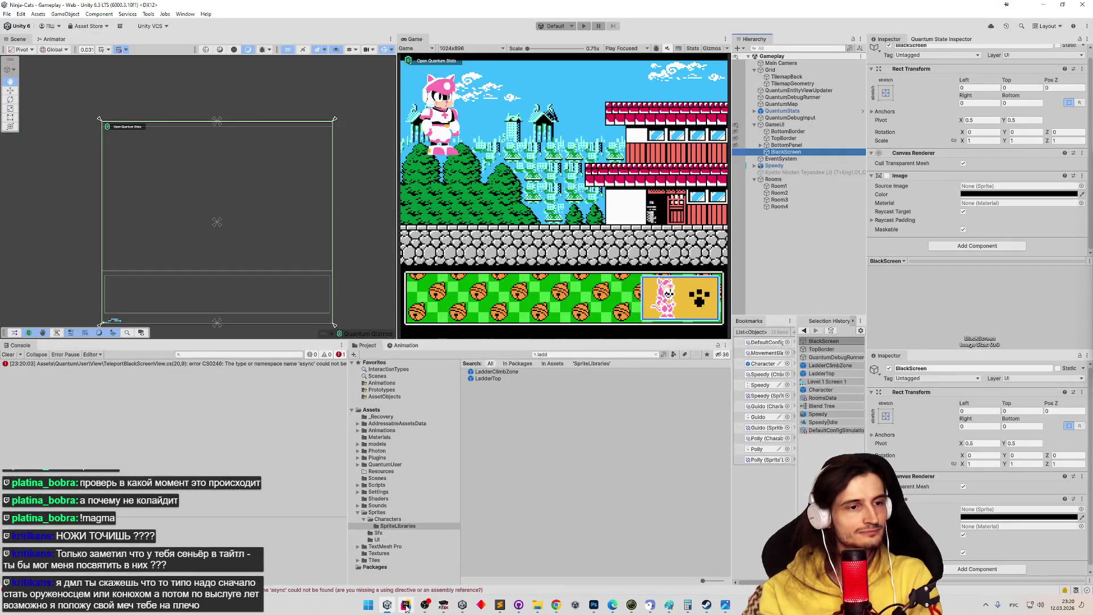
left_click(556, 604)
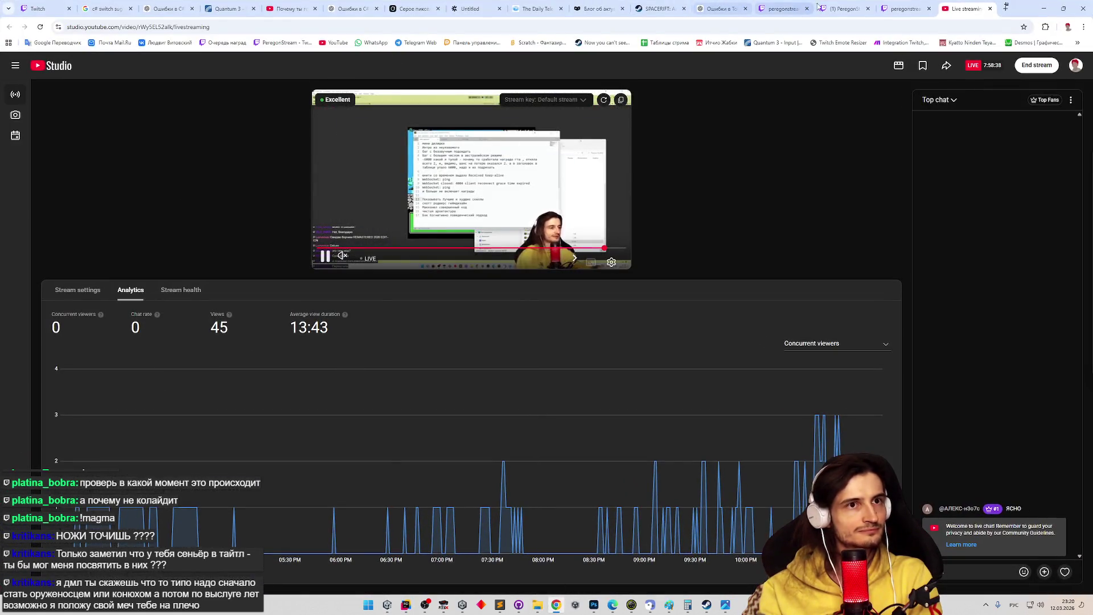
key("alt+shift")
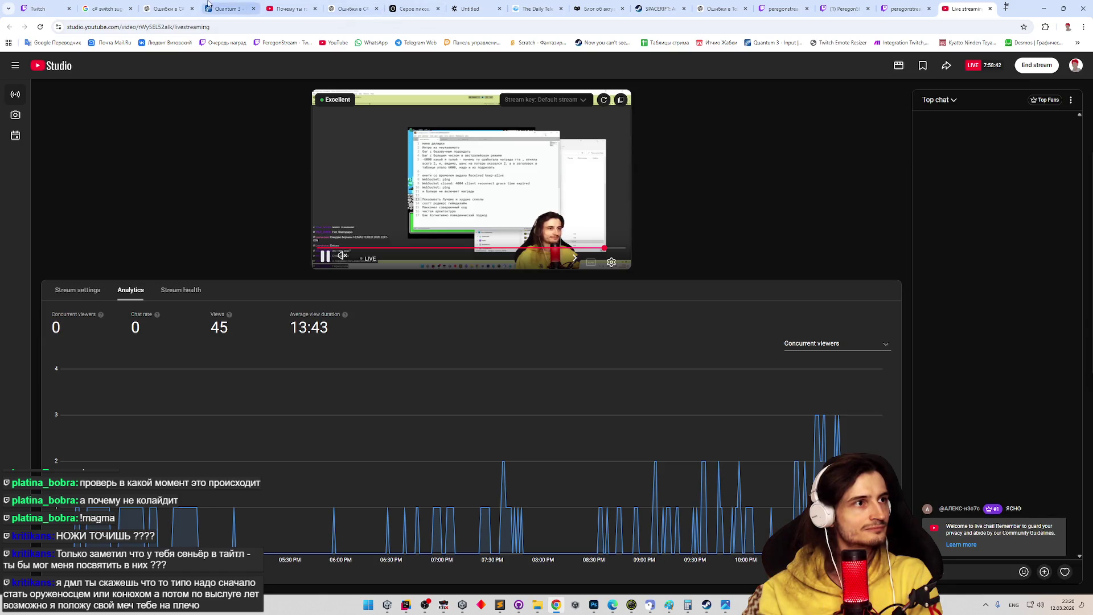
left_click(167, 4)
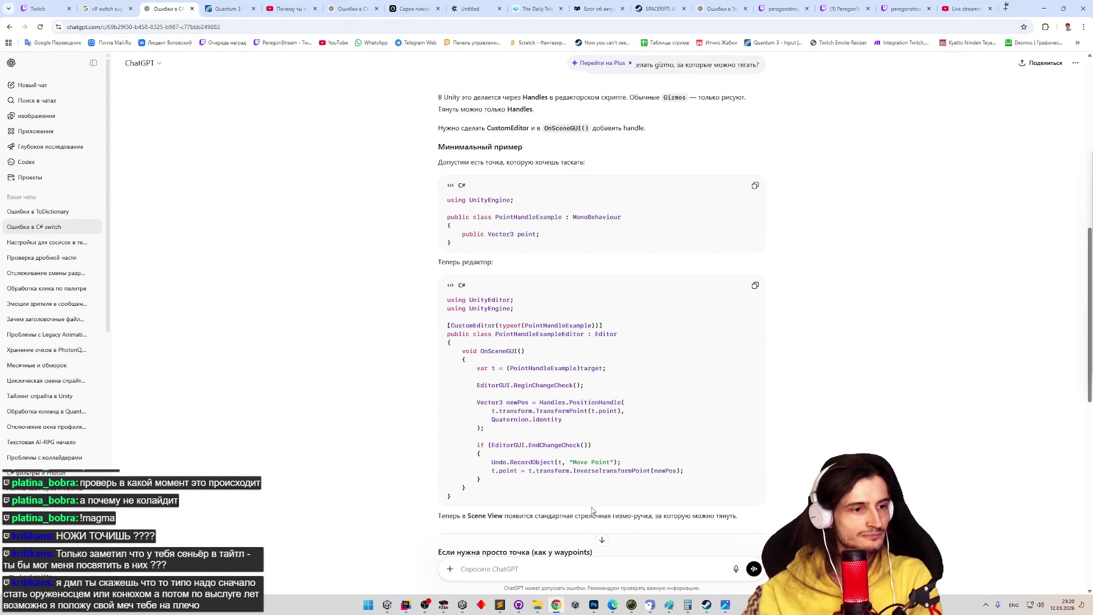
- Ask ChatGPT for a UniTask firing after 5 frames and select the returned DelayFrame(5) snippet
type("gjrf;")
key("alt+shift")
key("ctrl+a")
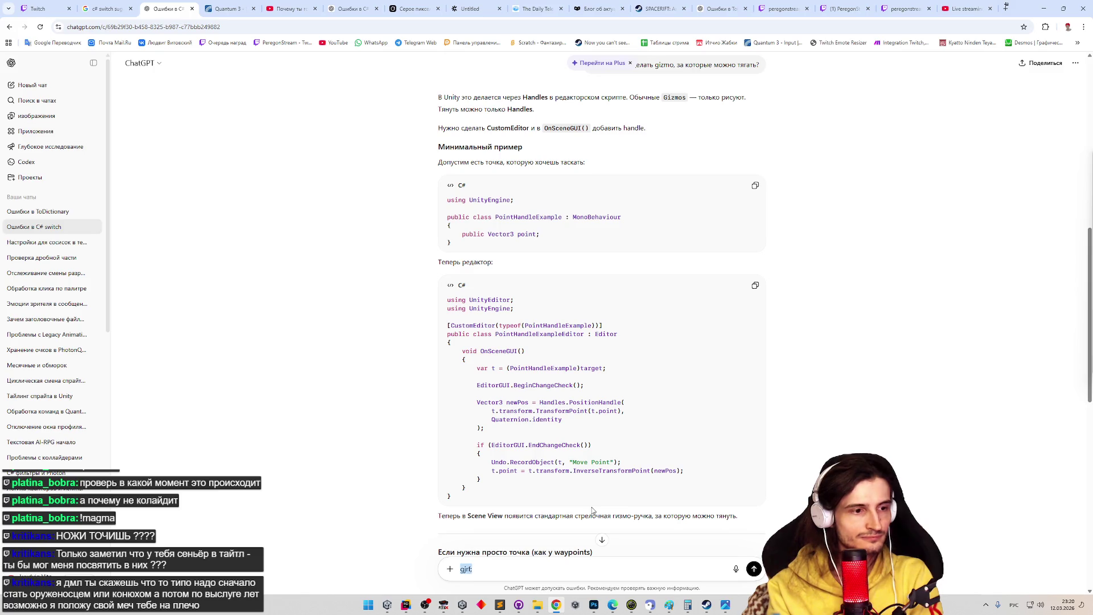
type("юнитаска, срабатывающего чер")
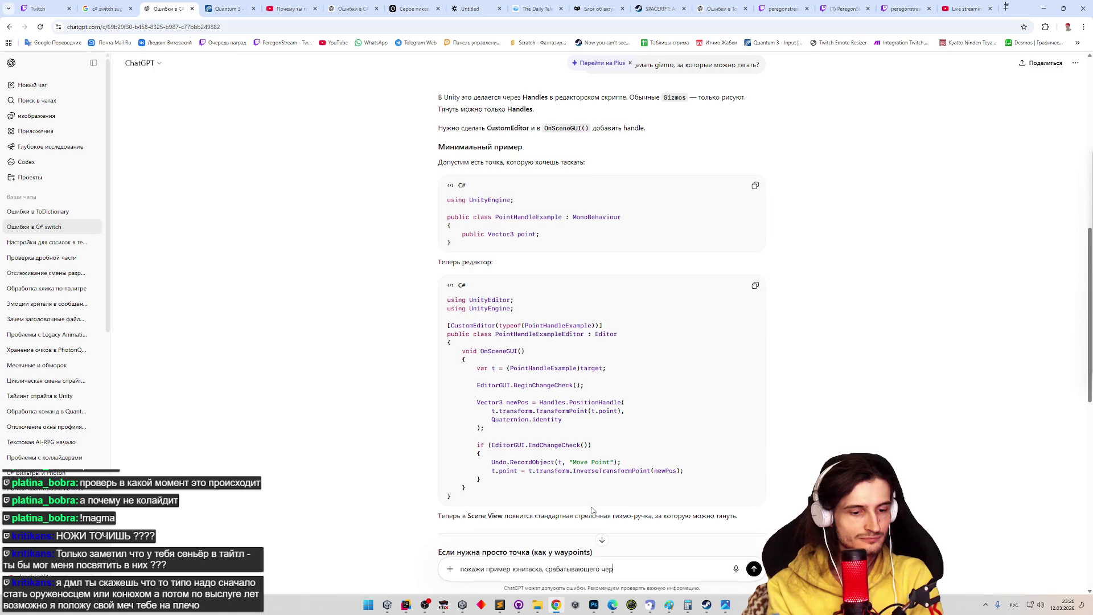
type("фреймов")
key("Return")
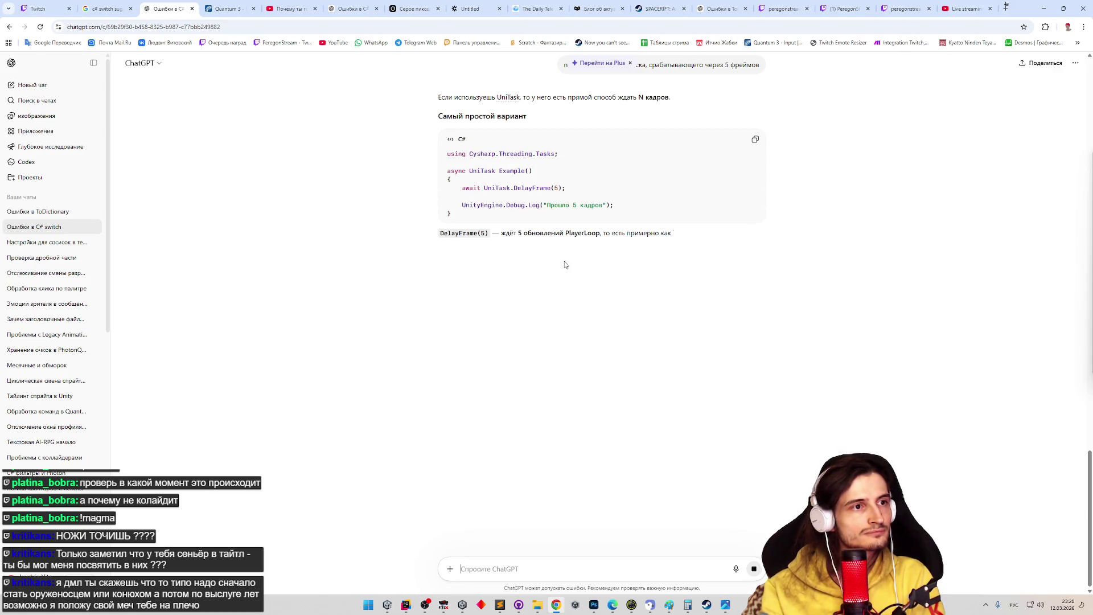
left_click_drag(447, 171, 467, 209)
key("ctrl+c")
key("alt+Tab")
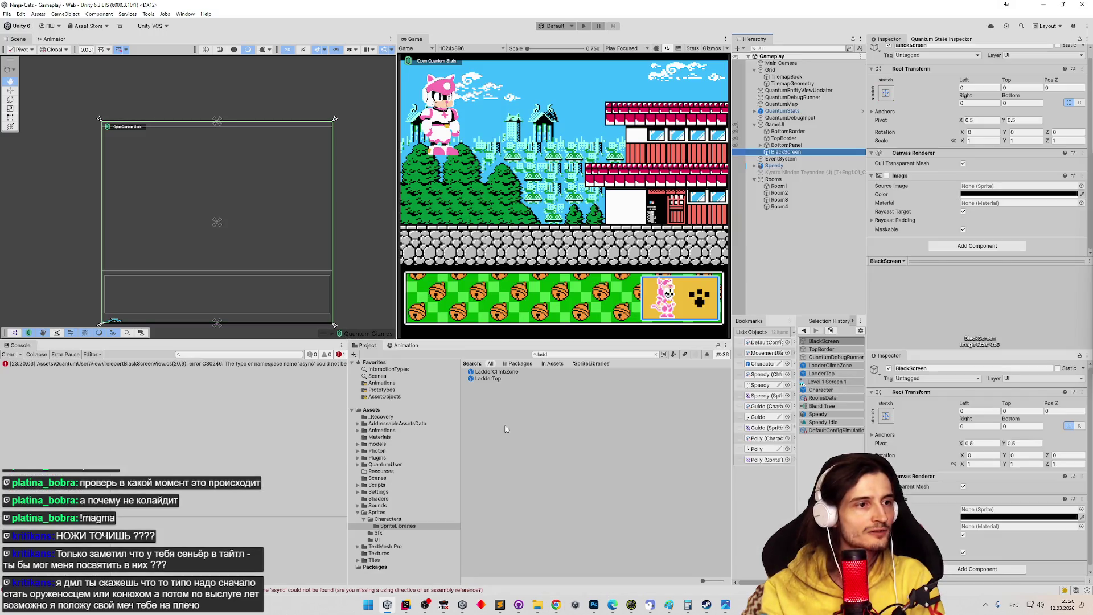
key("alt+Tab")
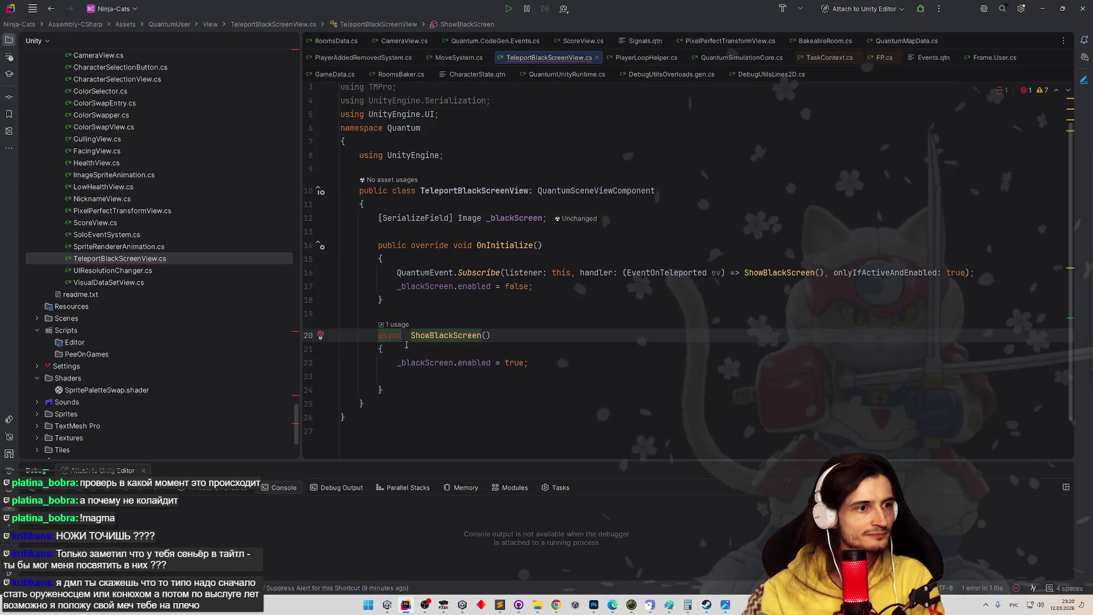
- Undo the accidental paste, declare ShowBlackScreen as async void, and start an await line
type("мщшв")
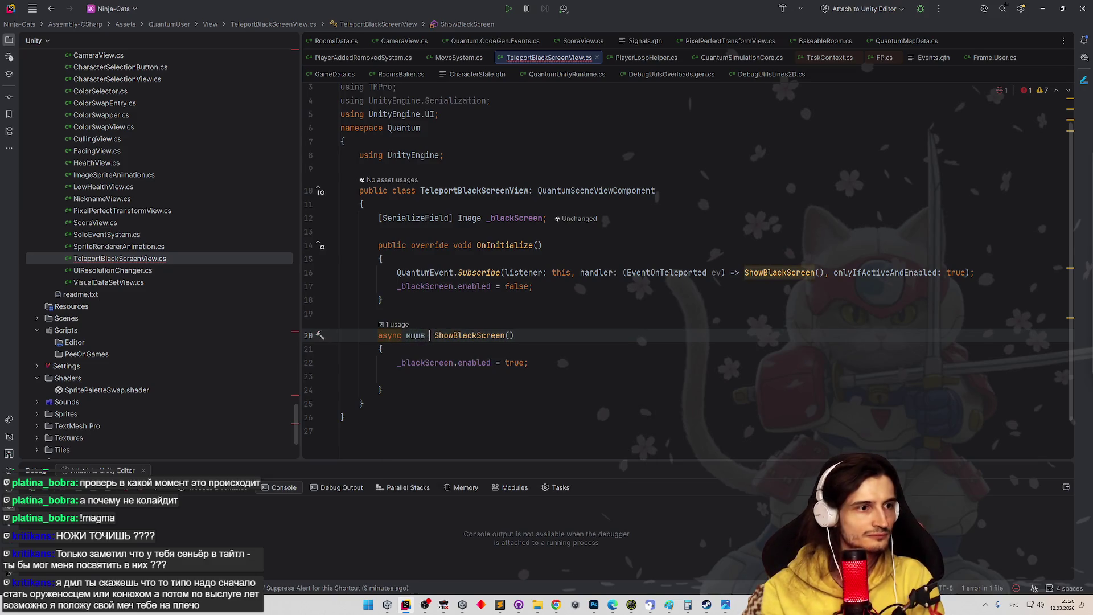
key("ctrl+v")
key("ctrl+z")
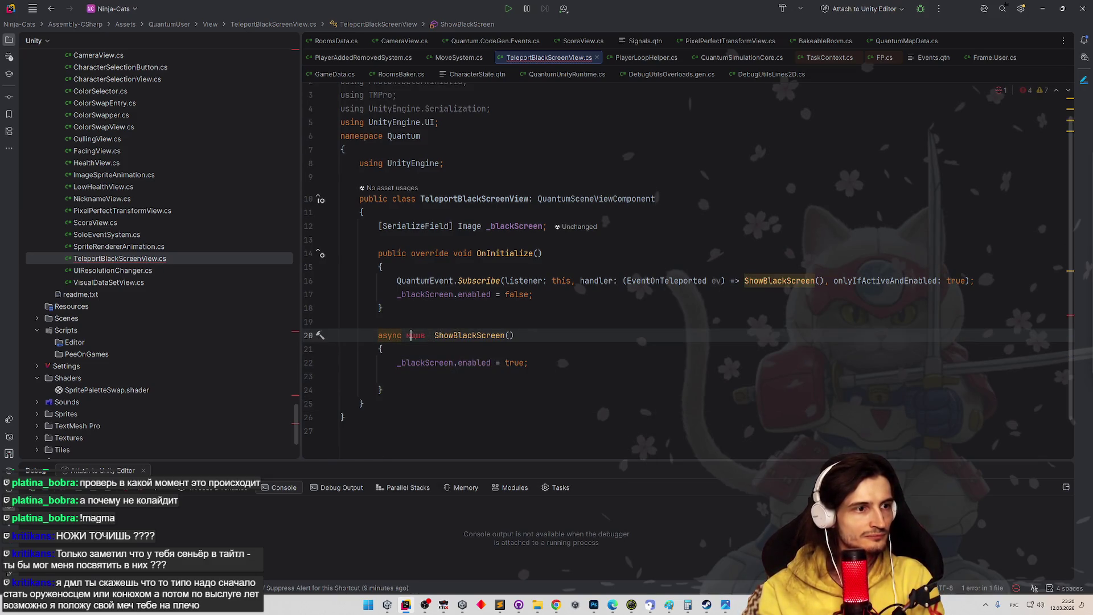
double_click(415, 336)
key("BackSpace")
key("BackSpace")
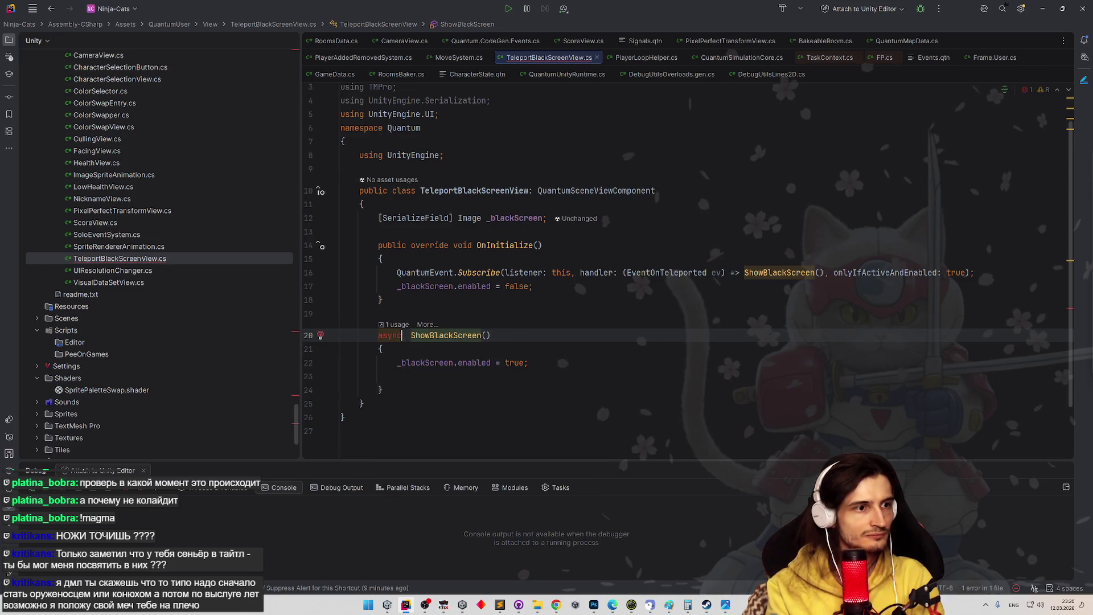
type("void")
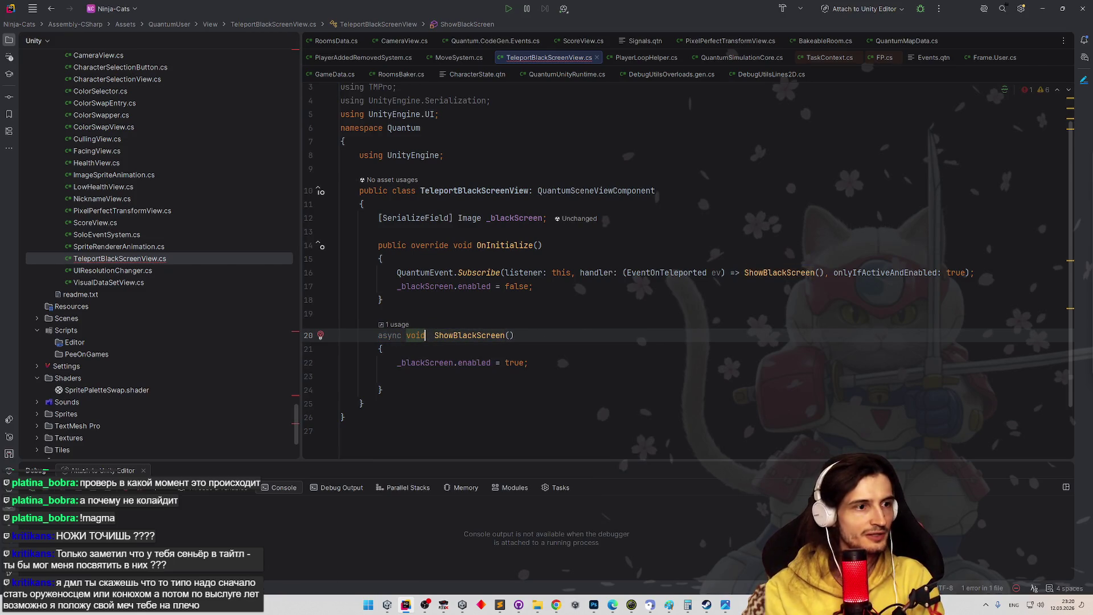
left_click(492, 376)
type("await")
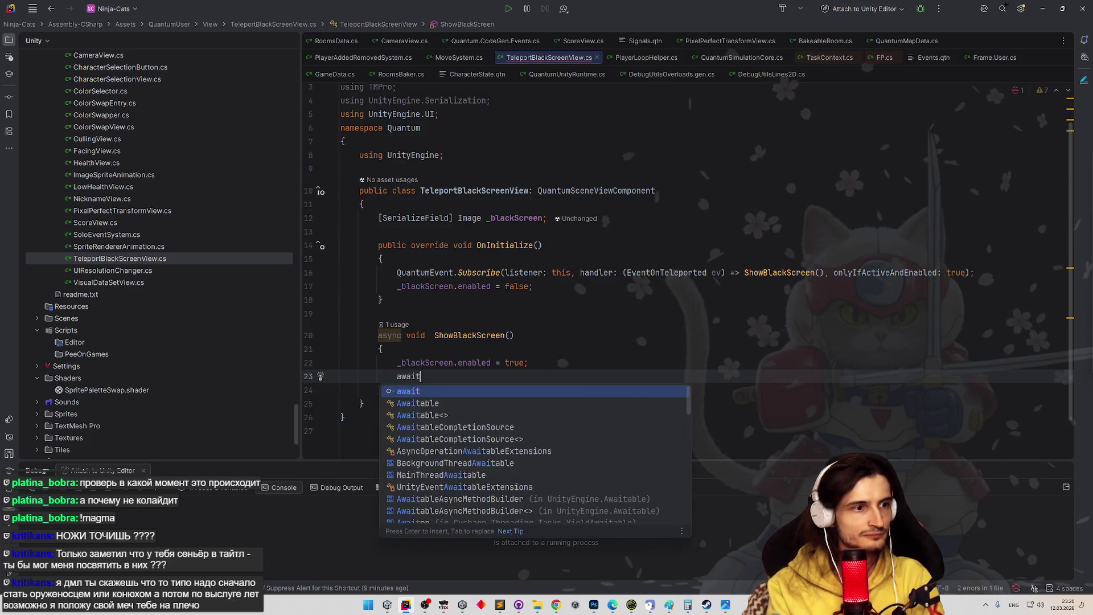
- Select the UniTask.DelayFrame(5) call in ChatGPT's answer
key("alt+Tab")
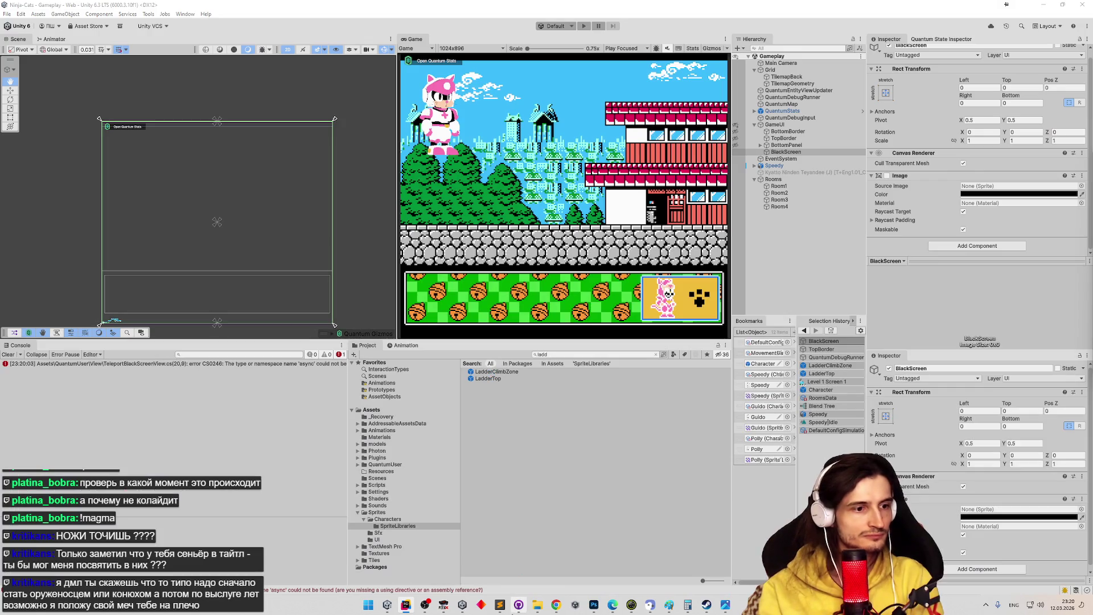
key("alt+Tab")
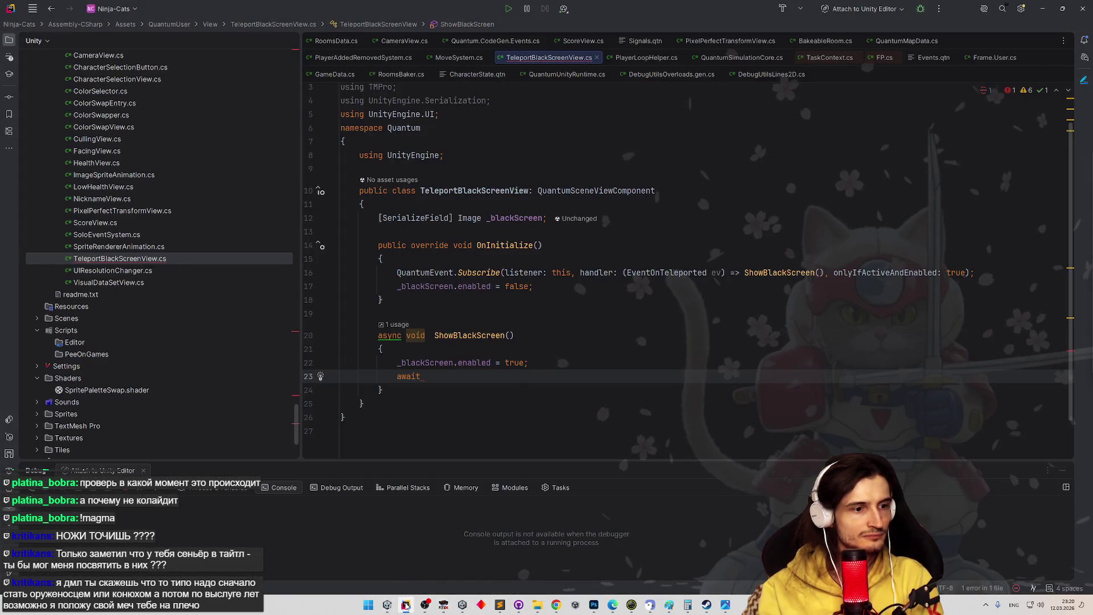
left_click(463, 604)
left_click(556, 603)
left_click_drag(484, 187, 561, 188)
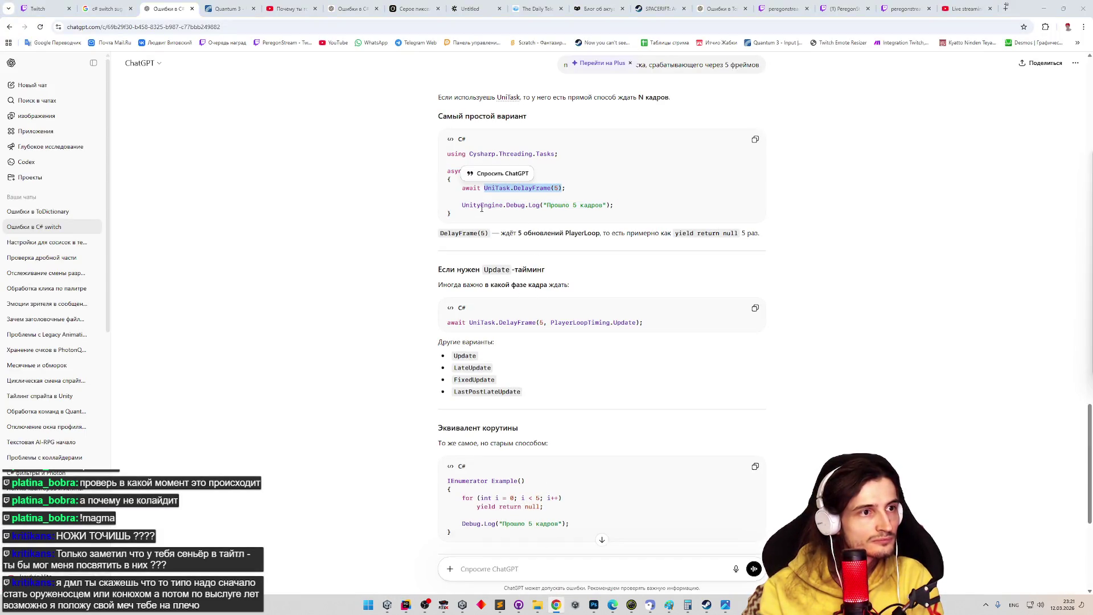
- Paste the DelayFrame call after await and import the UniTask namespace
left_click(387, 605)
left_click(406, 605)
type("UniTask.DelayFrame(5)")
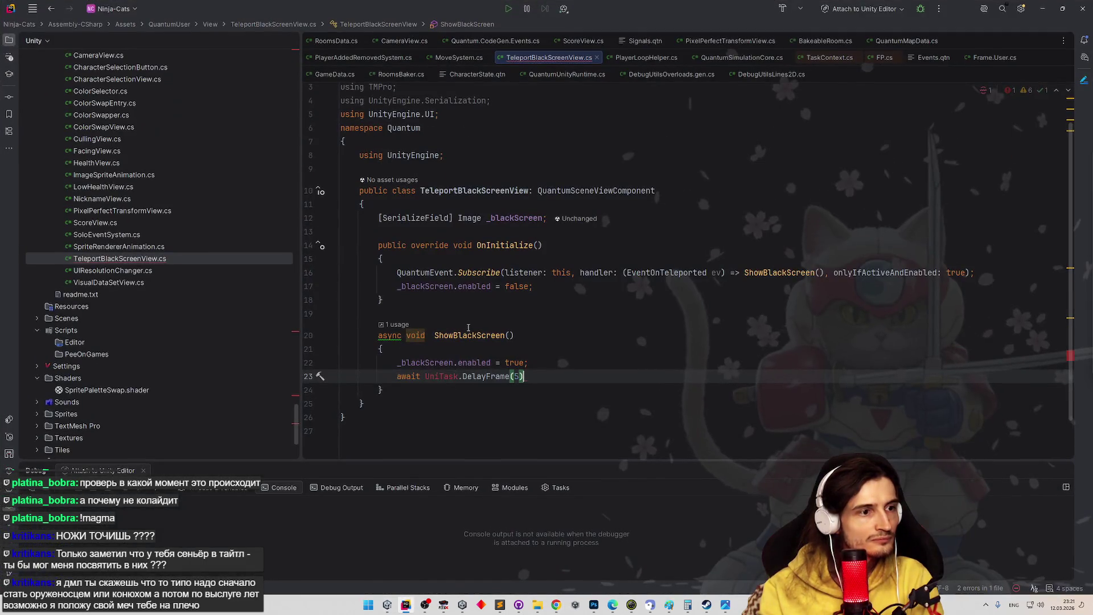
key("alt+Return")
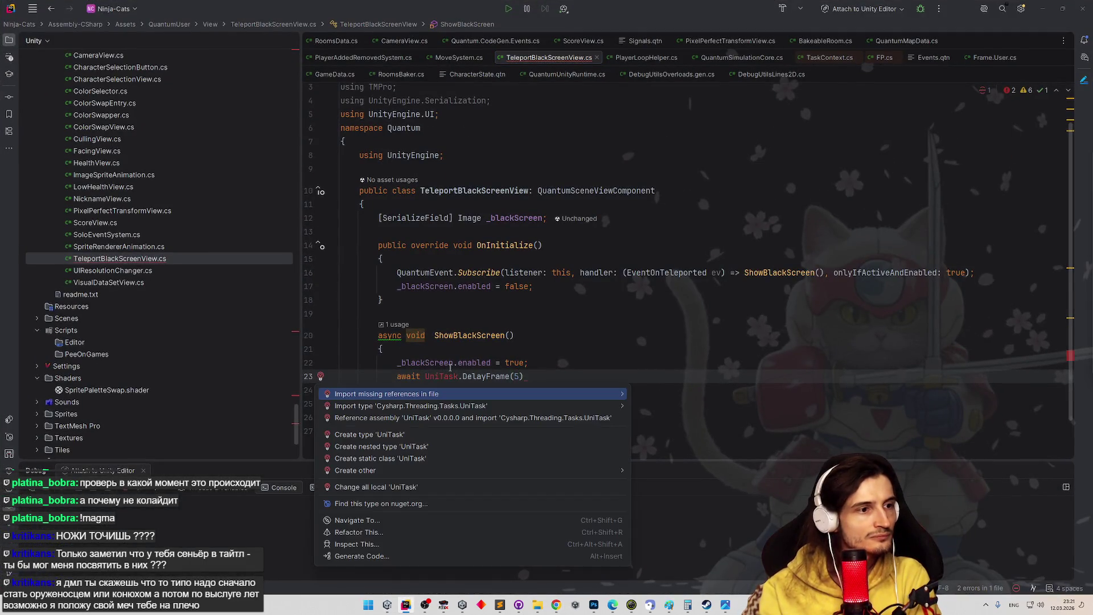
key("Return")
- Terminate the await line, add _blackScreen.enabled = false; after it, and remove the extra space
double_click(415, 336)
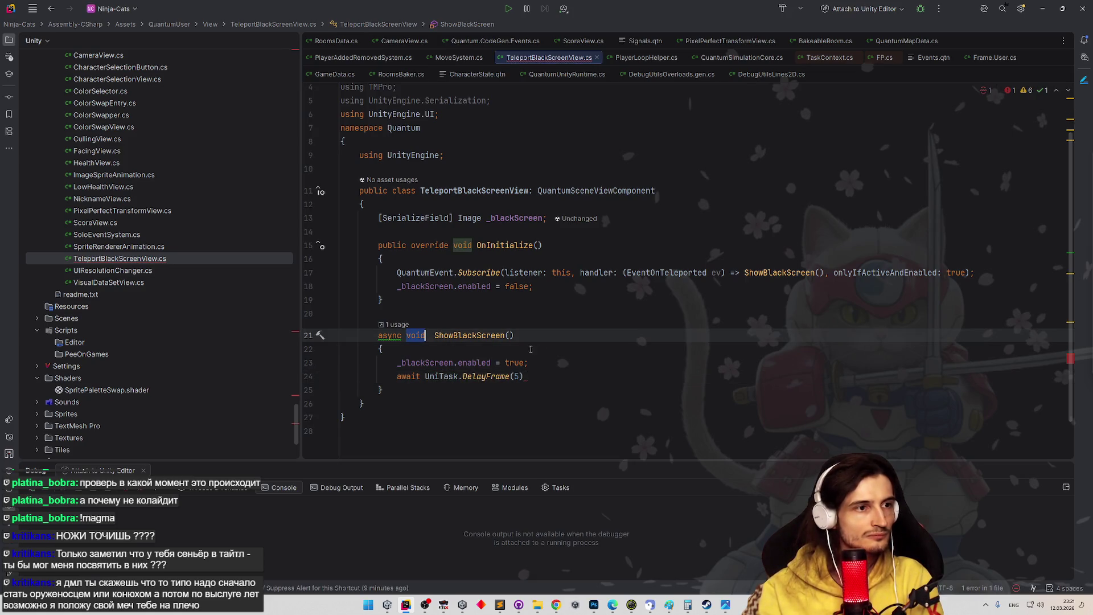
left_click(525, 348)
left_click(575, 373)
type(";")
key("Return")
type("_blackScreen.enabled = false;")
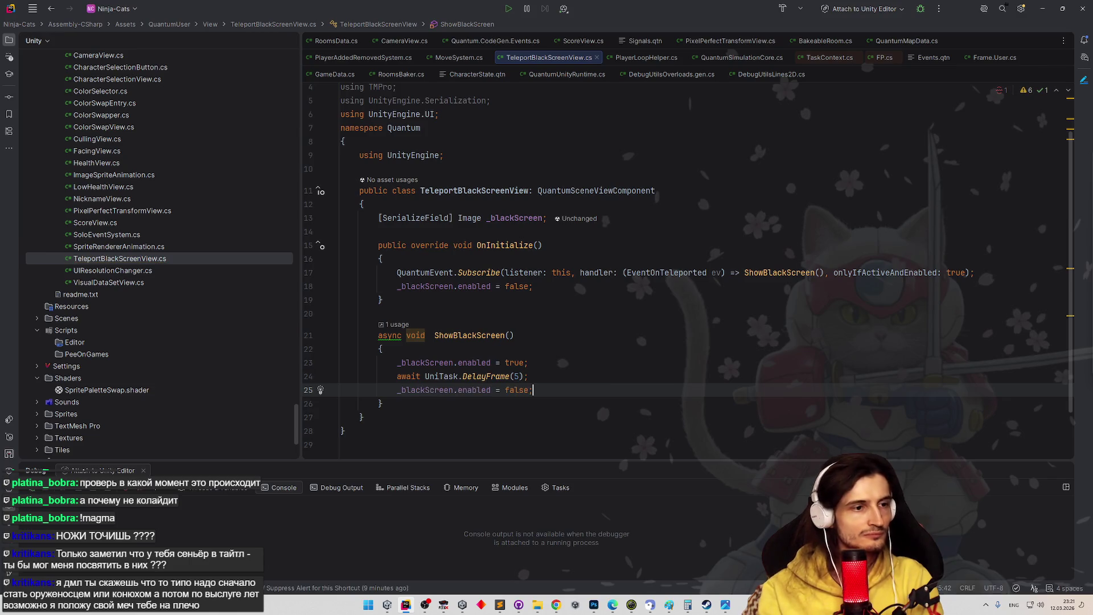
left_click(434, 336)
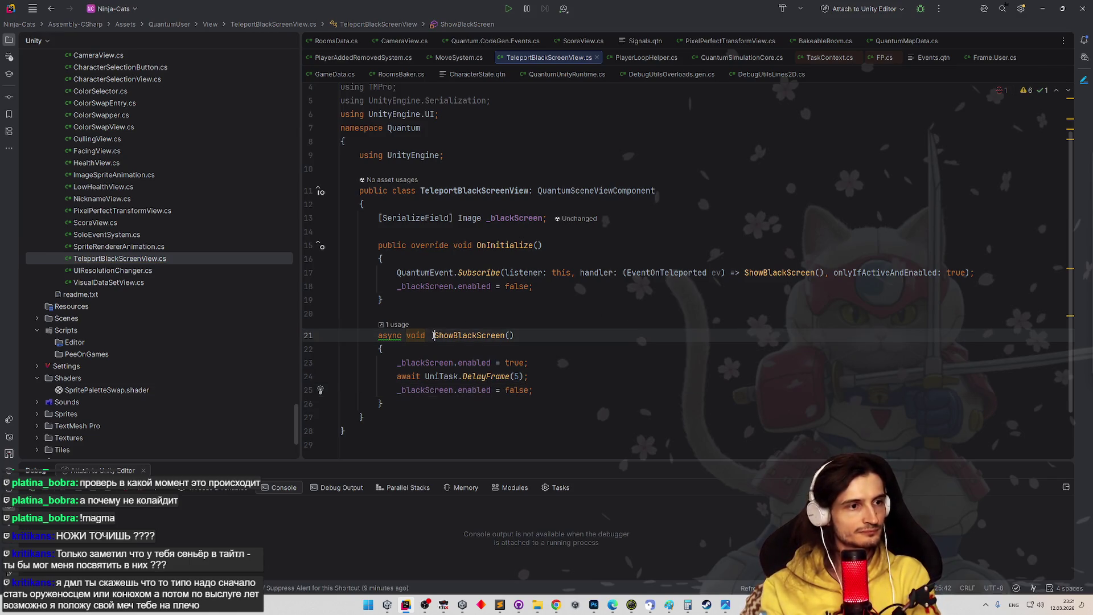
key("BackSpace")
key("Up")
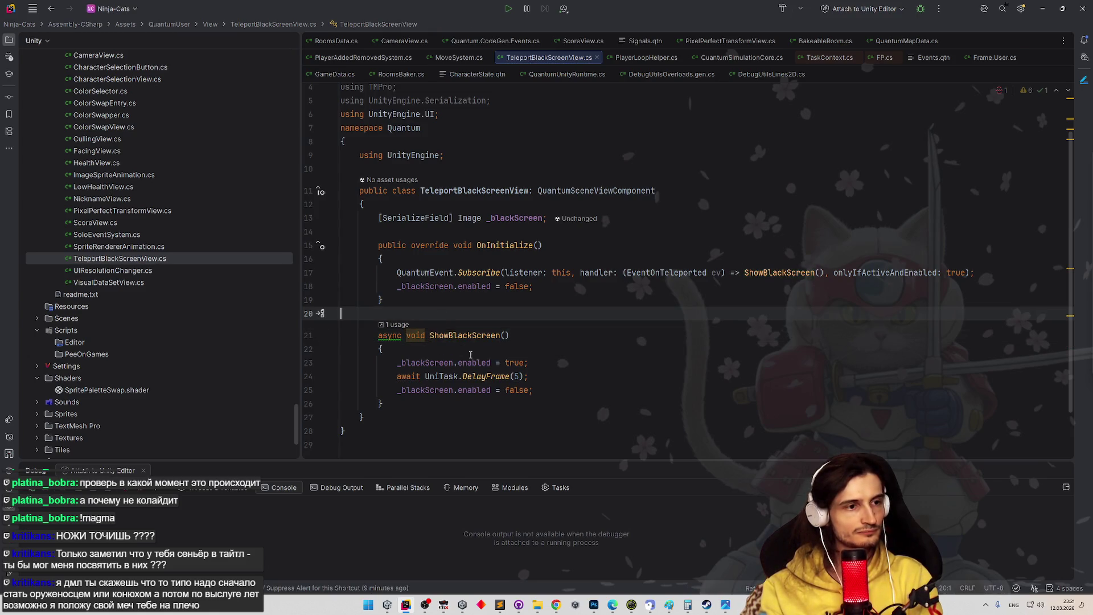
- Add PlayerLoopTiming.FixedUpdate as DelayFrame's second argument, giving DelayFrame(5, PlayerLoopTiming.FixedUpdate)
left_click(521, 377)
type(".")
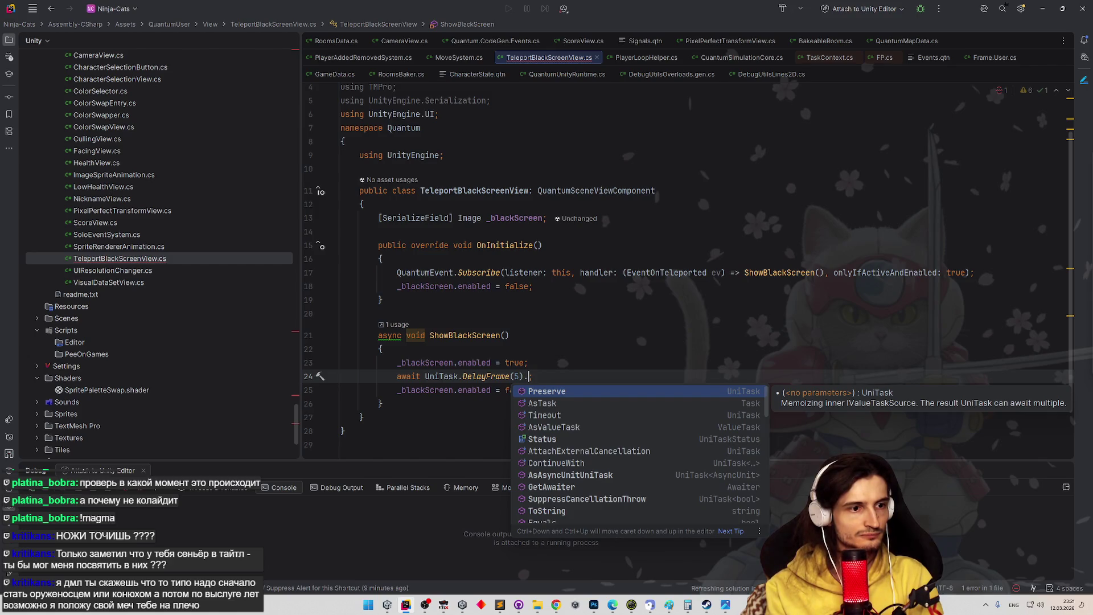
type("tim")
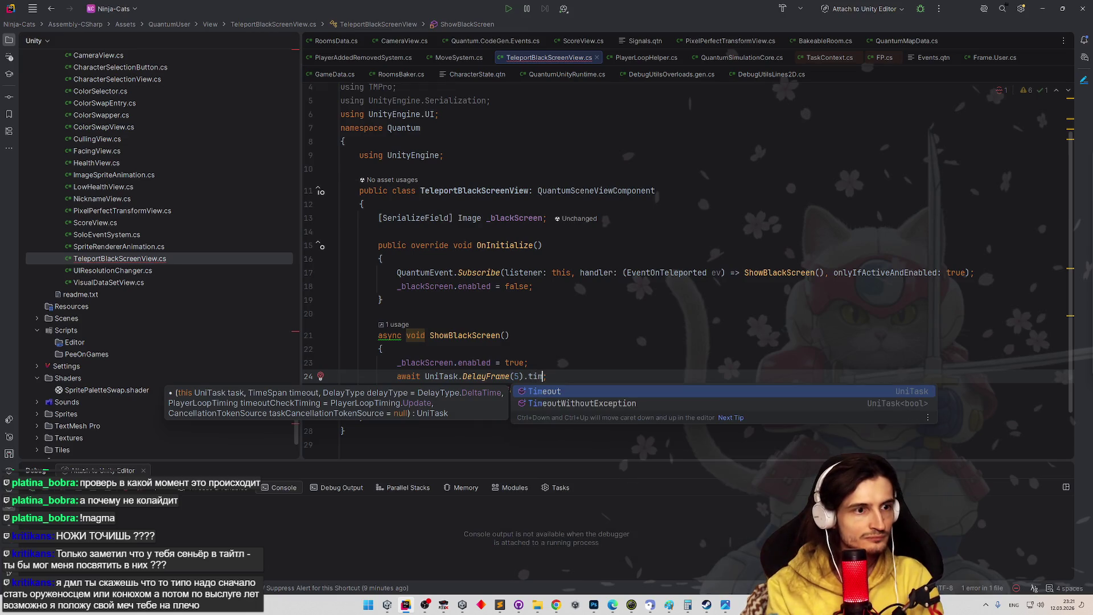
key("BackSpace")
key("BackSpace")
key("BackSpace")
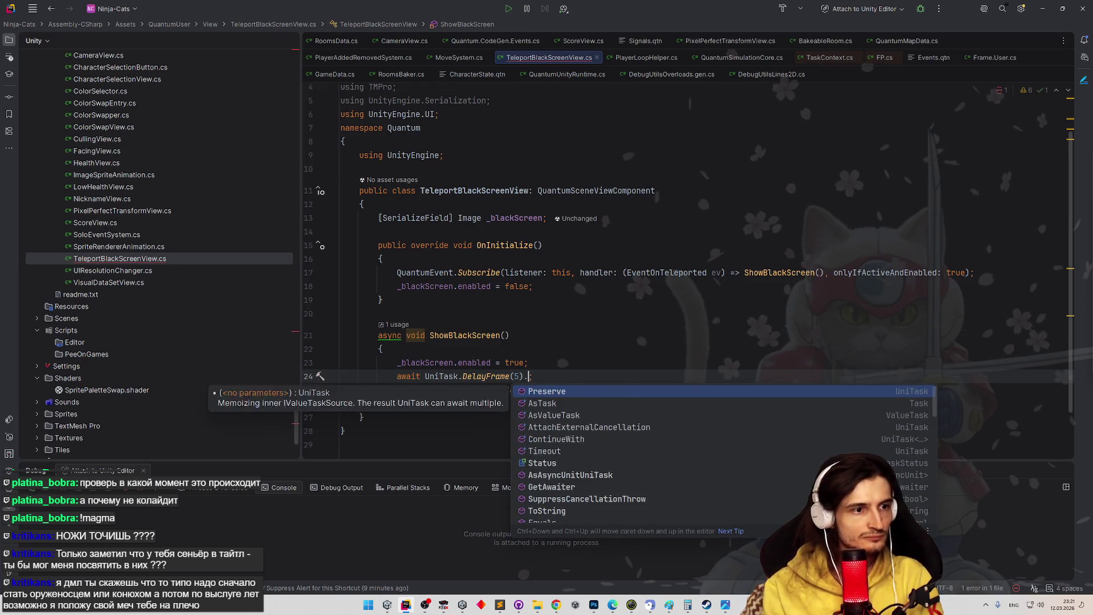
key("Left")
type(",")
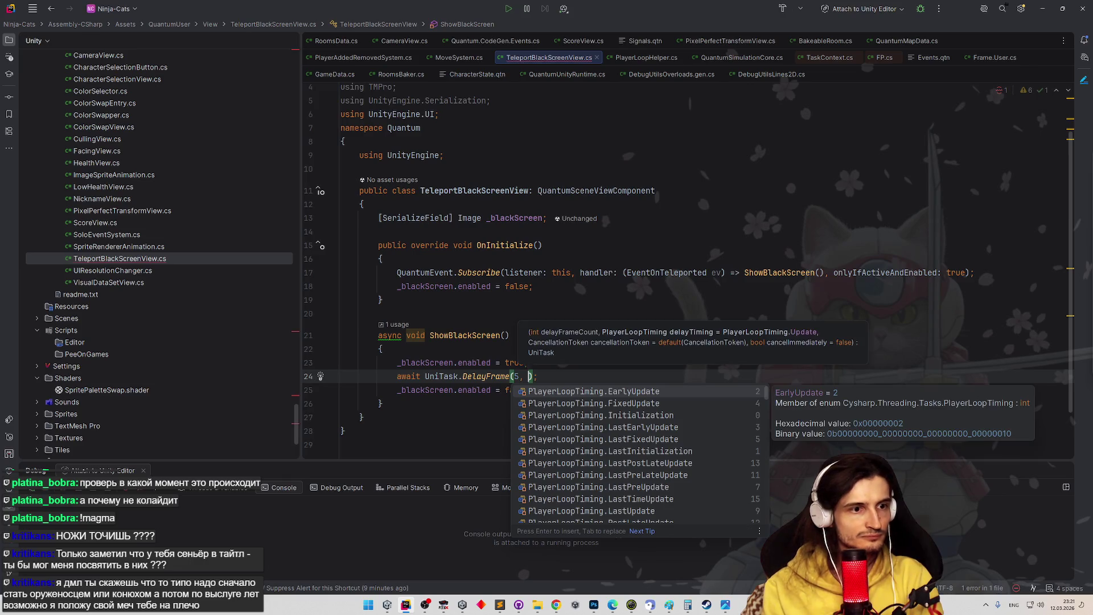
key("Down")
key("Return")
left_click(624, 287)
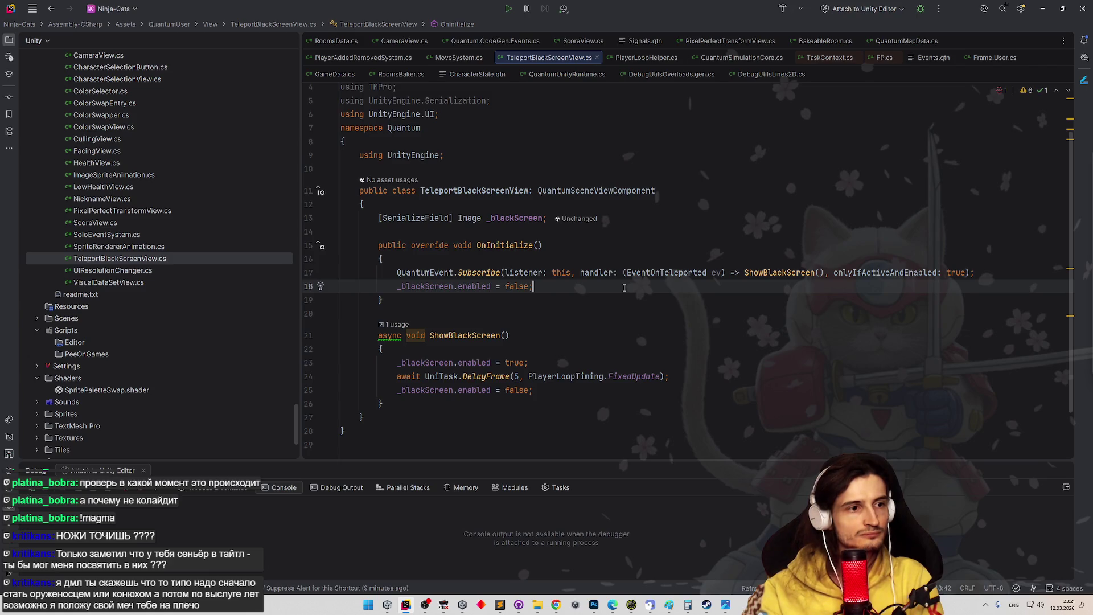
- In Unity, search 'black' in Add Component on the BlackScreen object
key("alt+Tab")
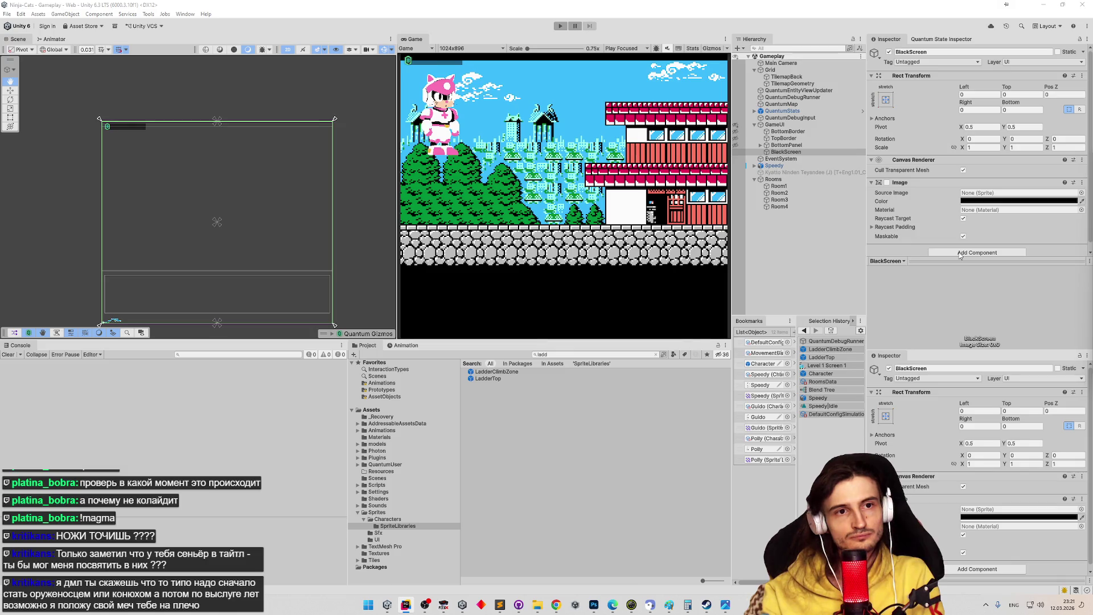
left_click(954, 253)
type("black")
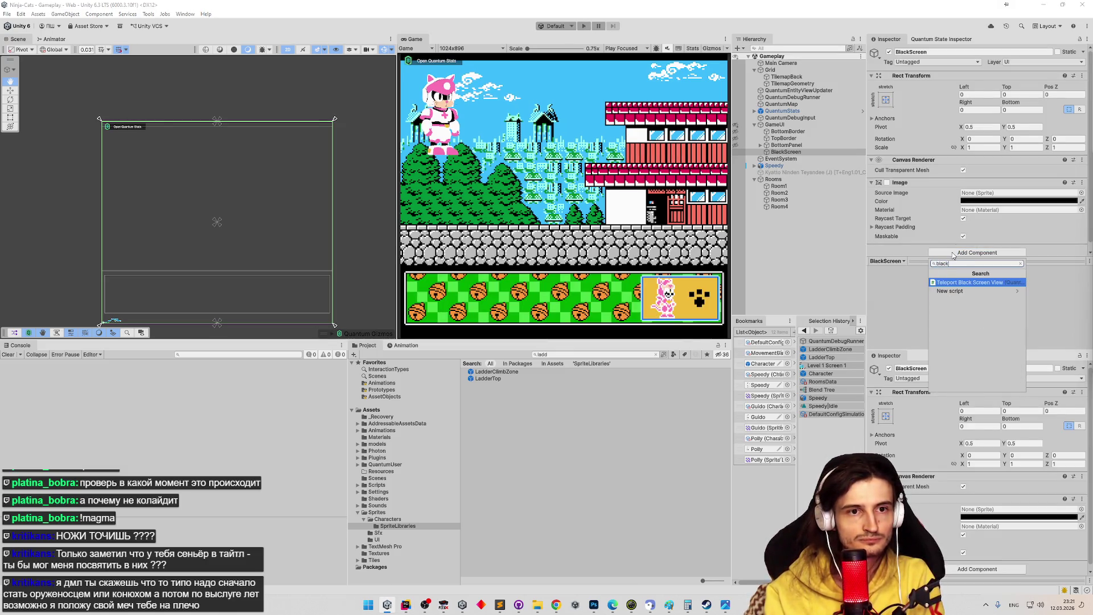
- Add Teleport Black Screen View above Image and set its Updater to QuantumEntityViewUpdater
key("Return")
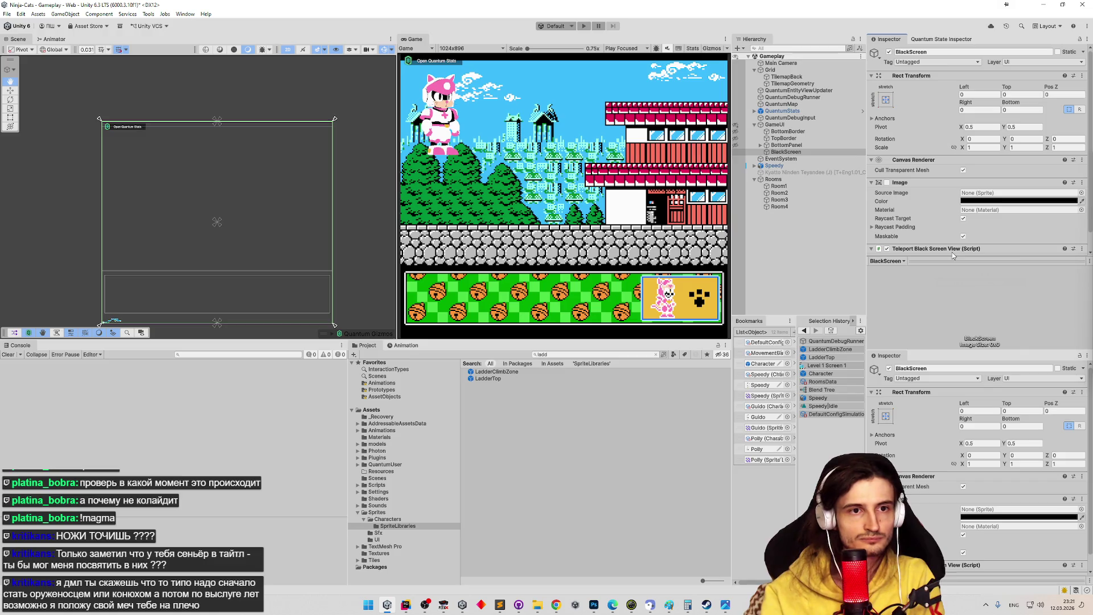
mouse_move(898, 249)
left_mouse_down()
mouse_move(907, 181)
mouse_move(940, 225)
mouse_move(974, 220)
left_mouse_up()
left_click(1080, 201)
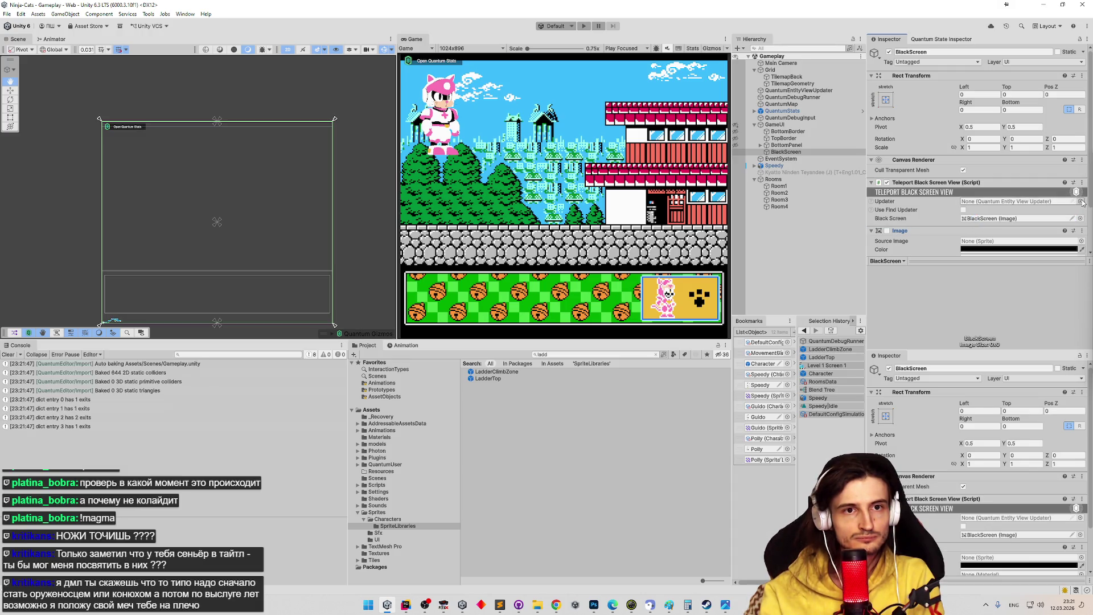
double_click(840, 234)
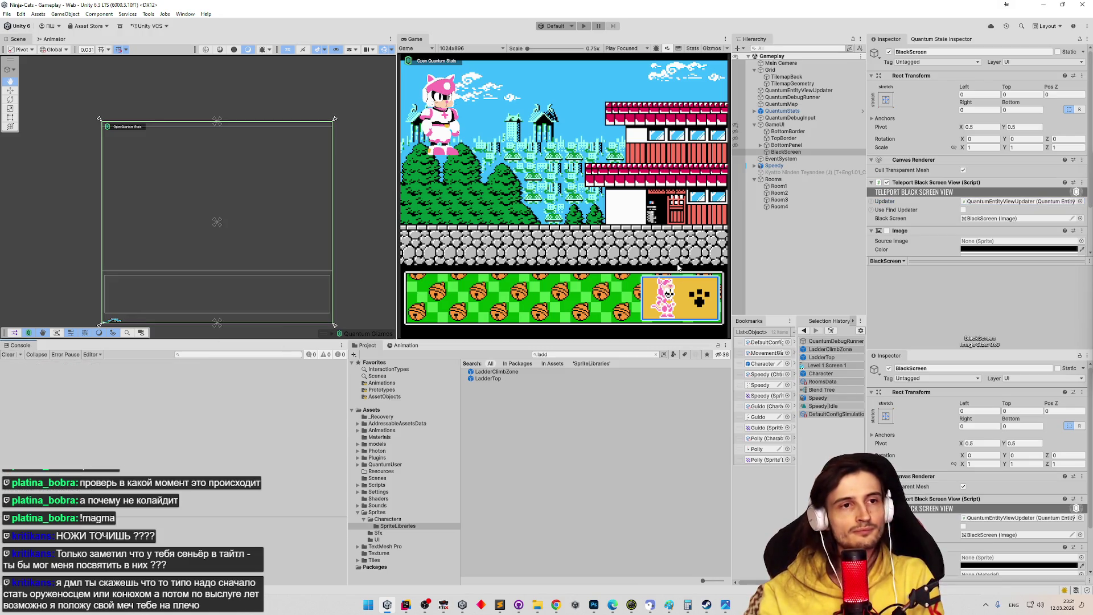
left_click(787, 153)
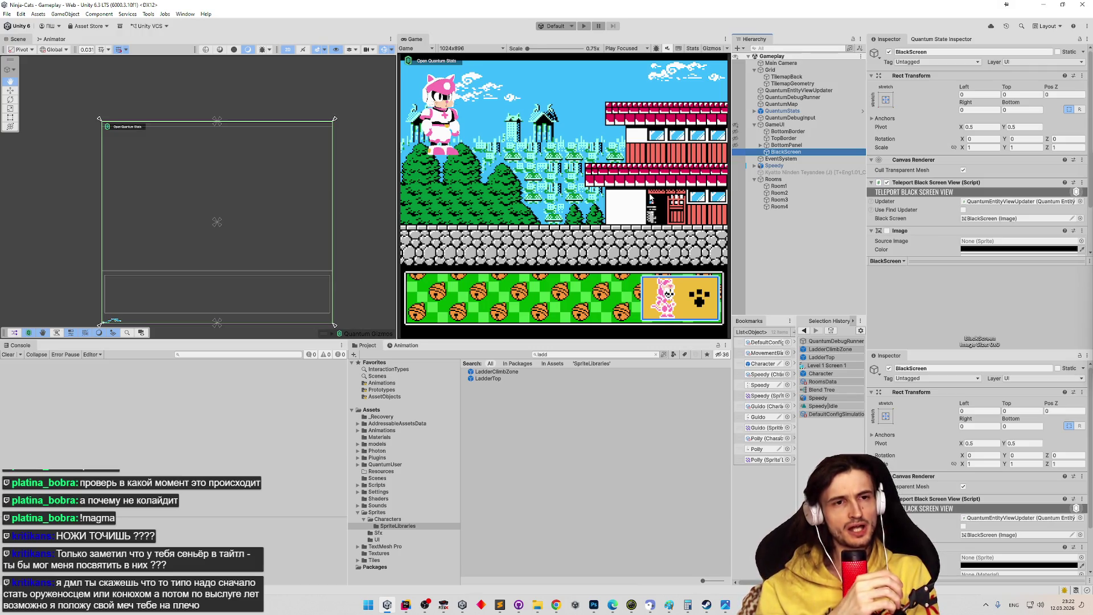
- Review TeleportBlackScreenView.cs in Rider, then return to the Unity Editor
left_click(405, 605)
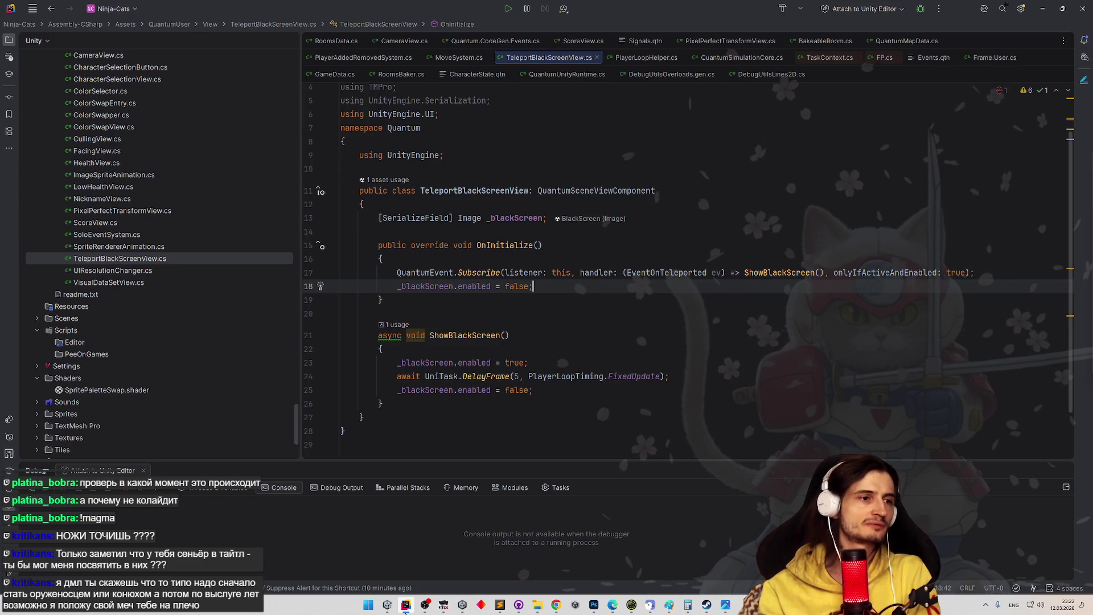
left_click(406, 606)
left_click(405, 606)
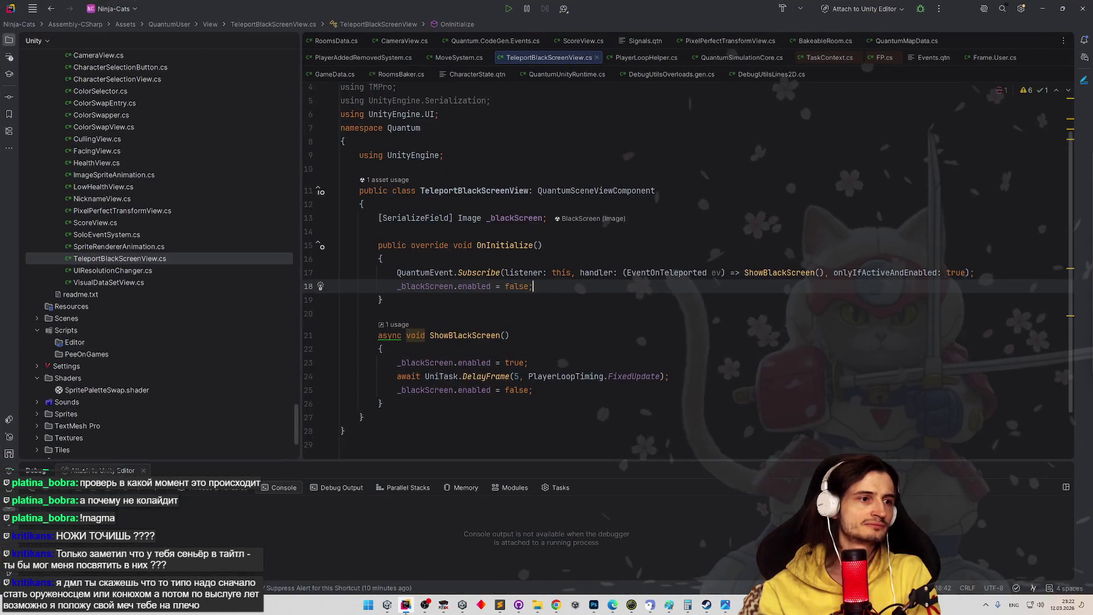
left_click(406, 605)
left_click(20, 14)
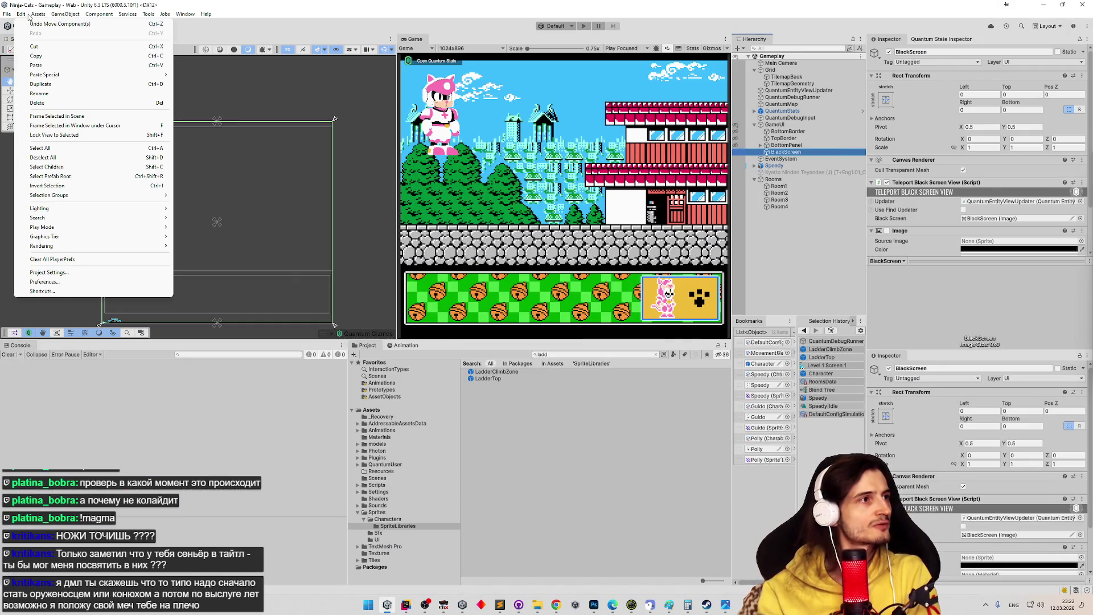
- Look over Physics 2D settings, then enter 1/60 as Fixed Timestep on the Time page
key("Escape")
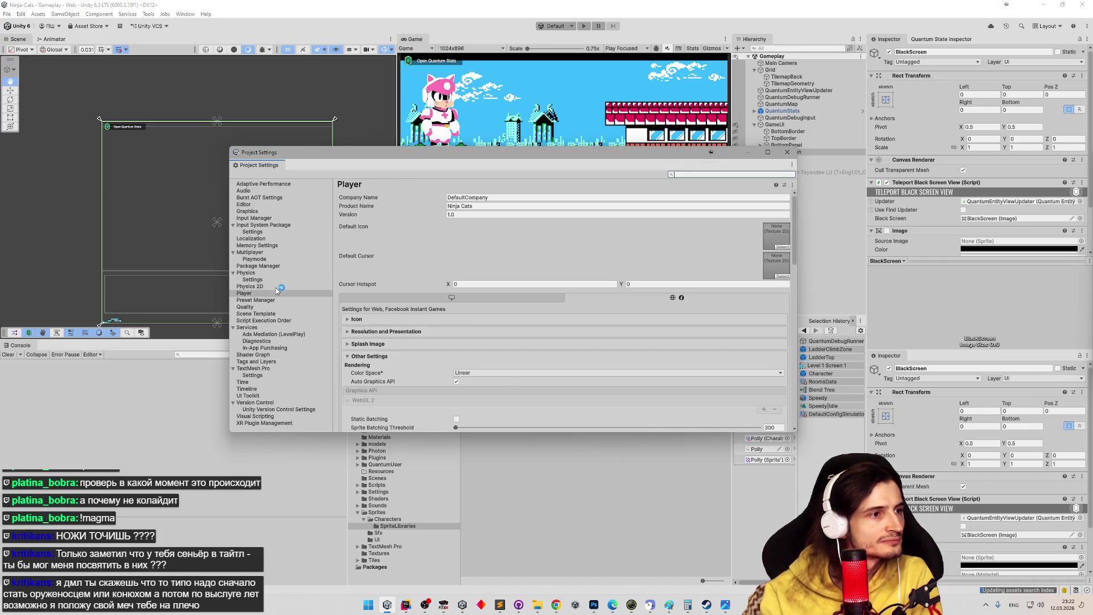
left_click(277, 287)
left_click(568, 199)
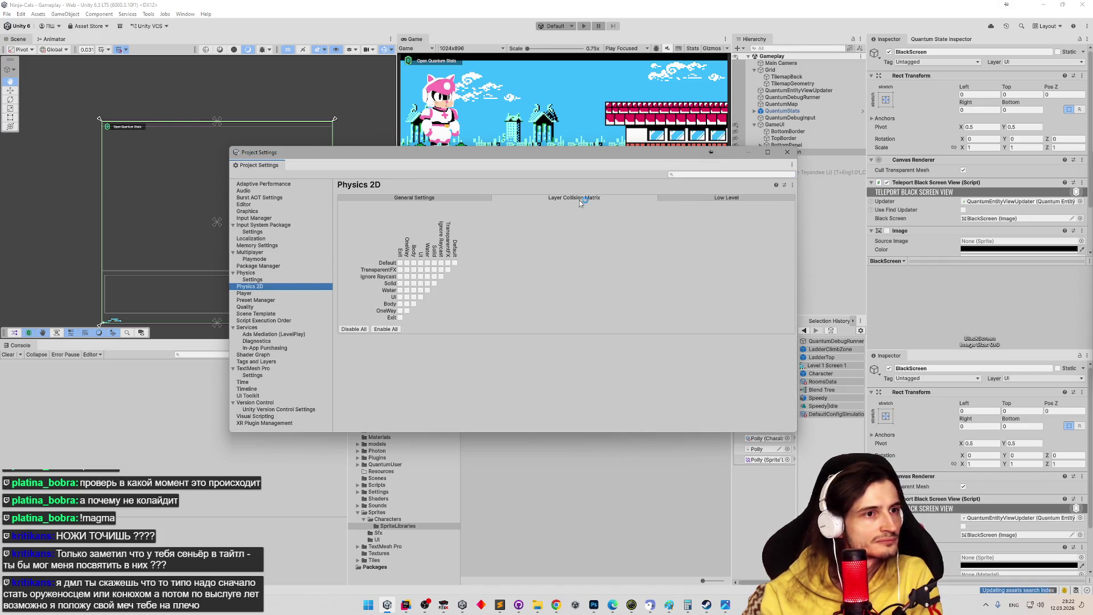
left_click(259, 382)
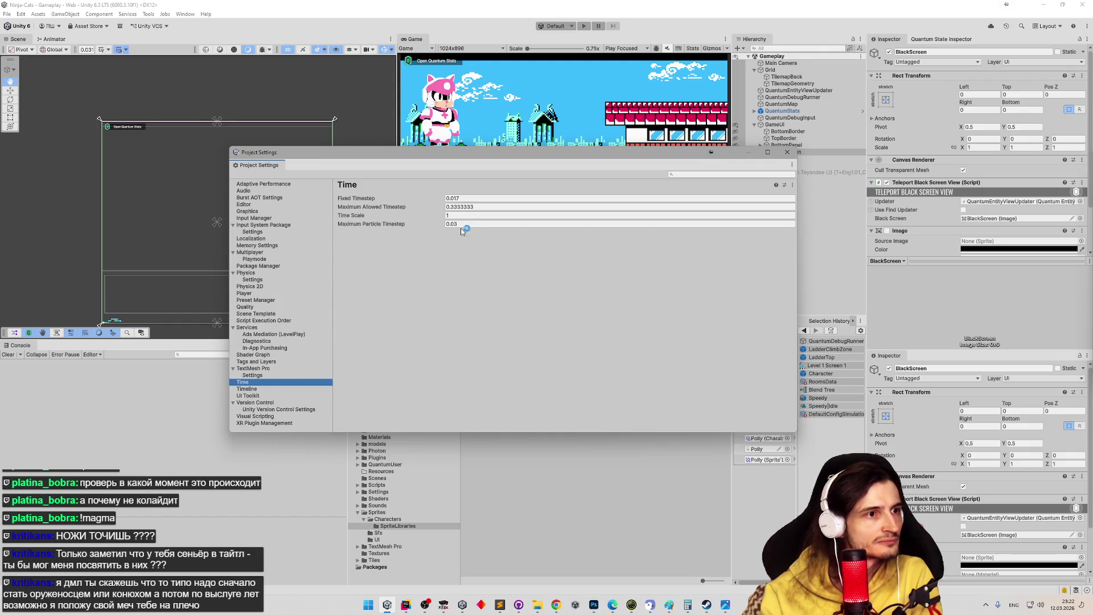
left_click(476, 200)
left_click(477, 200)
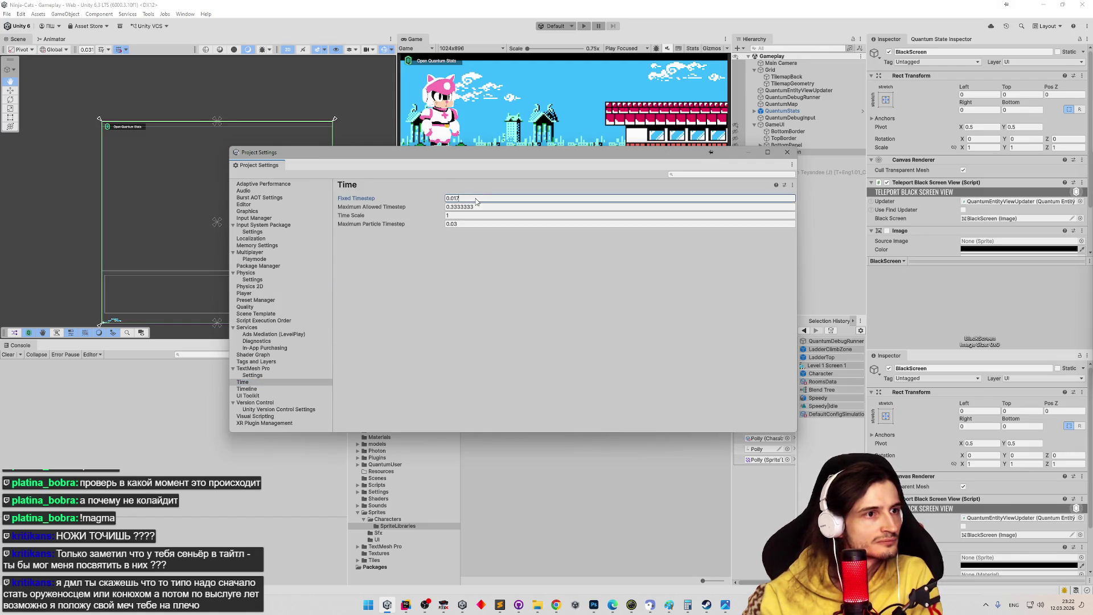
double_click(476, 199)
type("1/")
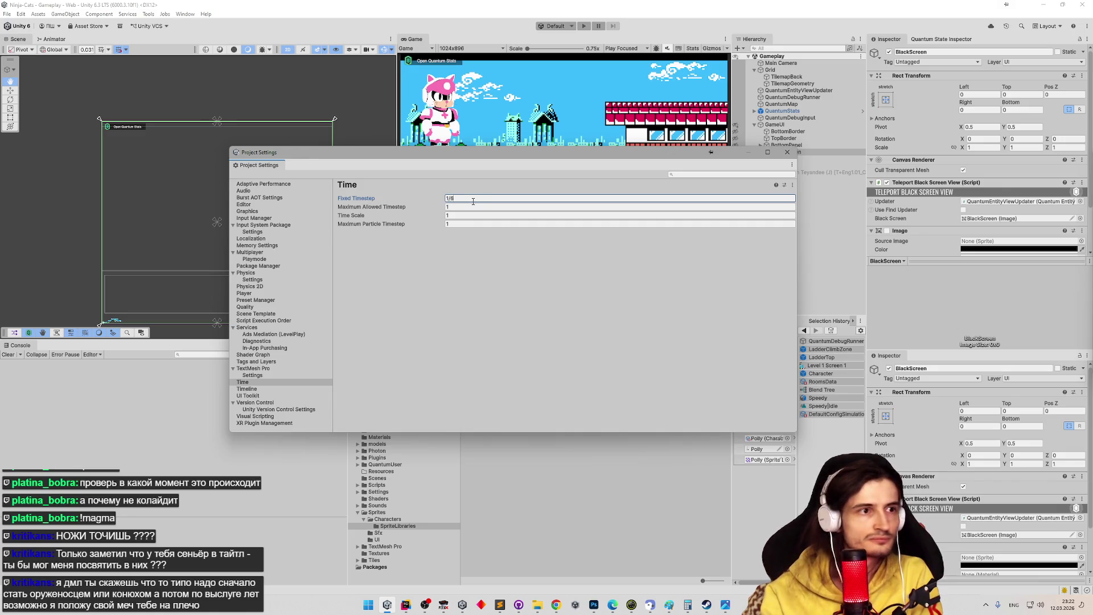
type("60")
key("Return")
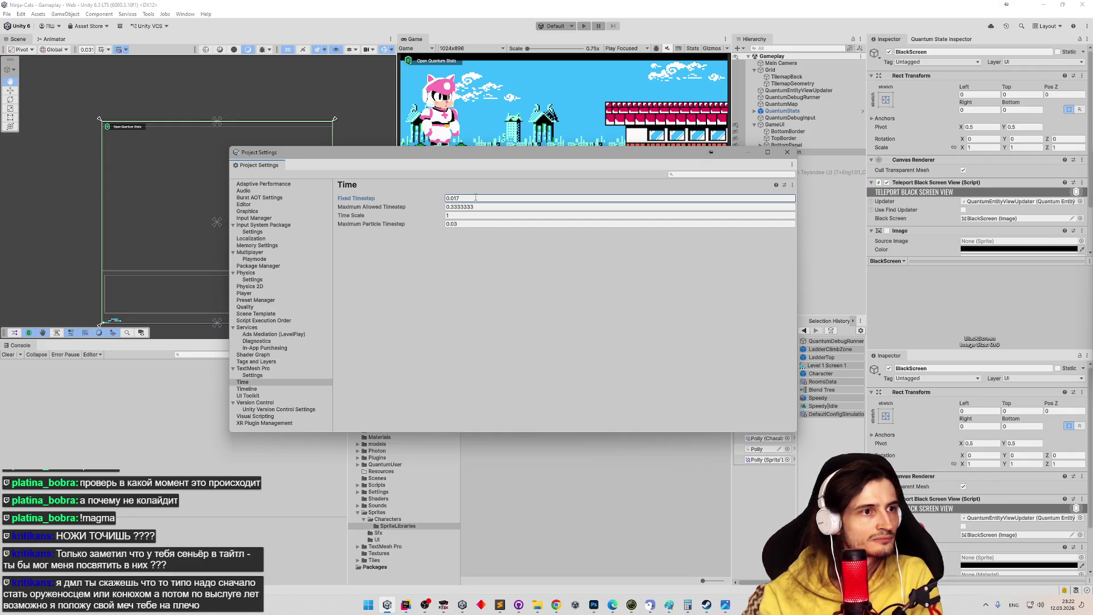
- Inspect the full 0.0167 value and round Fixed Timestep to 0.017
left_click(476, 198)
key("Return")
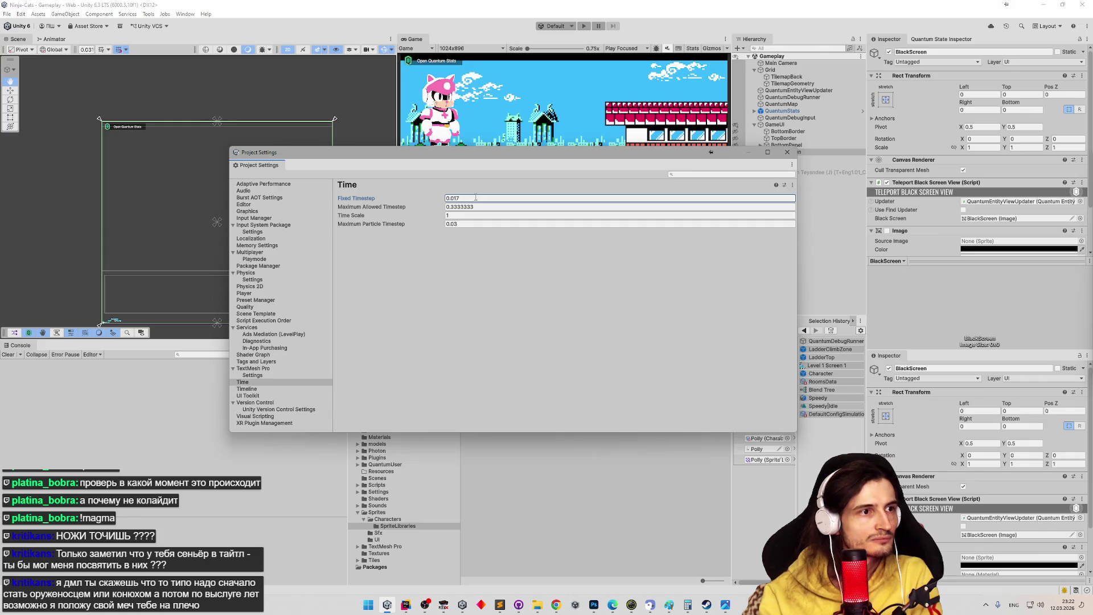
left_click(477, 198)
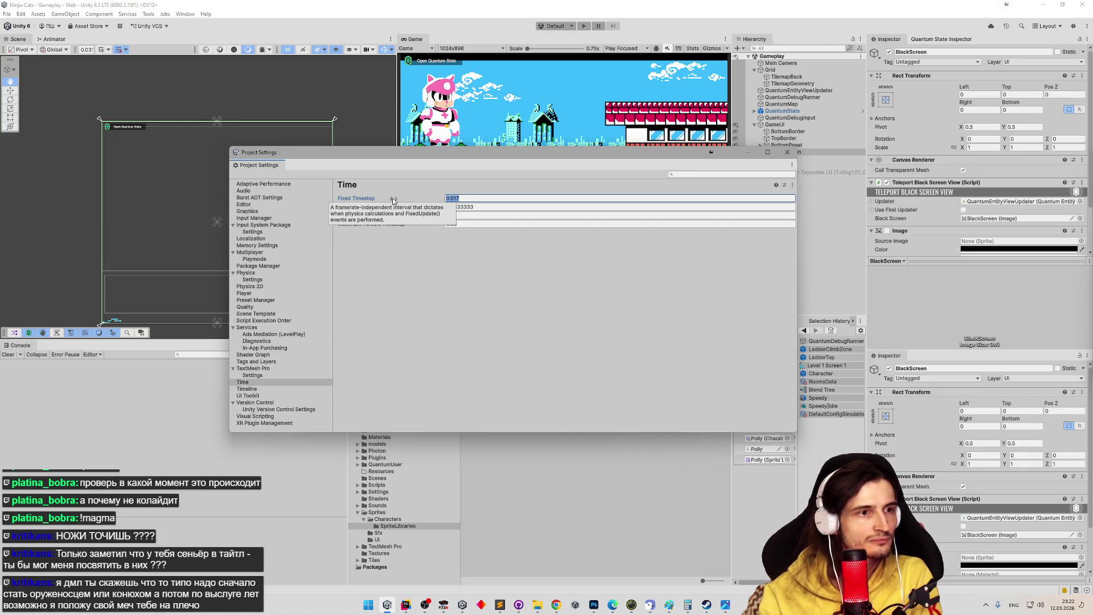
type("0.0167")
key("Return")
left_click(421, 199)
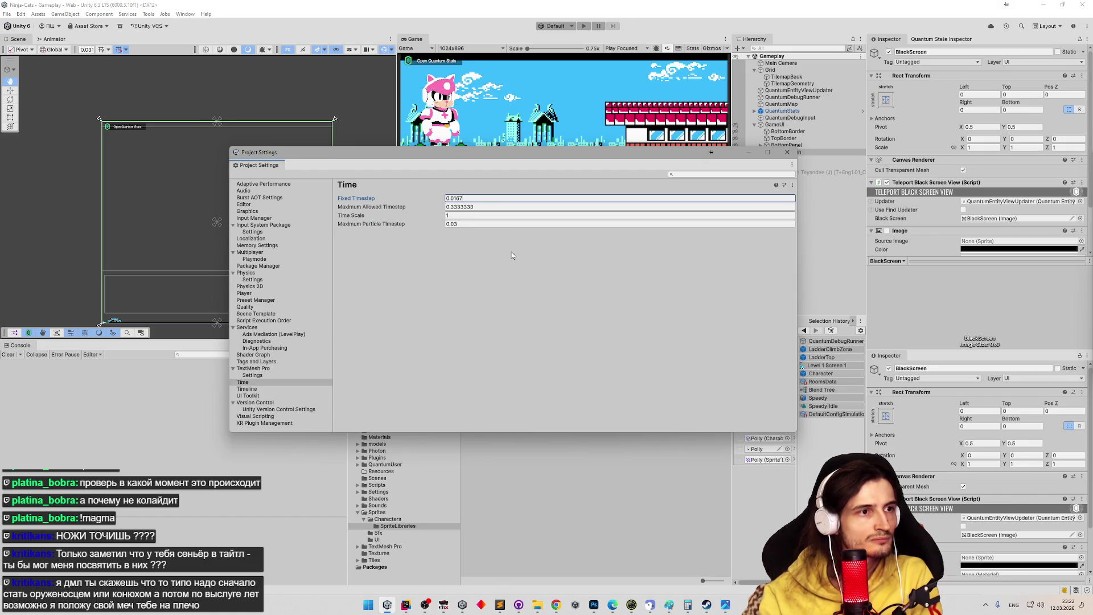
key("BackSpace")
key("BackSpace")
type("7")
key("Return")
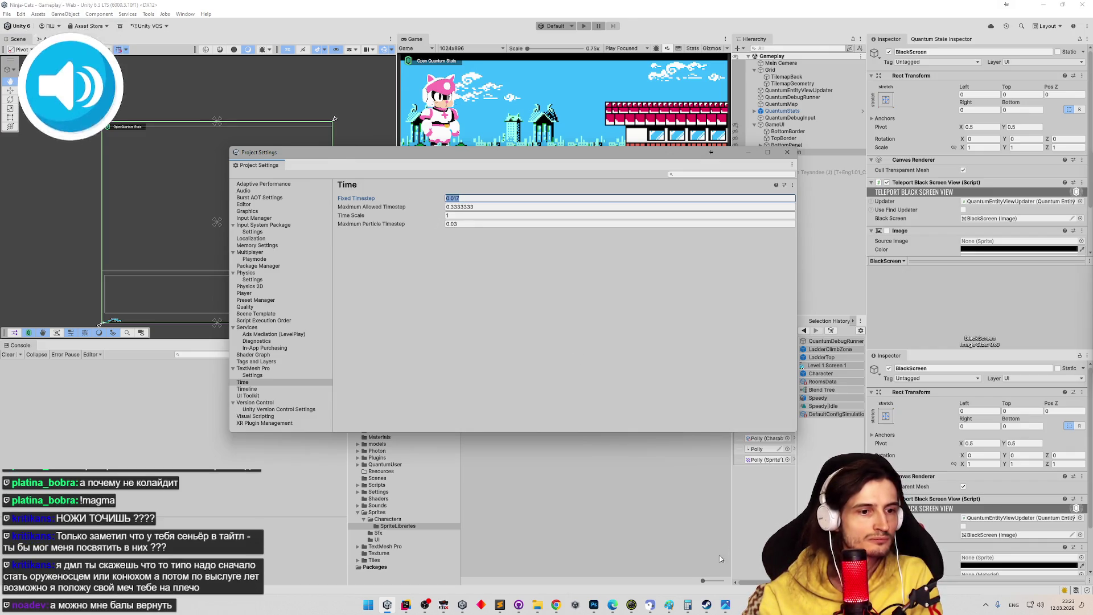
left_click(688, 604)
- Compute 0.17 × 60 in Calculator, giving 10.2
type("17")
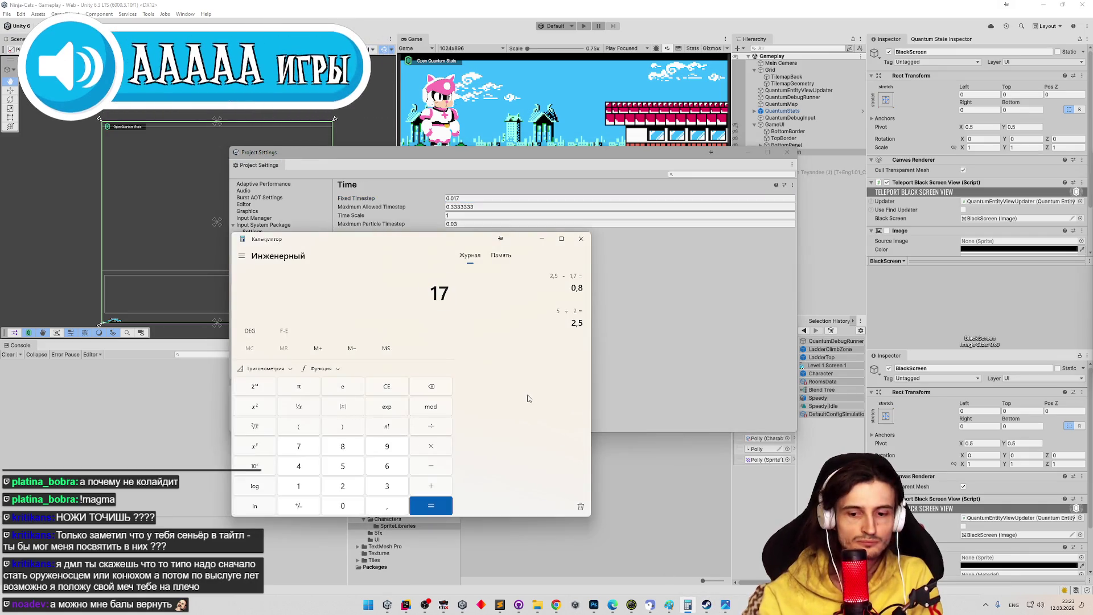
left_click(393, 387)
type("0.17*60")
key("Return")
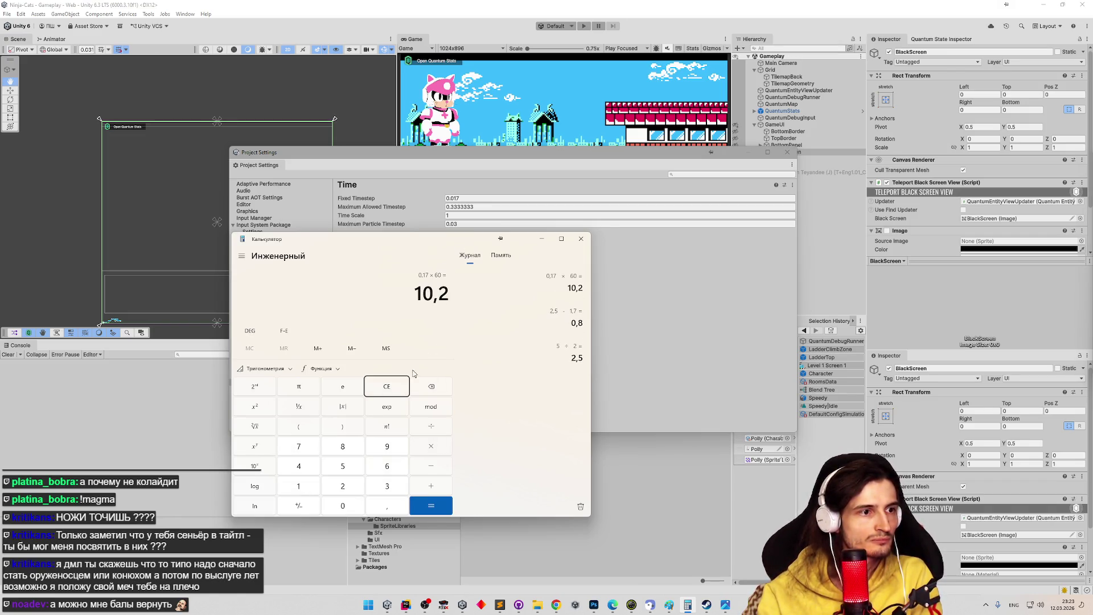
- Compute 1 ÷ 60 and select the leading digits 0,016 of the result
left_click(403, 386)
type("17")
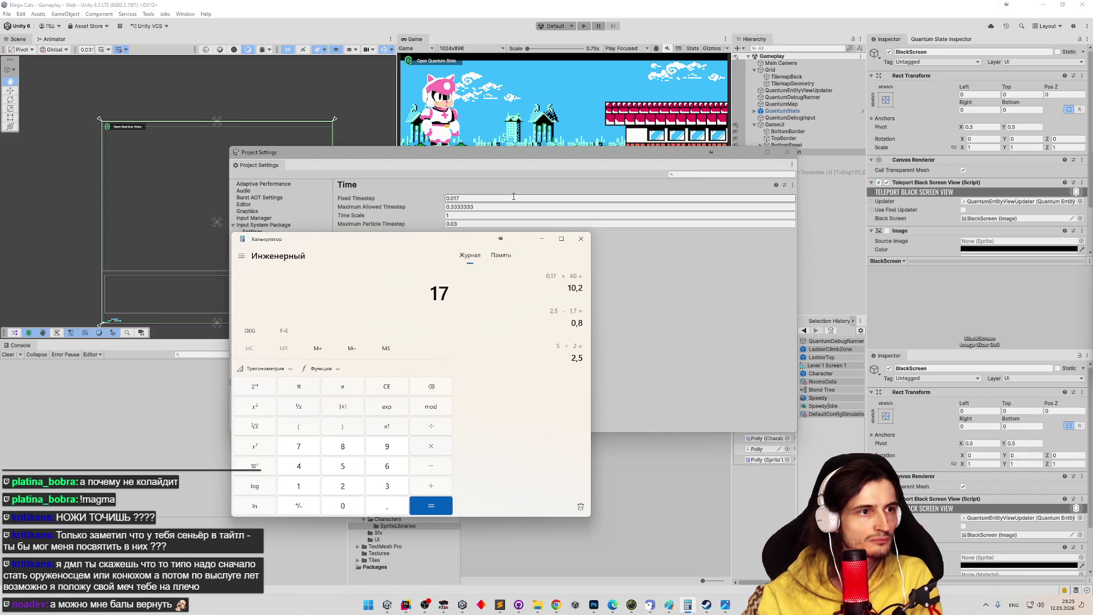
left_click(398, 379)
type("1/60")
key("Return")
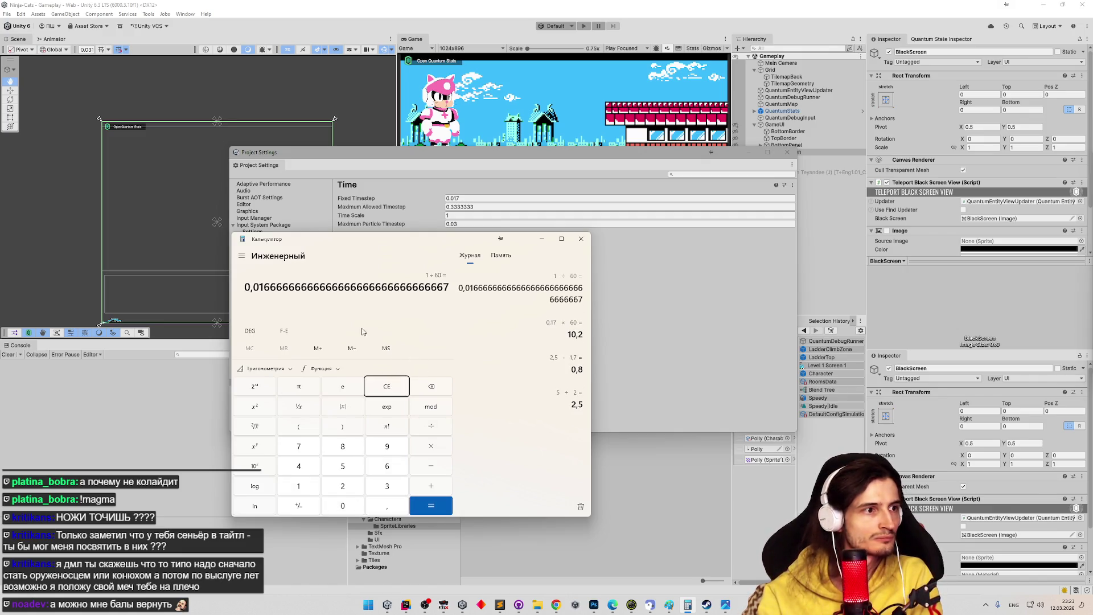
left_click_drag(244, 287, 290, 288)
- Change the Fixed Timestep to 0.0167 and bring Windows Calculator back to the front
left_click(496, 199)
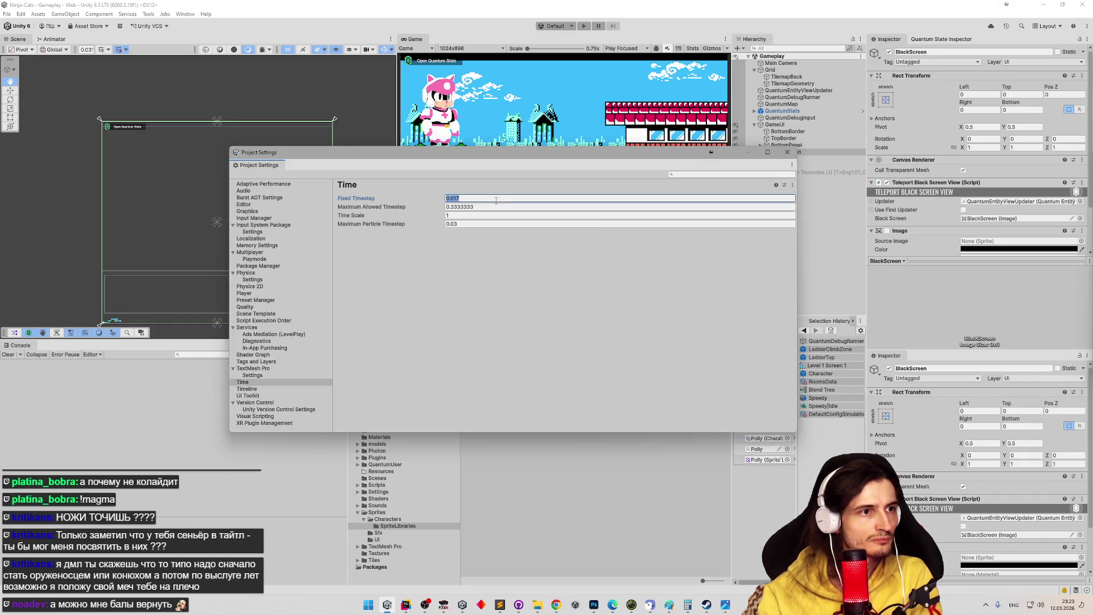
type("0.0167")
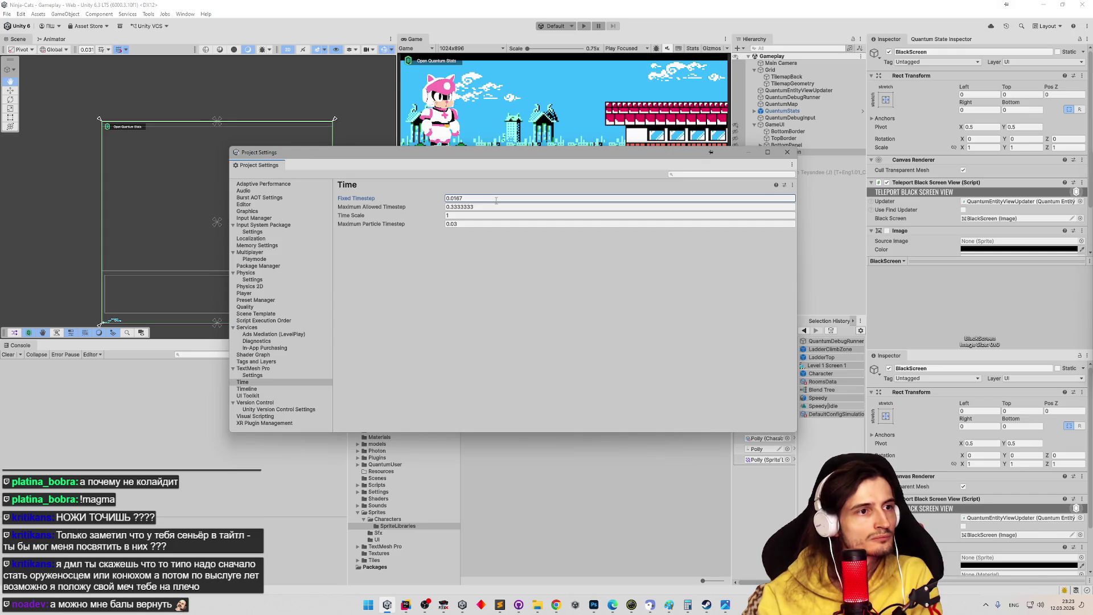
left_click(688, 606)
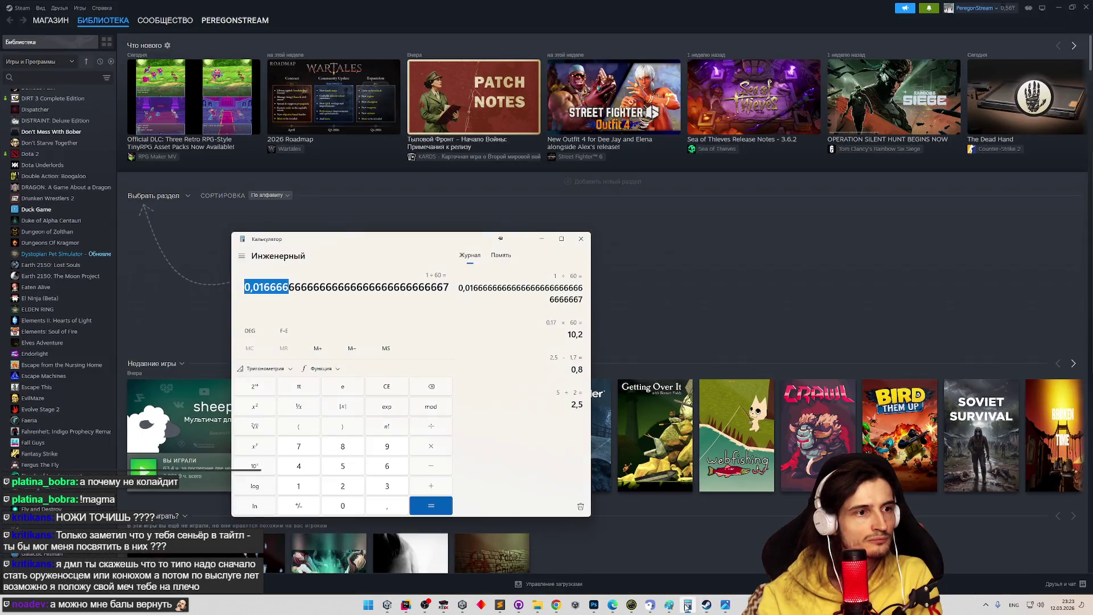
- Compute 0,167 × 10 = 1,67, then multiply by 6 to get 10,02
left_click(387, 386)
type("167")
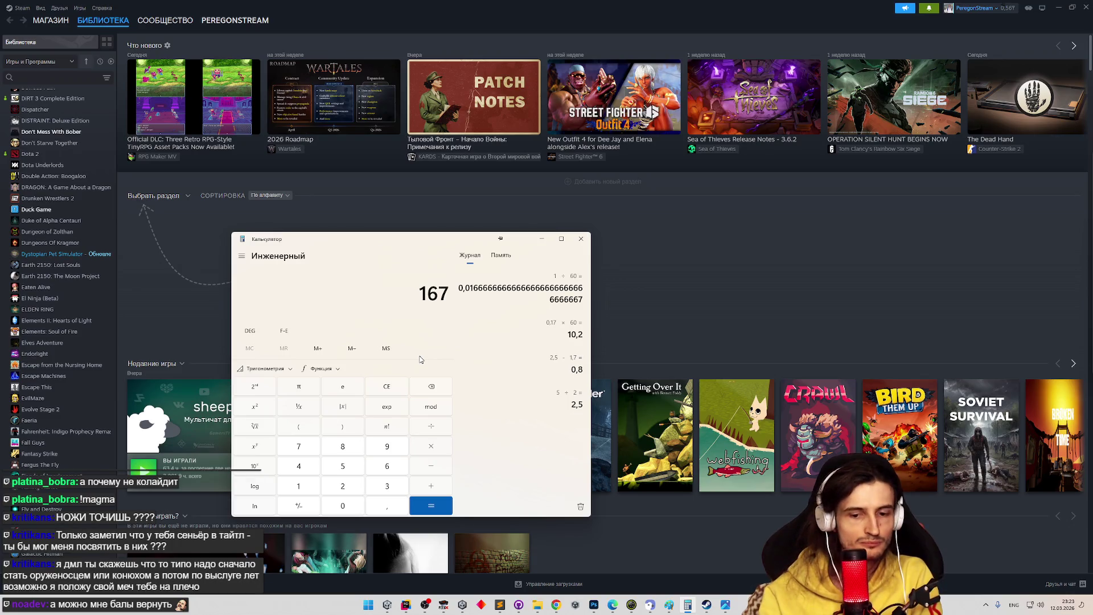
left_click(390, 390)
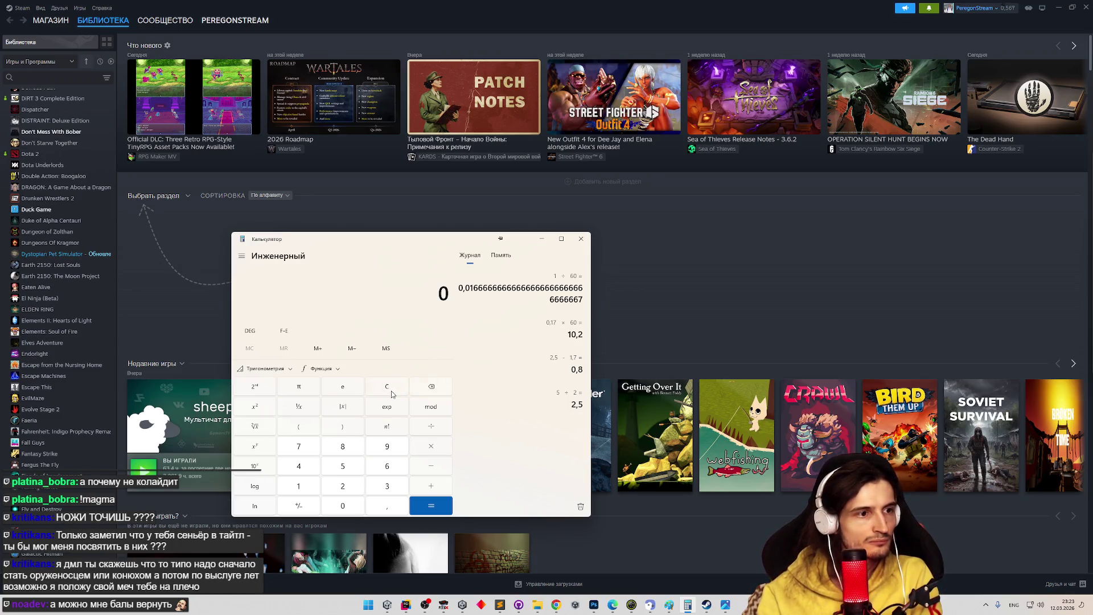
type(",167")
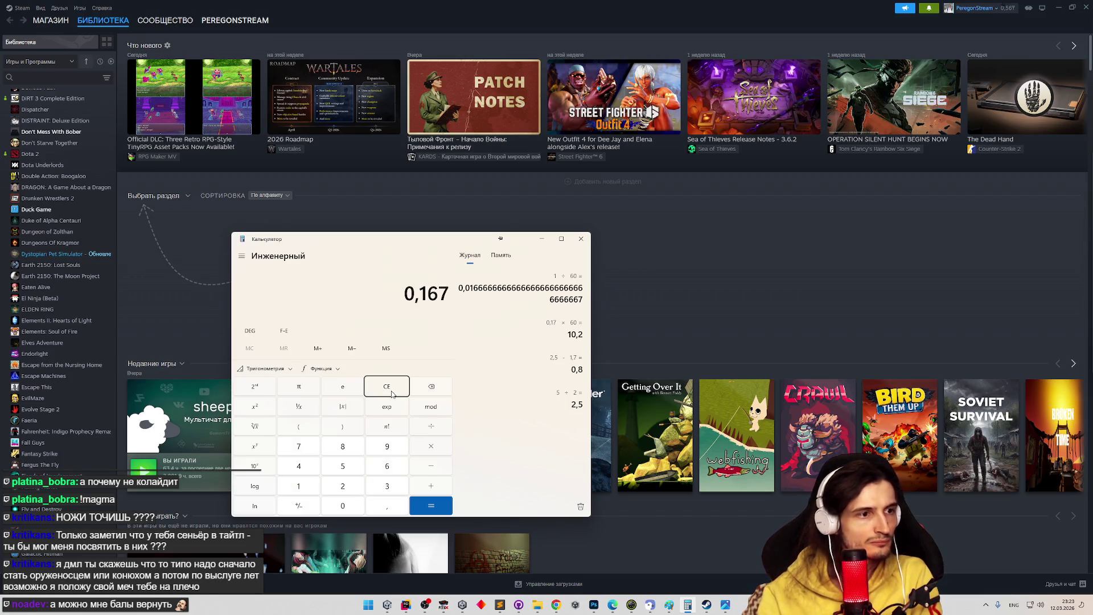
type("*10")
key("Return")
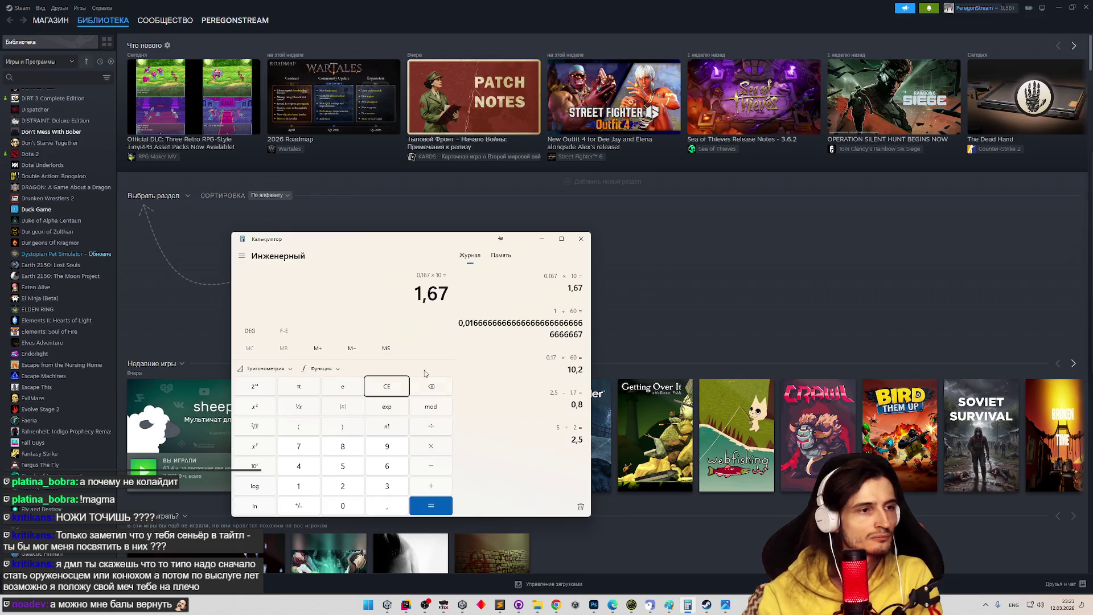
type("*6")
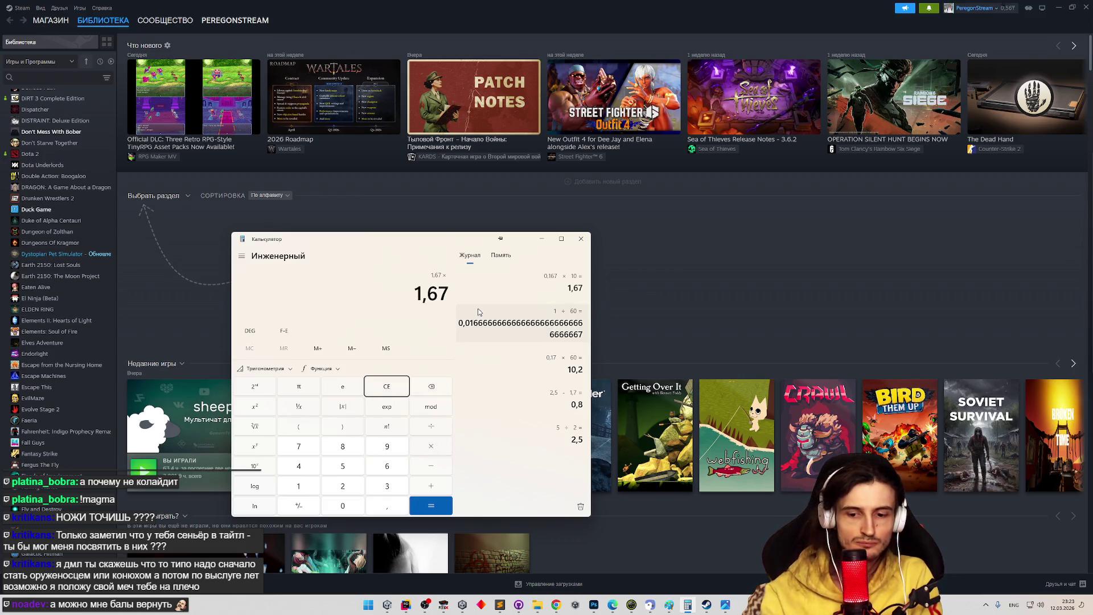
key("Return")
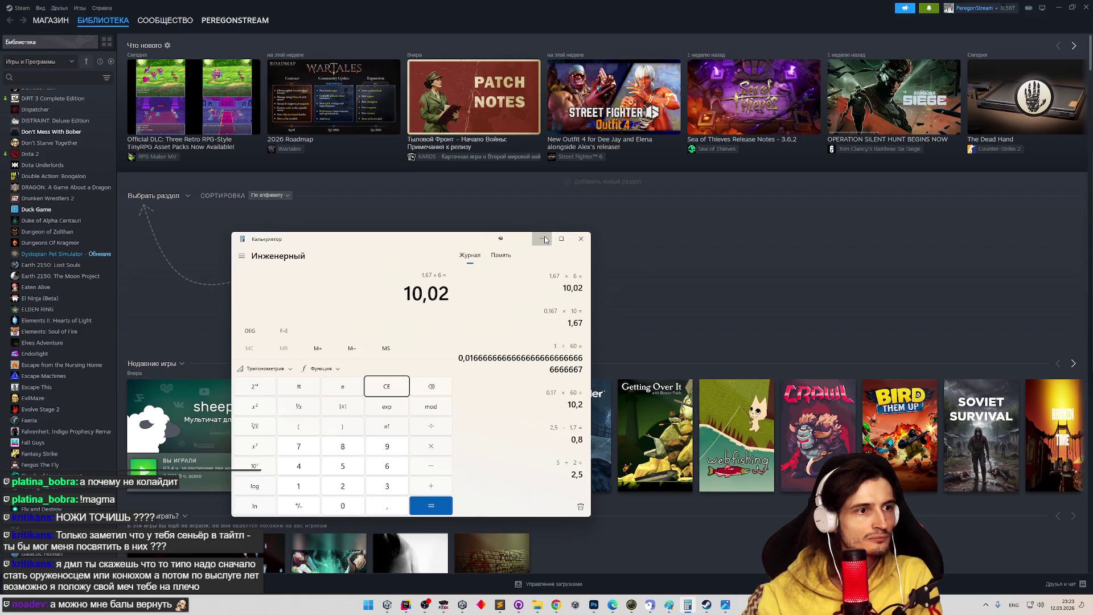
- Clear the calculator and work out 0,17 × 60 = 10,2, fixing a mistyped digit
left_click(388, 385)
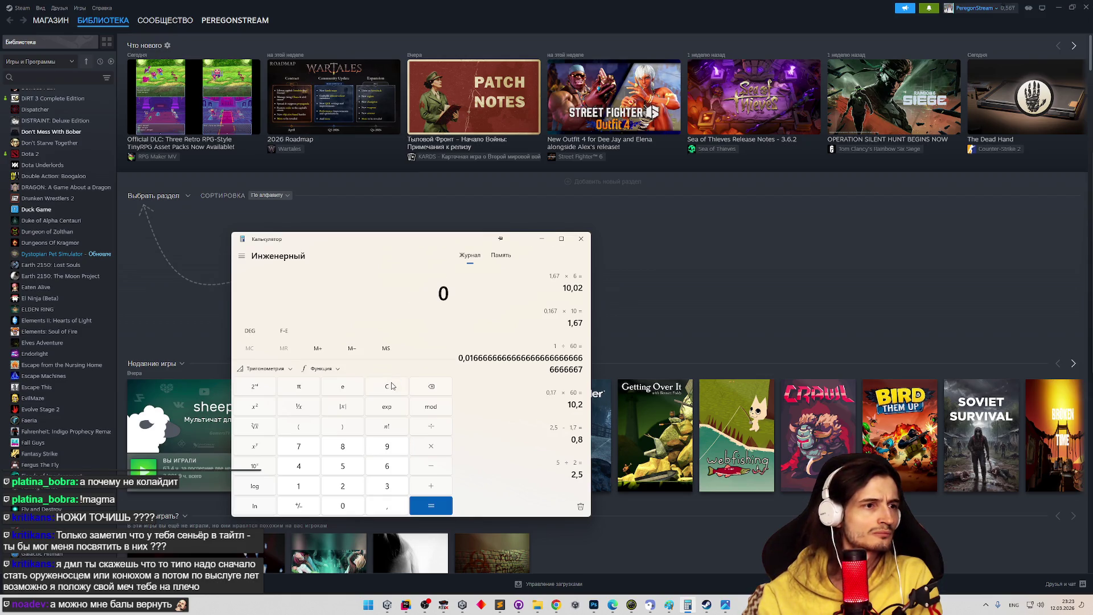
type("1")
key("BackSpace")
type(",17")
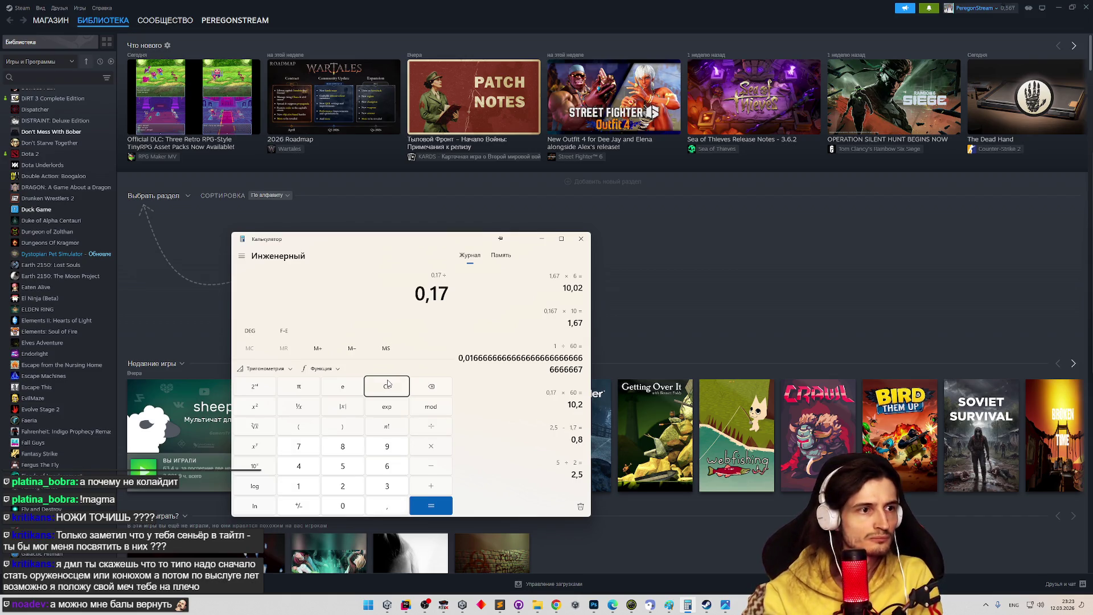
type("/60")
key("Return")
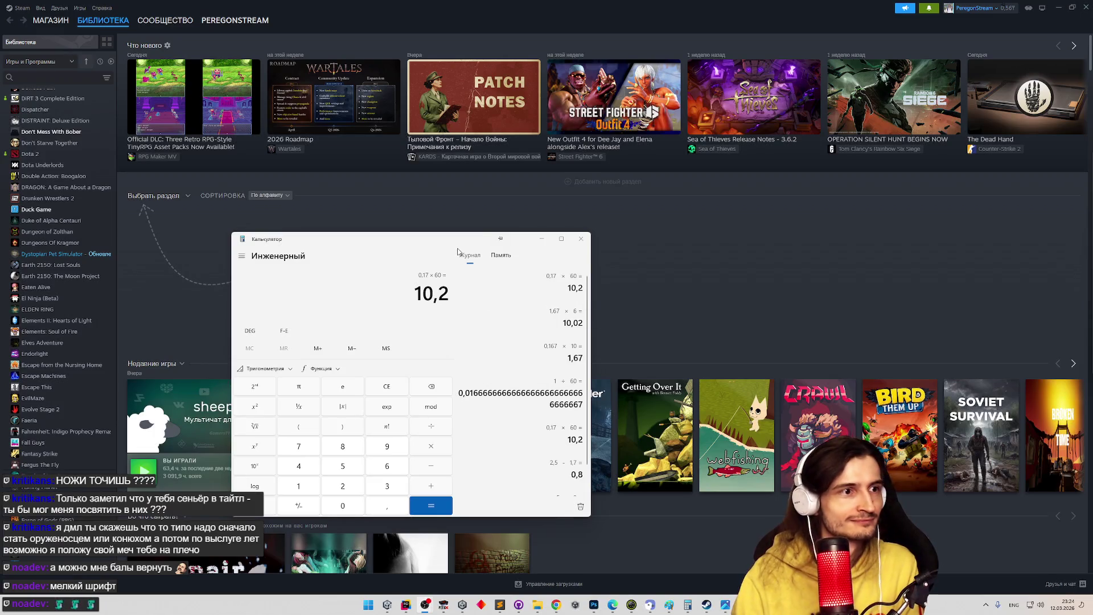
- Move and widen the Calculator window, then evaluate 0,0167 × 60
left_click_drag(479, 242, 617, 220)
left_click_drag(750, 298, 875, 297)
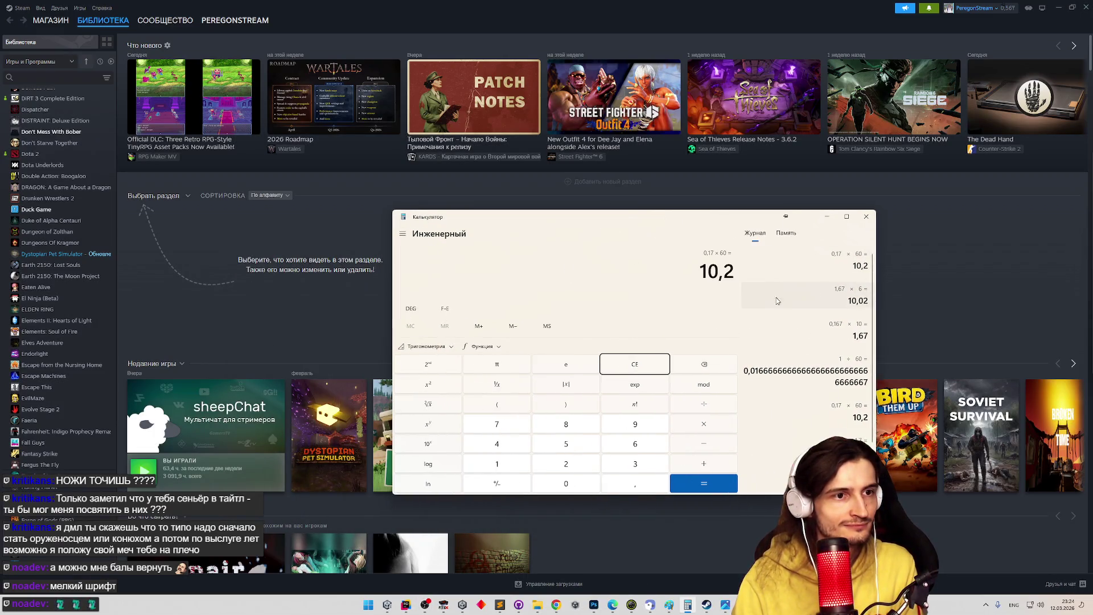
left_click(654, 365)
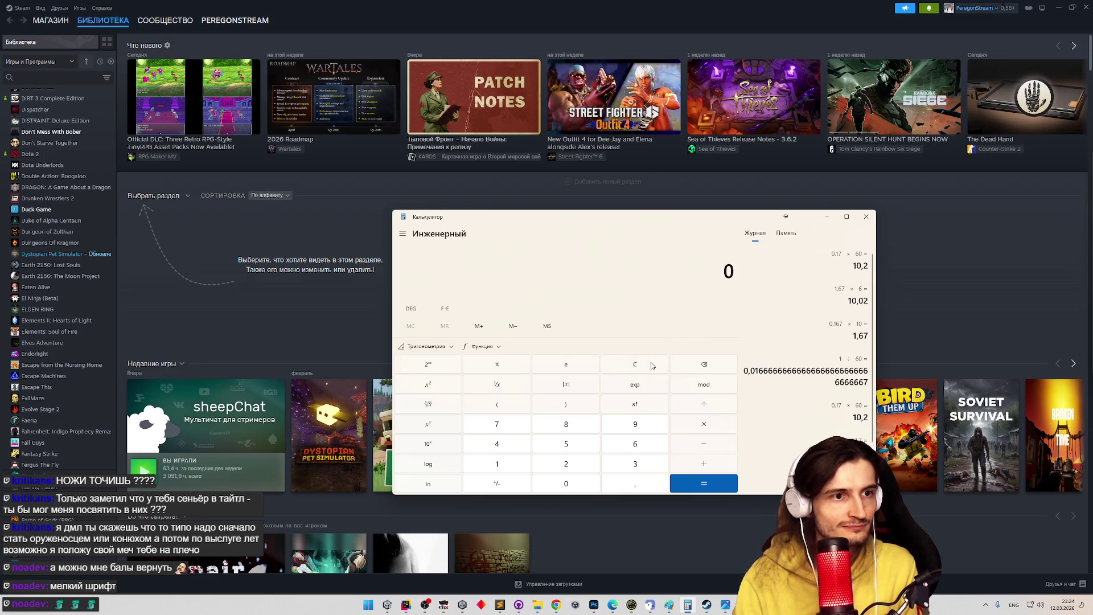
type(",0")
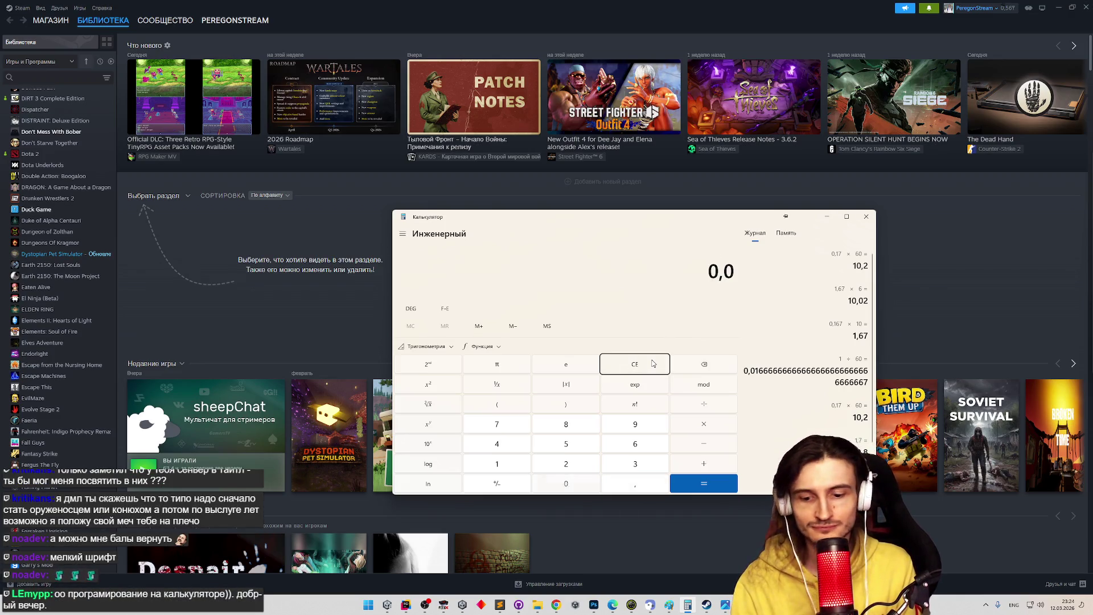
type("167")
key("Return")
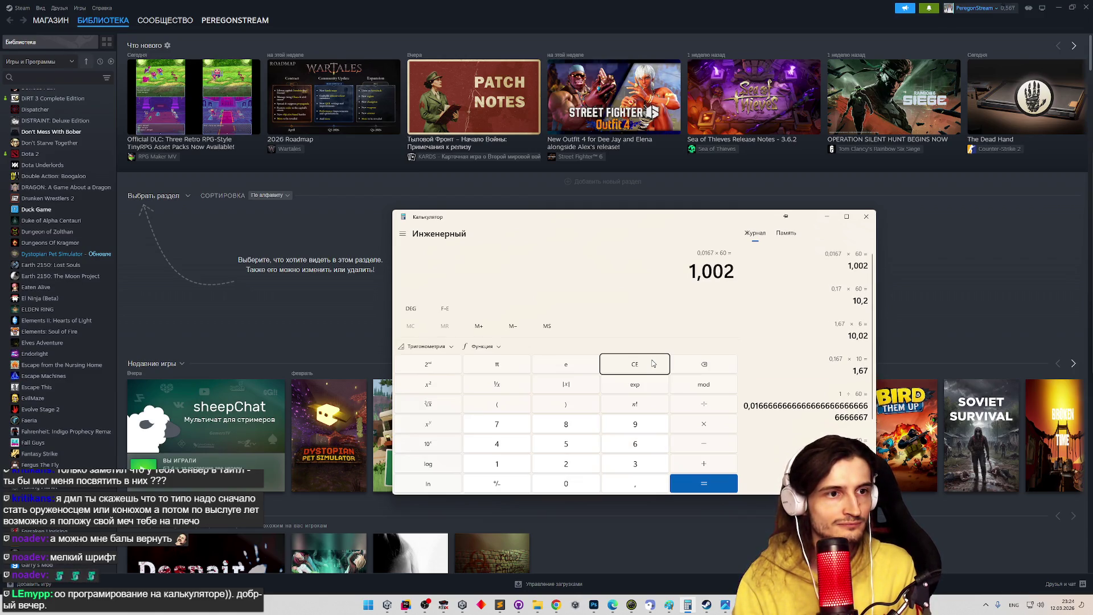
- Compute 0,017 × 60 = 1,02 and 0,016 × 60 = 0,96
left_click(643, 366)
type(",")
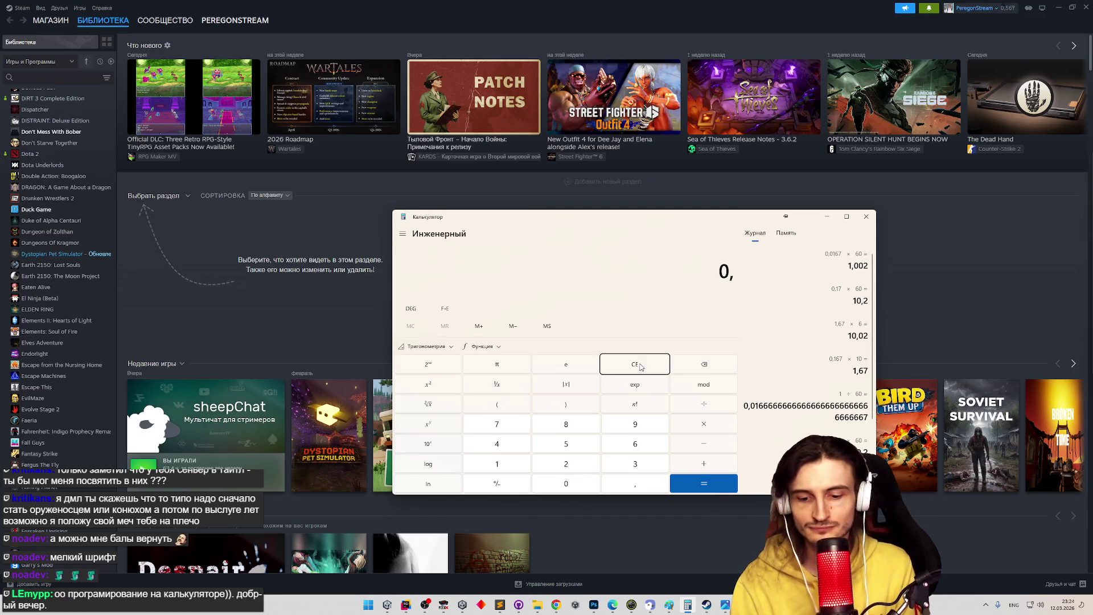
type("017 × ")
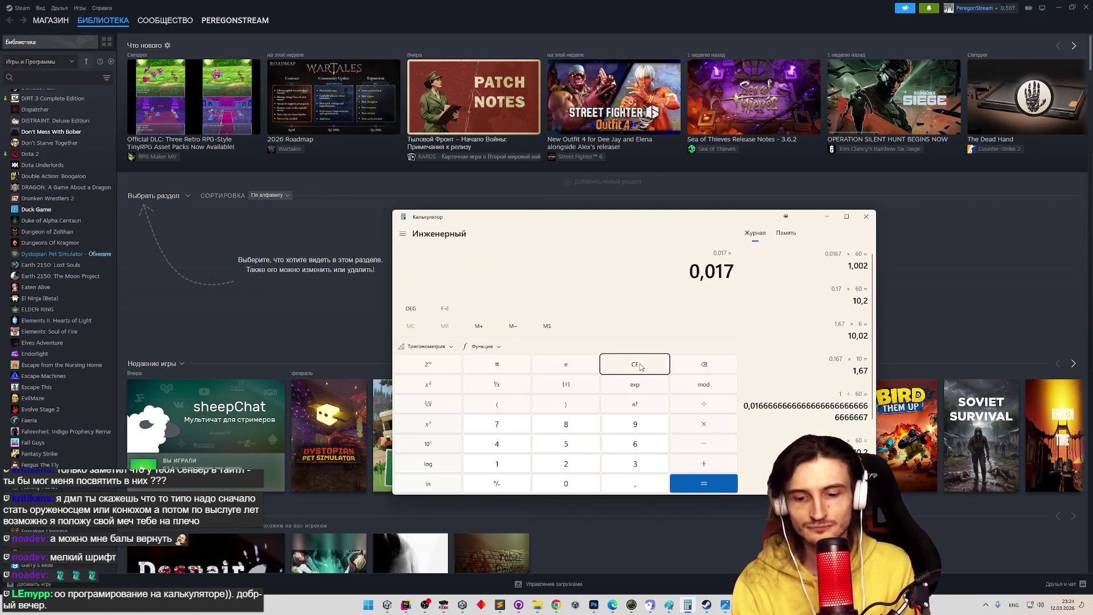
type("60")
key("Return")
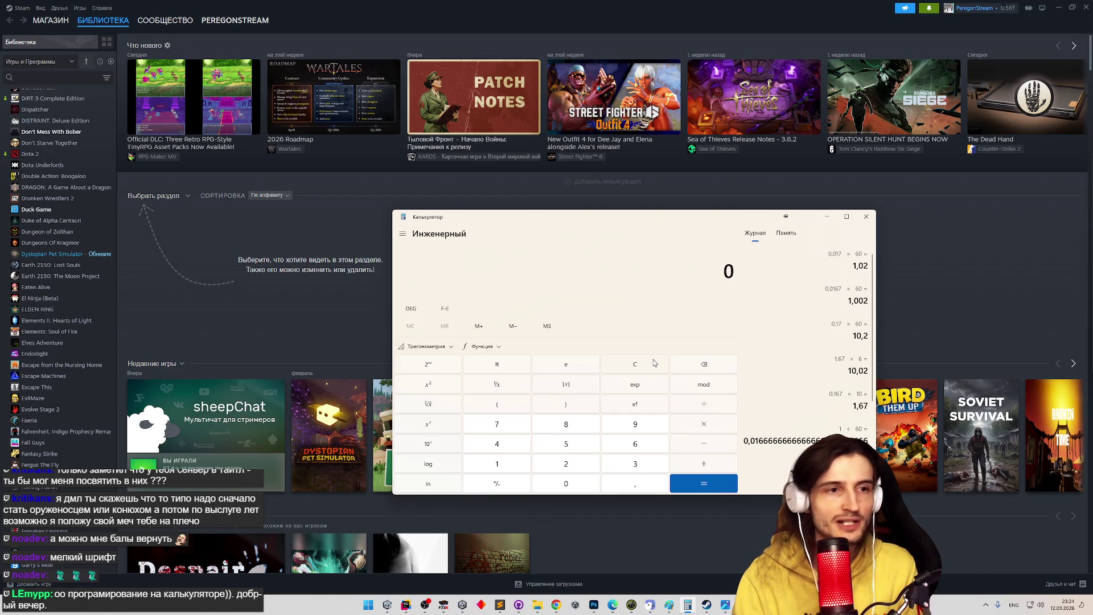
type("0,016")
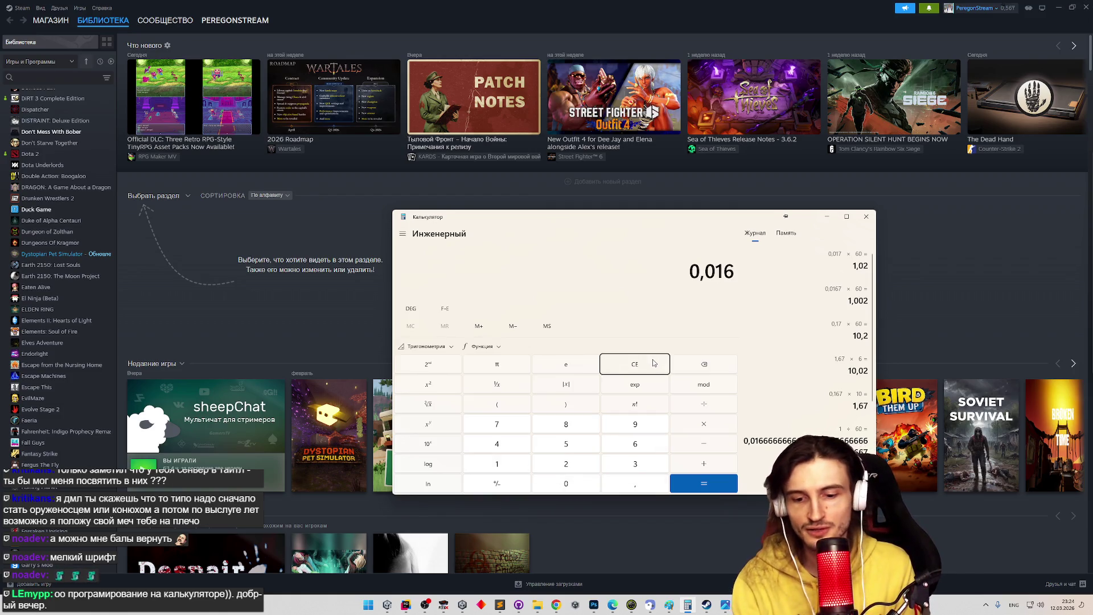
type(" × 60")
key("Return")
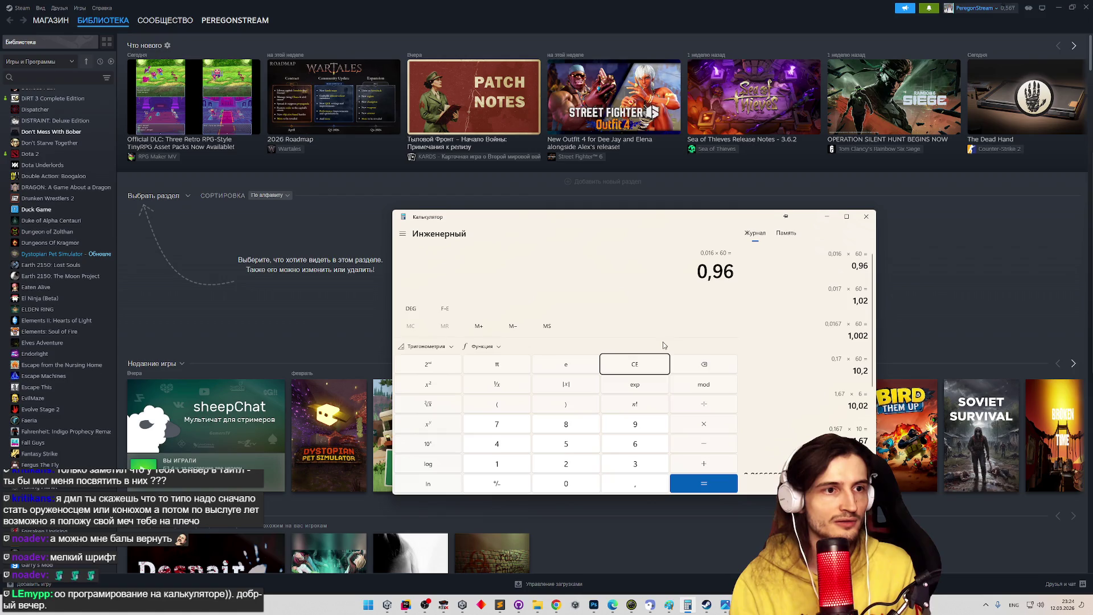
- Recompute 0,0167 × 60 = 1,002, close Calculator and return to Unity
left_click(655, 365)
type(",")
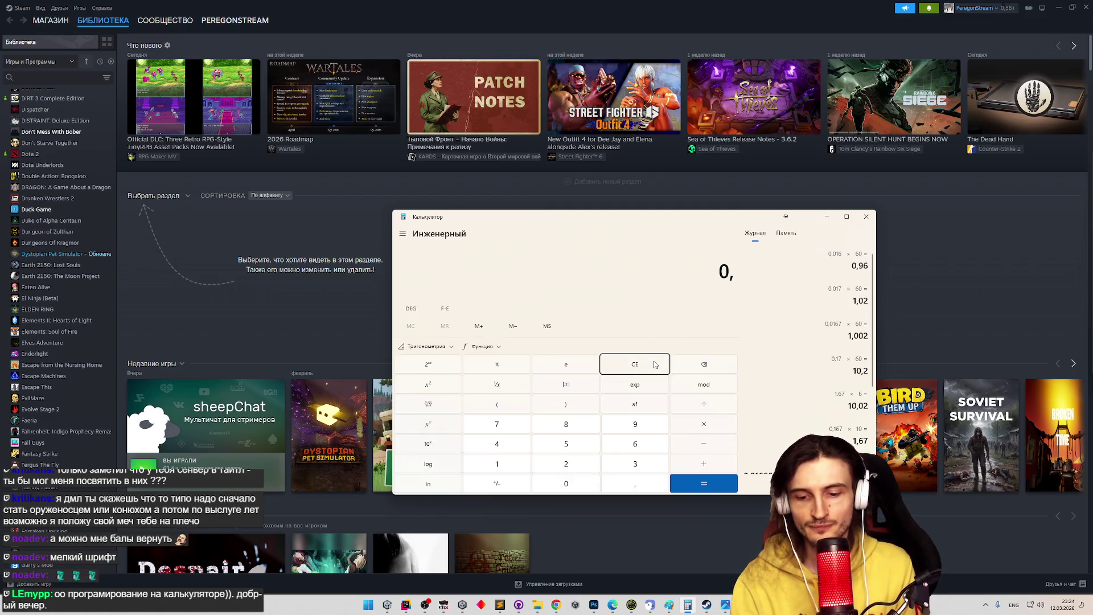
type("0167")
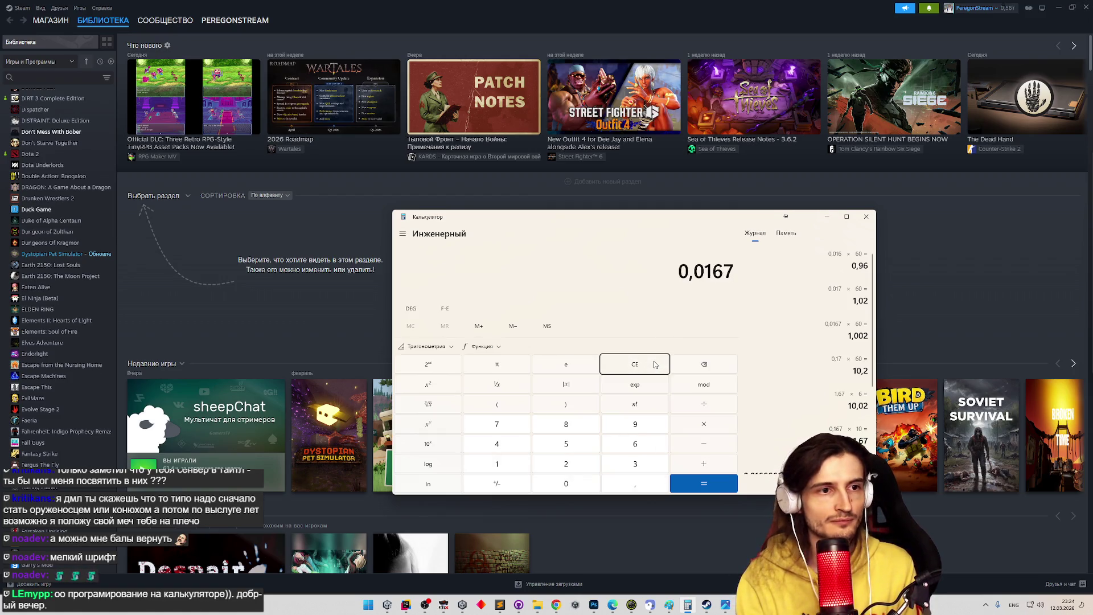
type("60")
key("Return")
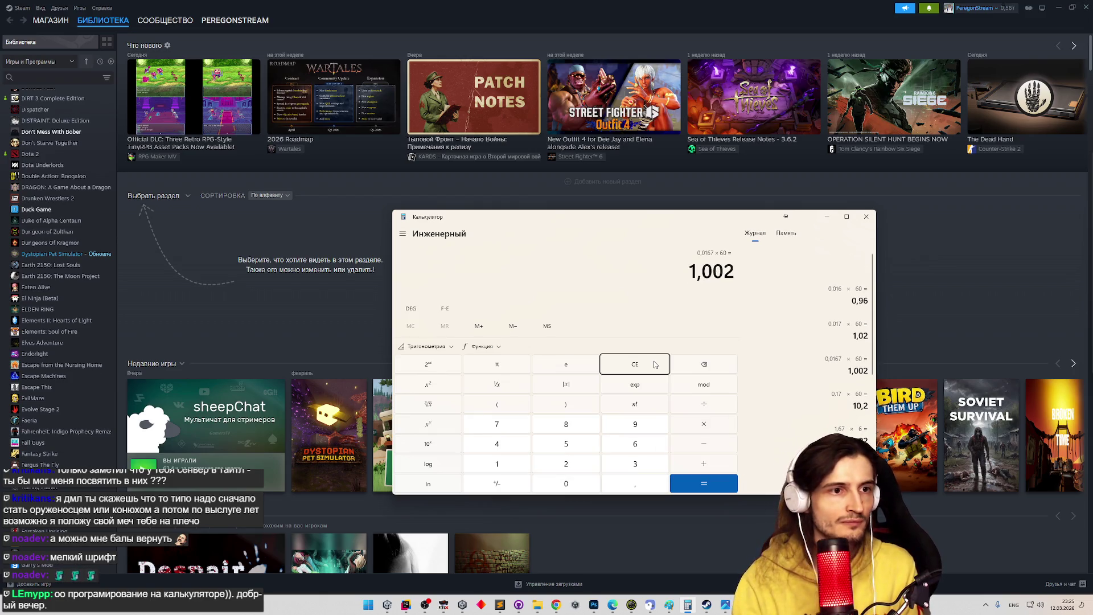
left_click(866, 217)
key("alt+Tab")
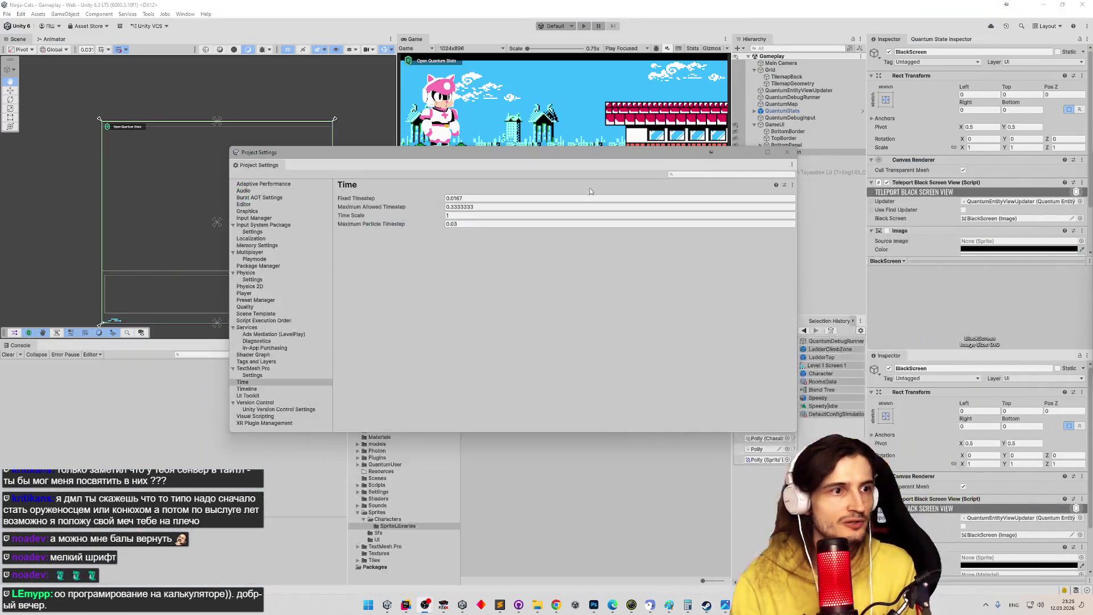
- Close Project Settings, enter Play mode with Ctrl+P and start the level in the Game view
left_click(787, 152)
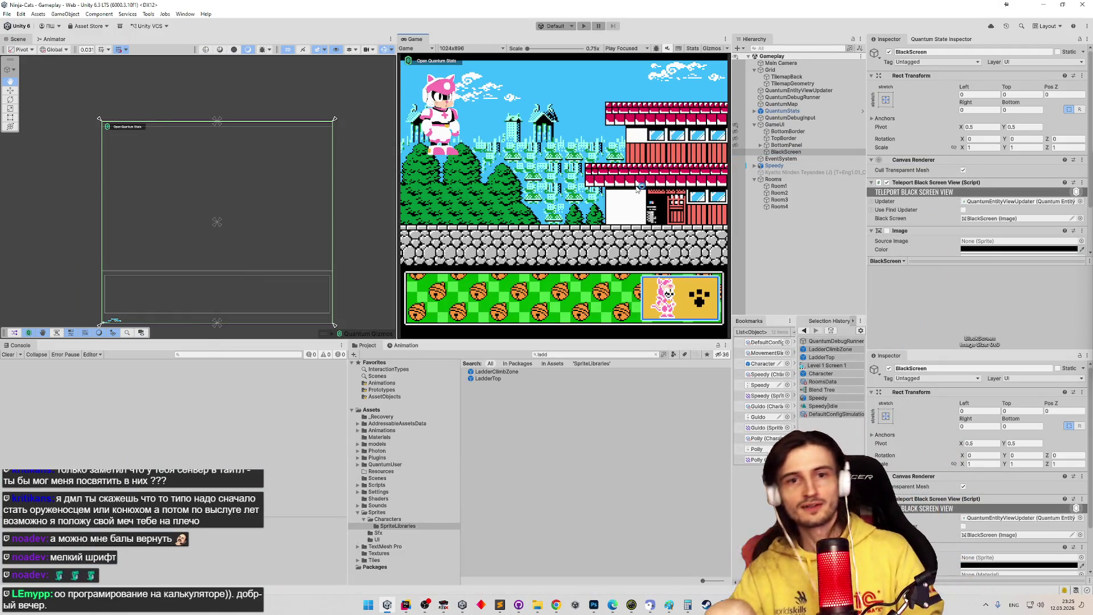
key("ctrl+p")
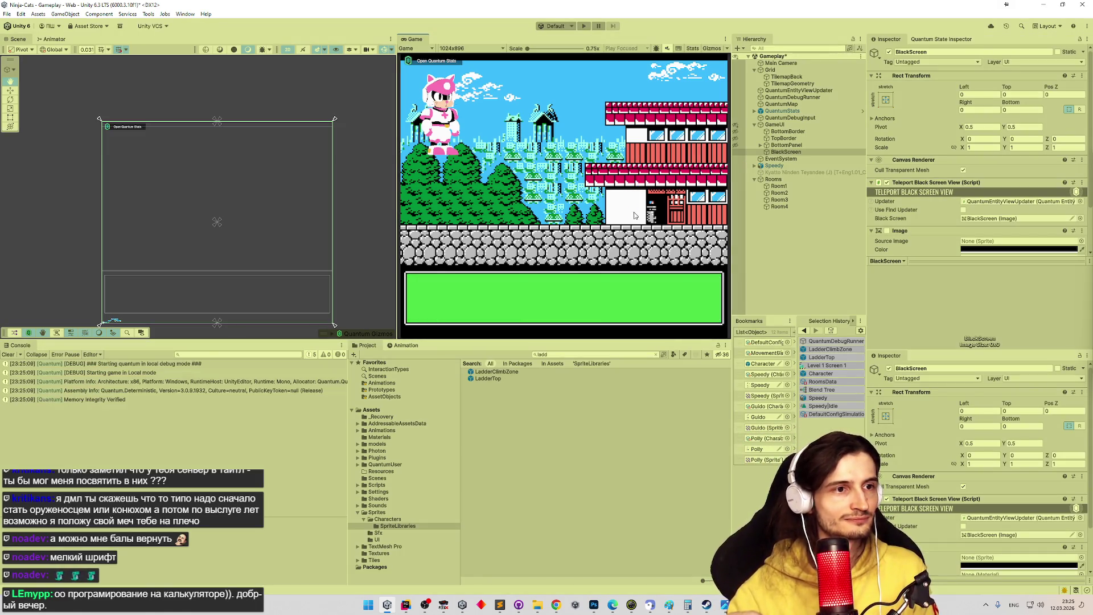
left_click(701, 296)
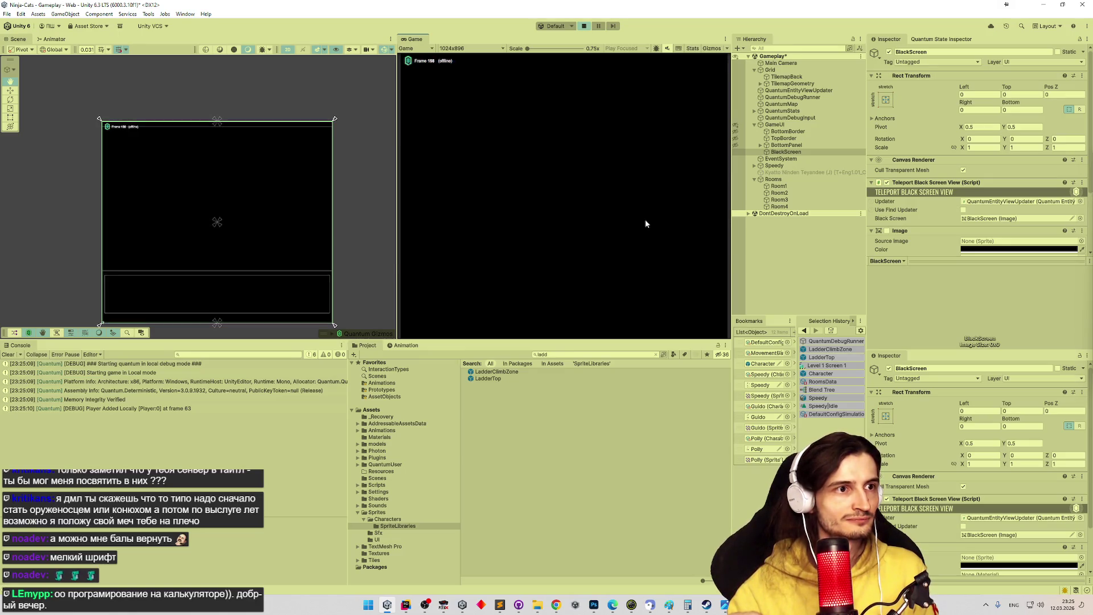
- Maximize the Game view and climb the first ladder up and down between rooms repeatedly
key("Up")
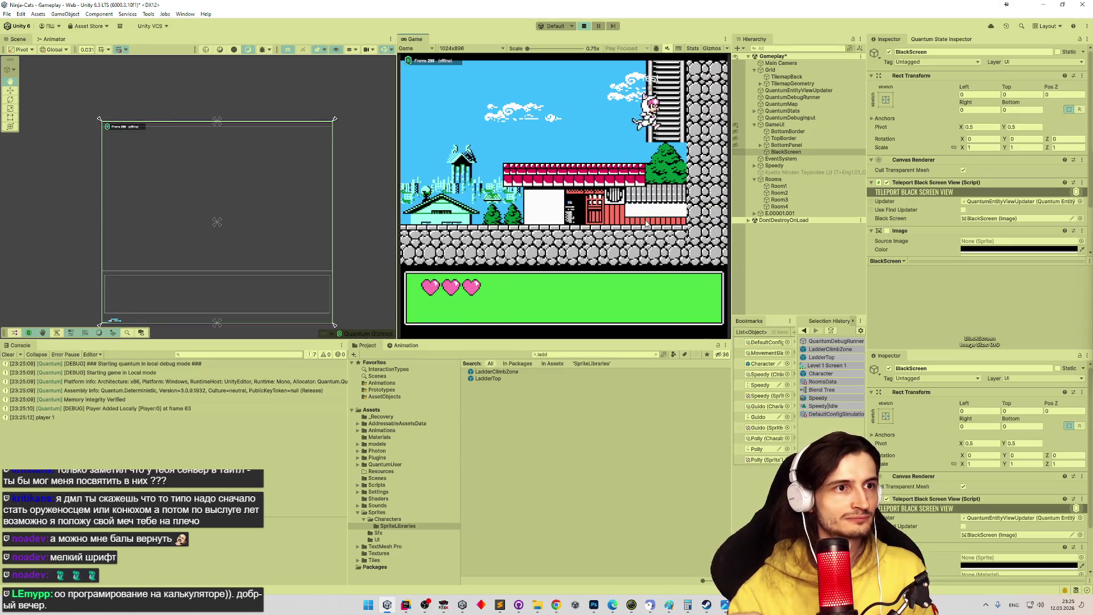
key("shift+space")
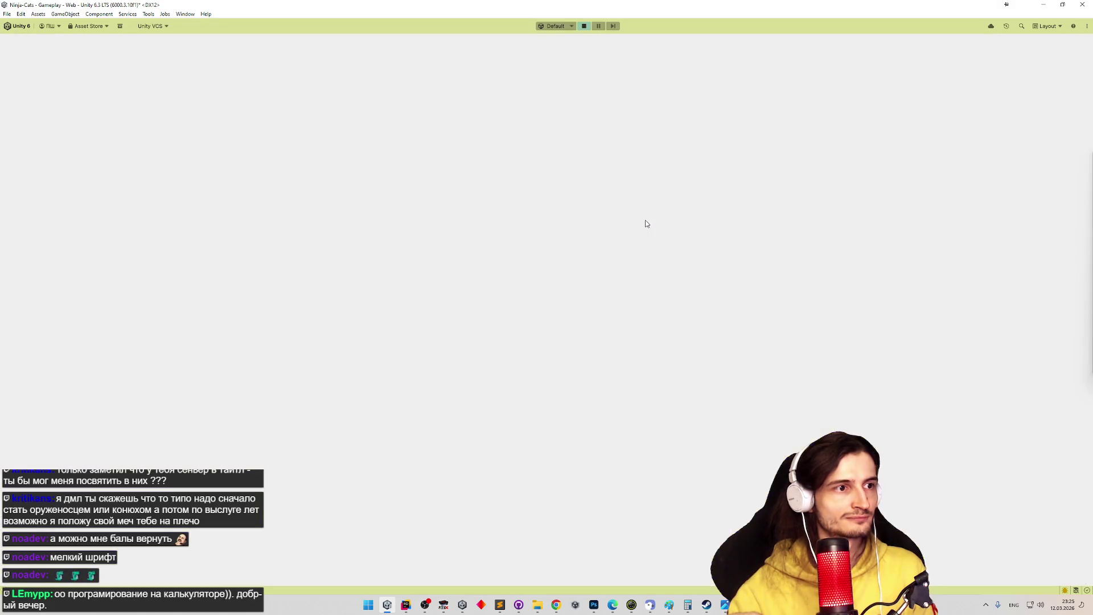
key("Right")
key("Left")
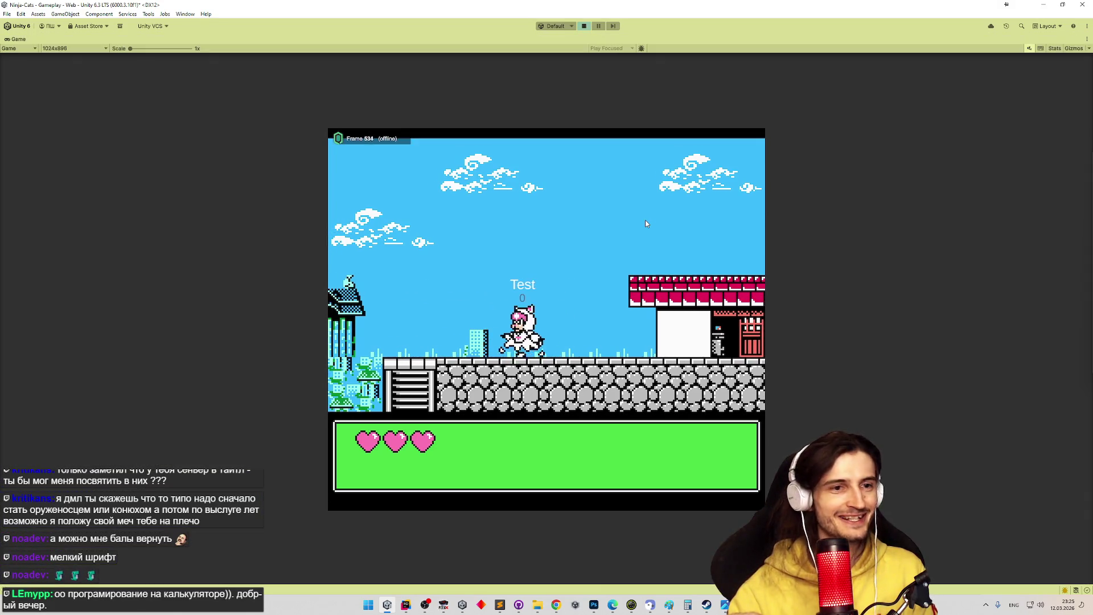
key("Down")
key("Up")
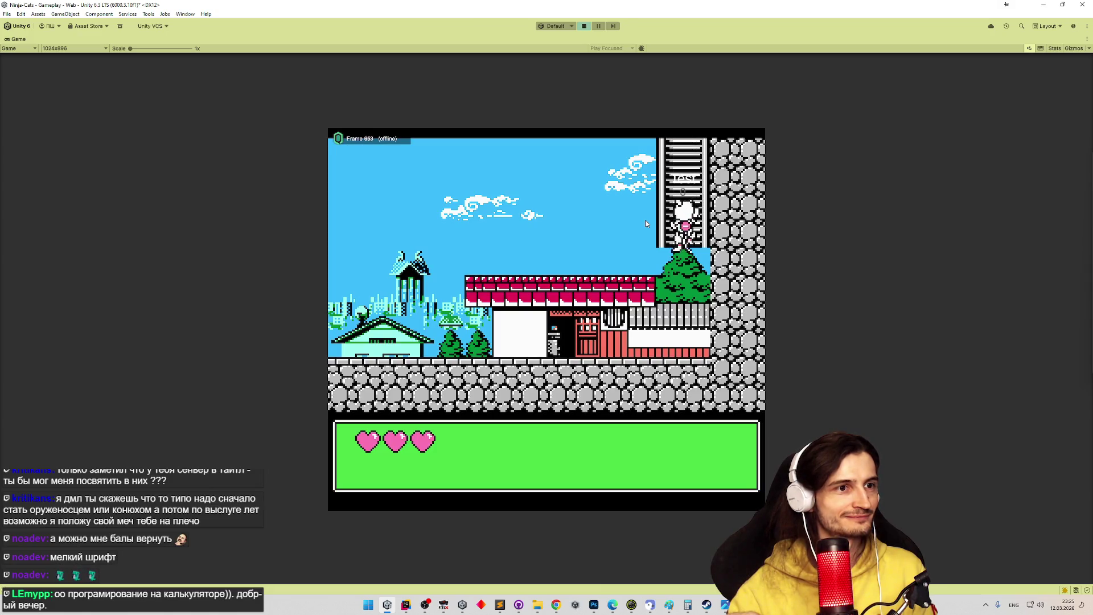
key("Down")
key("Up")
key("Down")
key("Up")
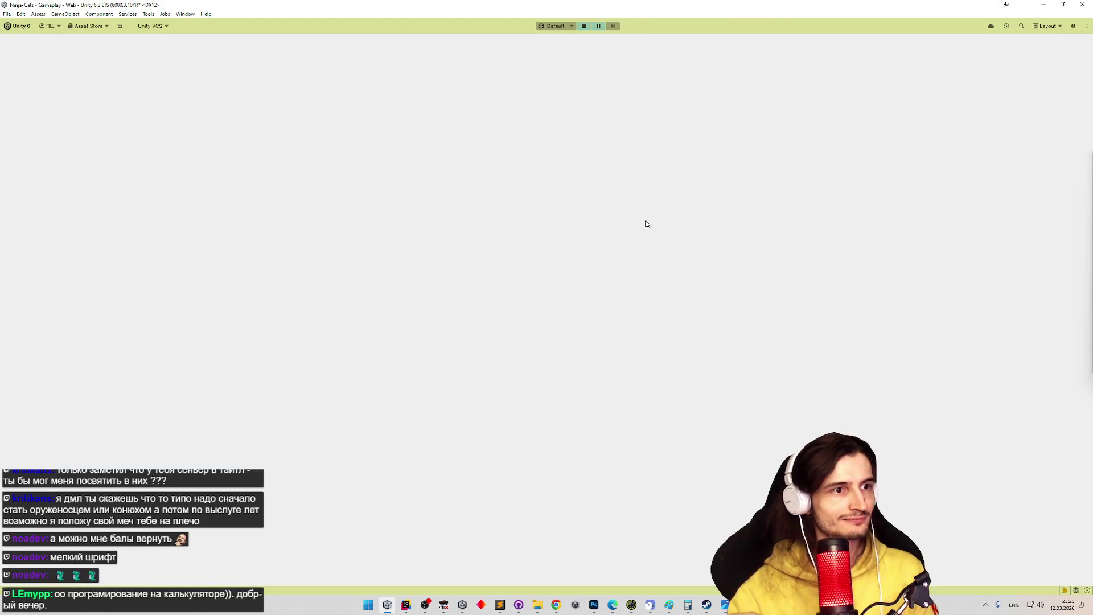
key("Down")
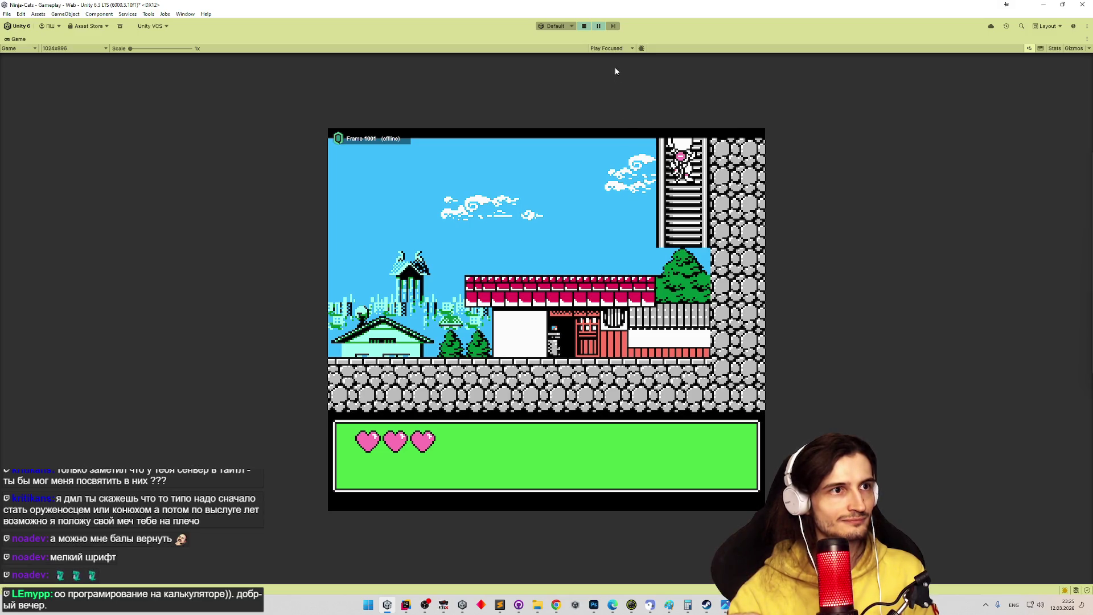
- Climb onto the platform, retest the lower-room transition, then jump onto the red roof
key("Up")
key("Up")
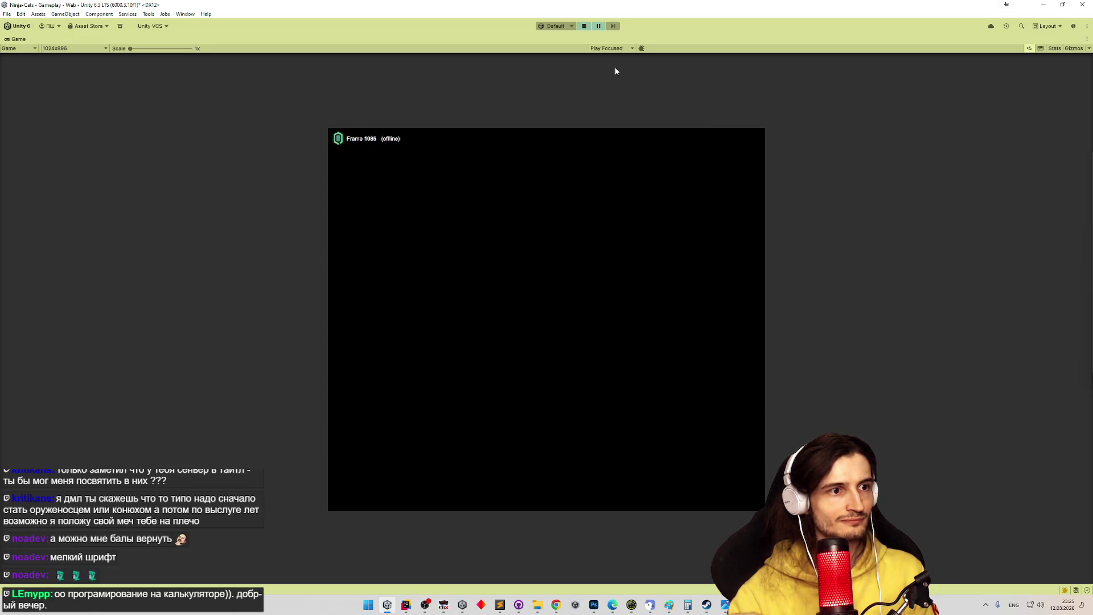
key("Up")
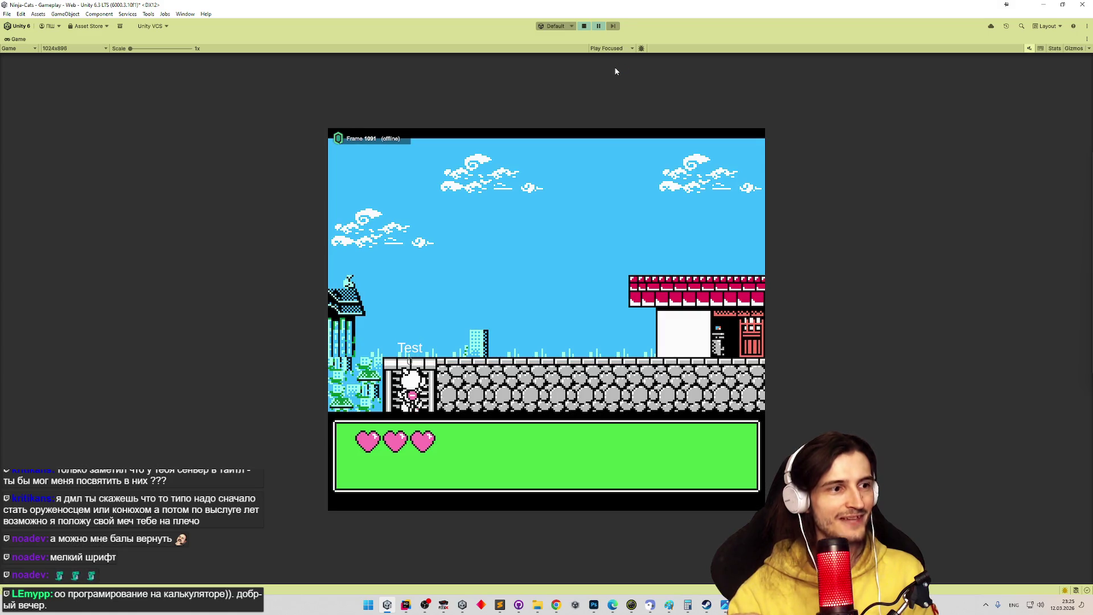
key("Right")
key("Left")
key("Down")
key("Up")
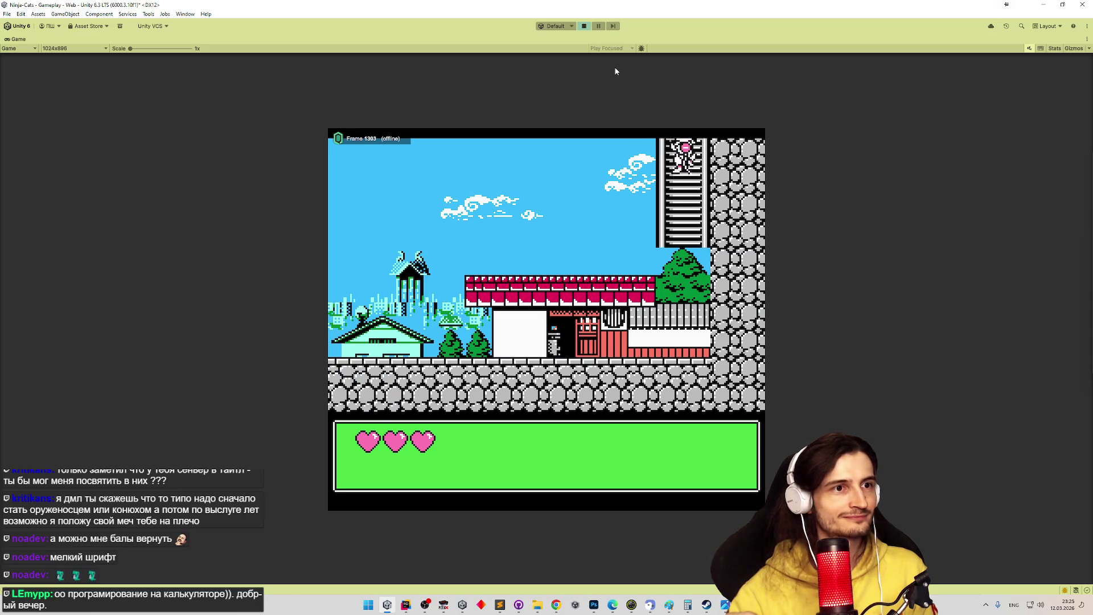
key("Down")
key("Up")
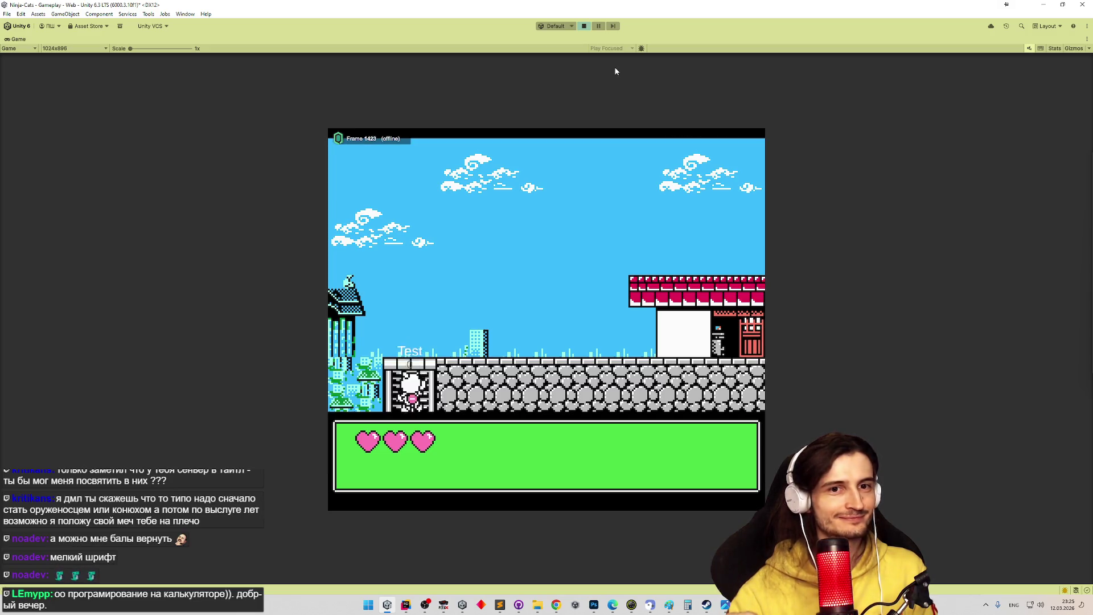
key("Right")
key("space")
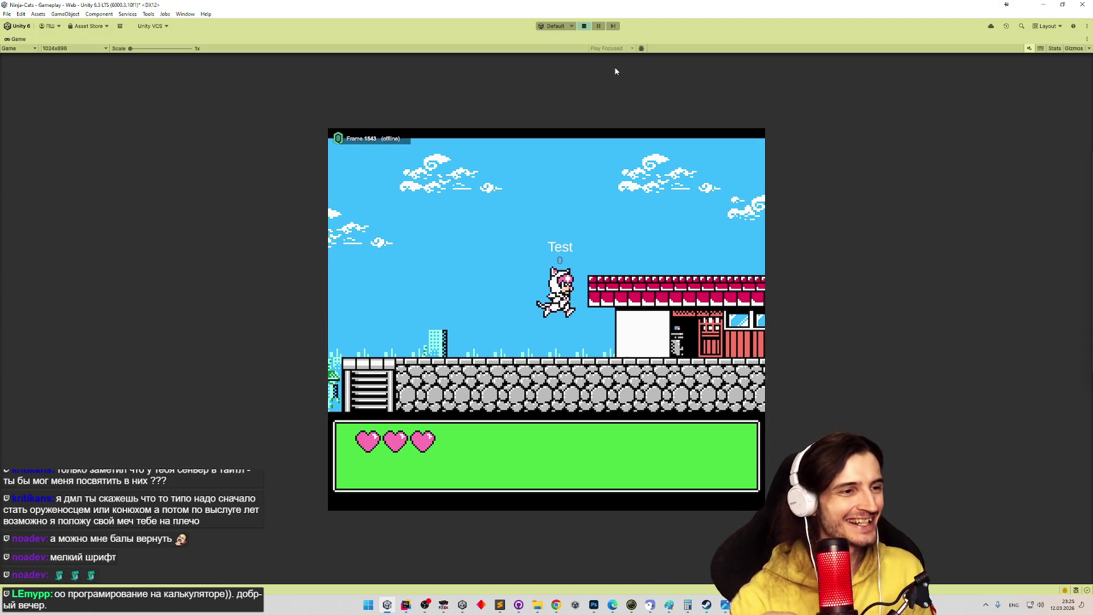
key("space")
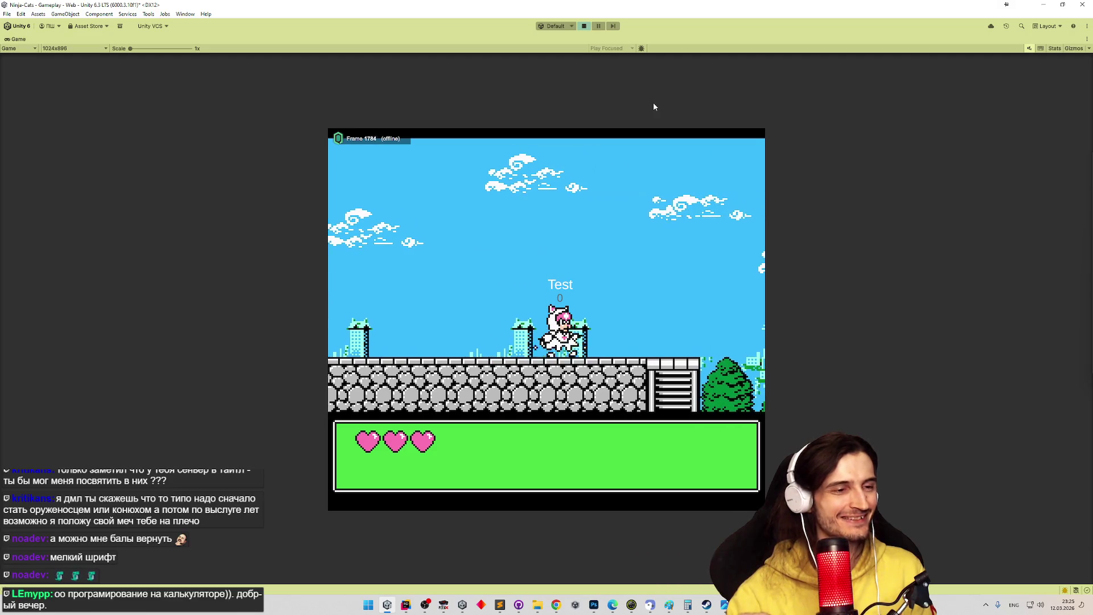
- Climb the next ladder up and down between areas repeatedly, then stop and restart Play mode
key("Down")
key("Down")
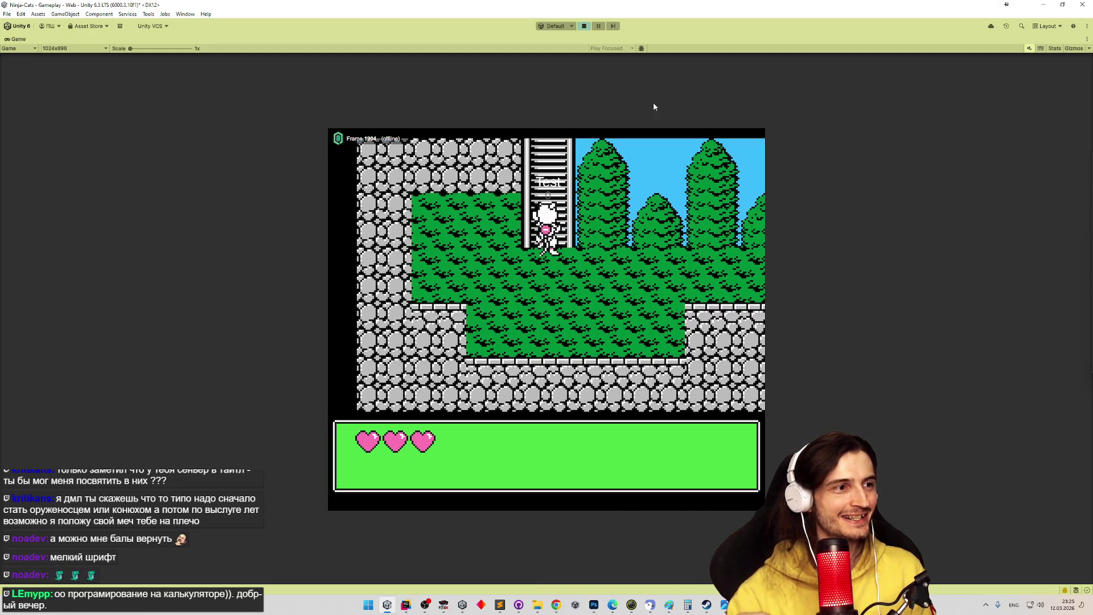
key("Up")
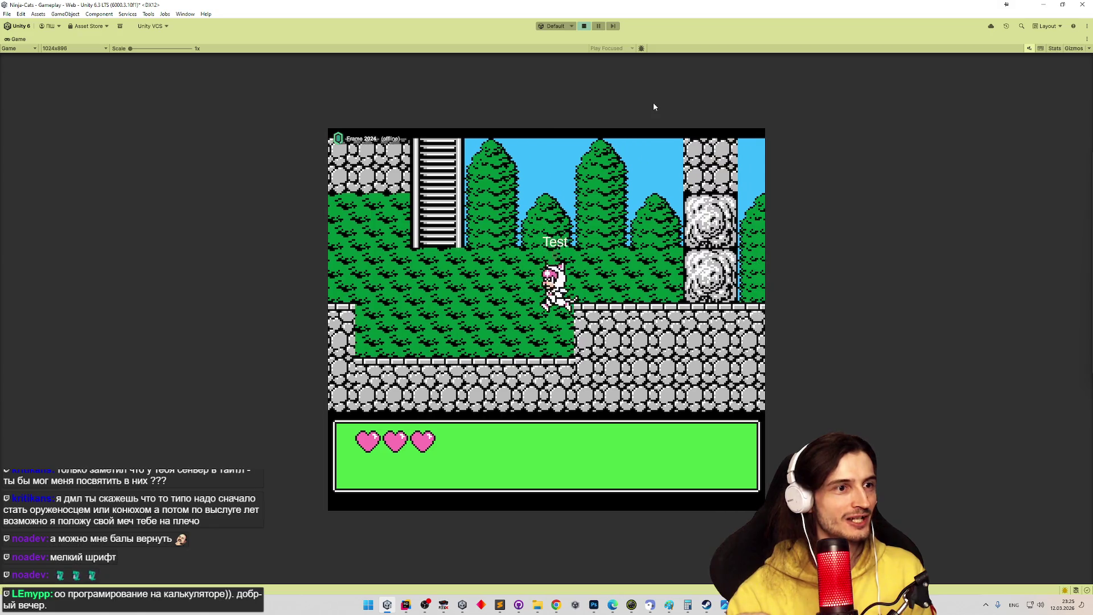
key("Up")
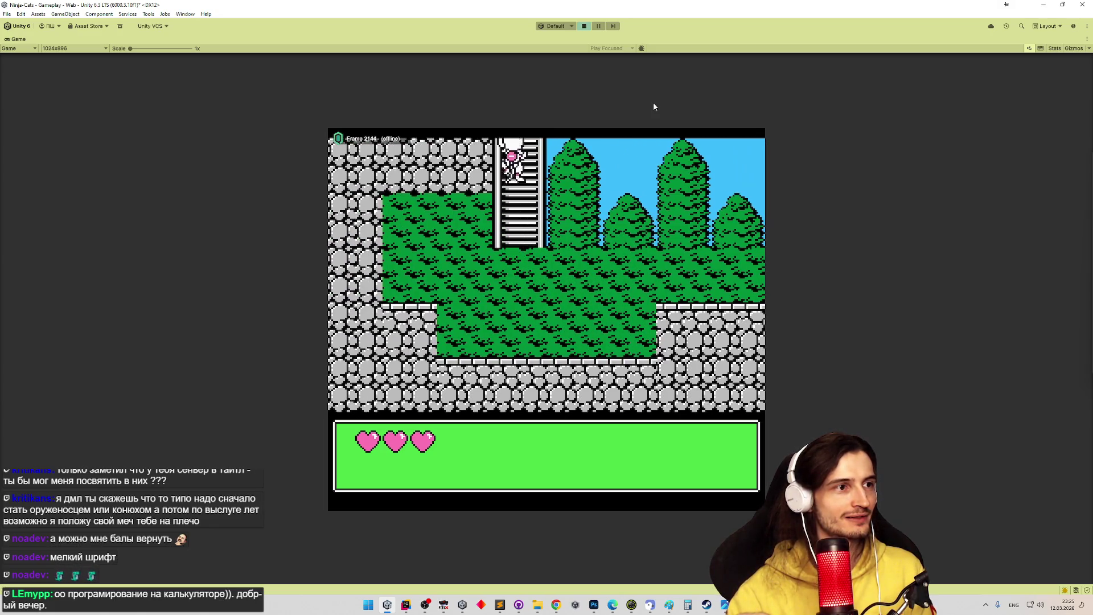
key("Down")
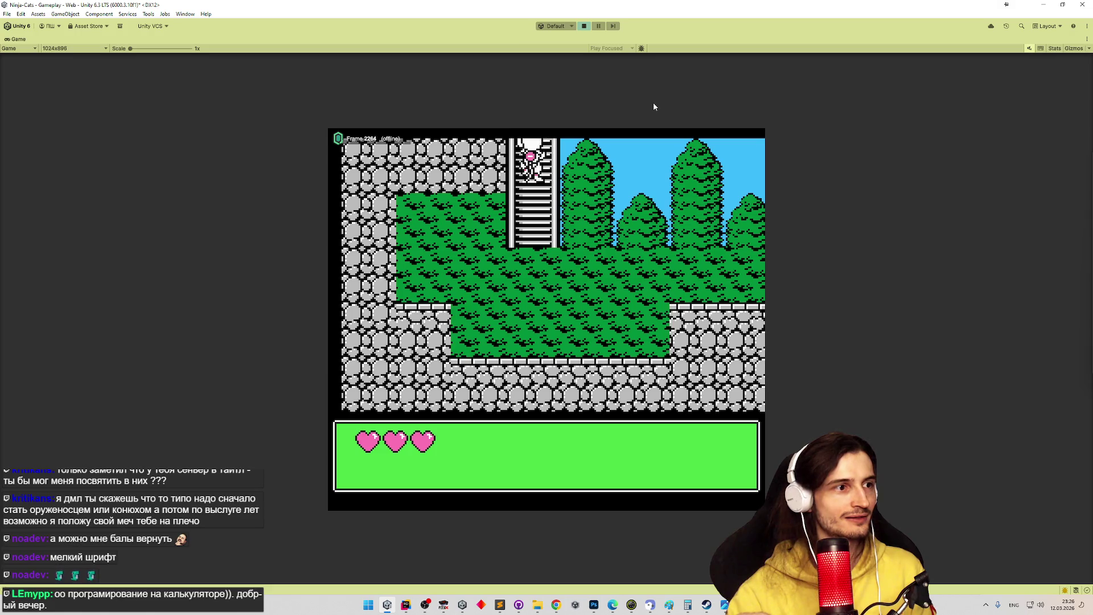
key("Down")
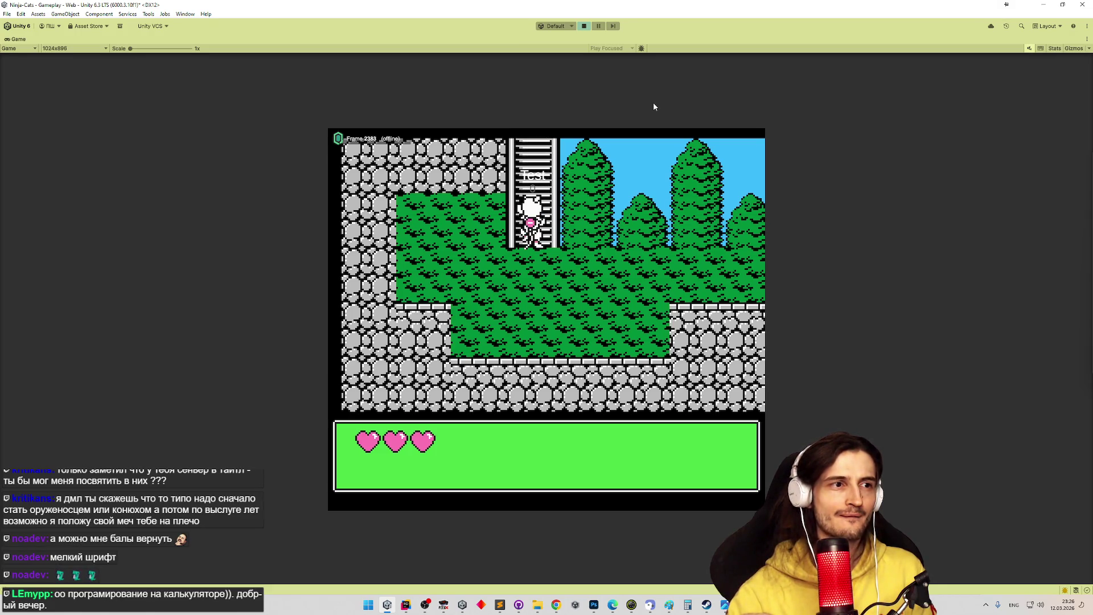
key("Up")
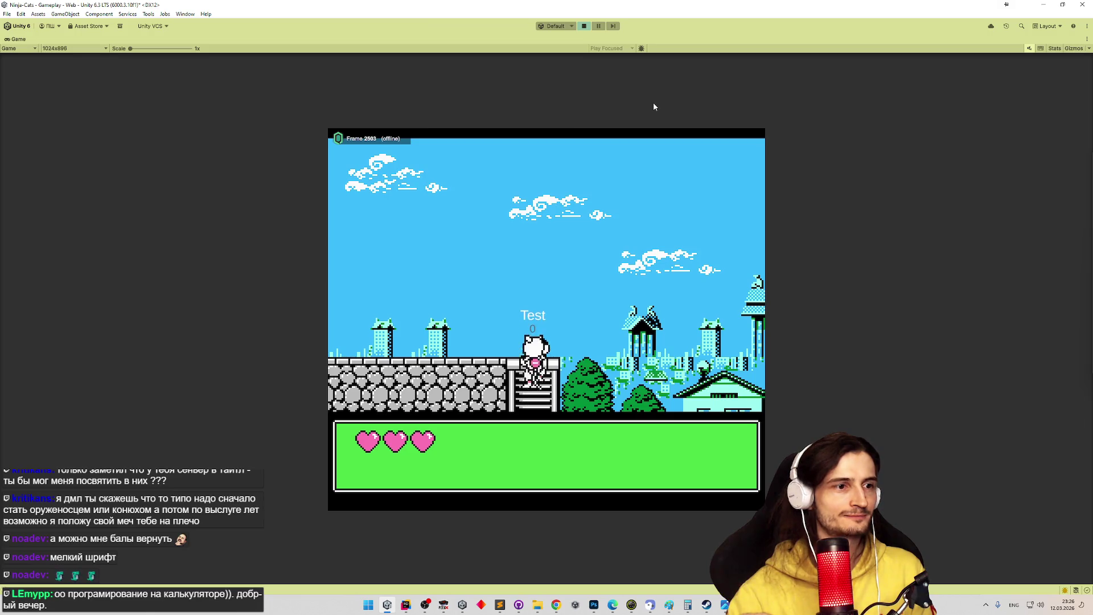
key("Down")
key("Up")
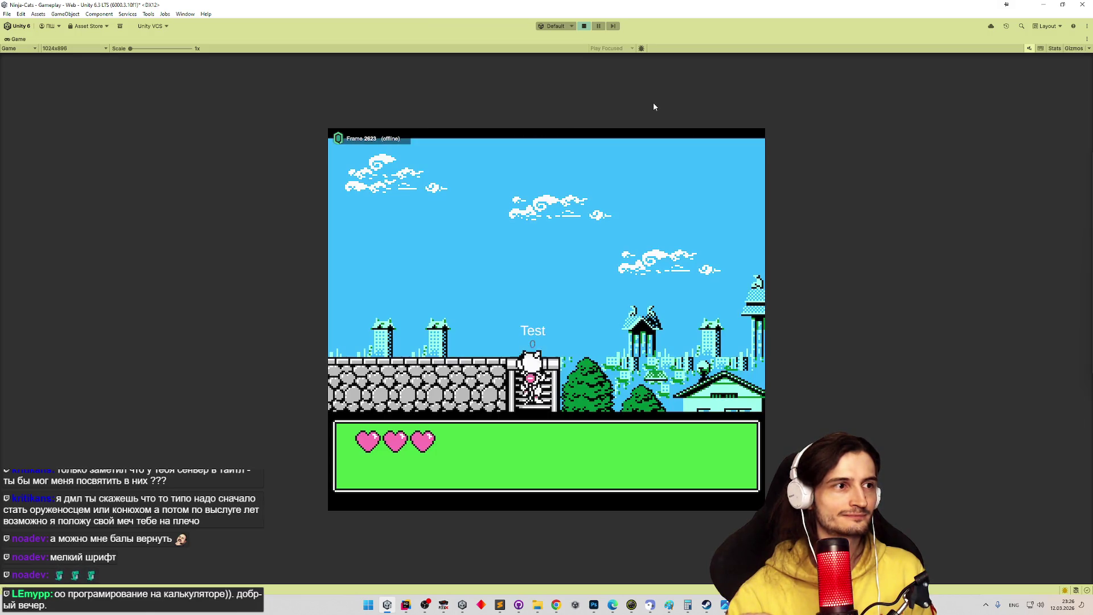
key("Down")
key("Up")
key("Down")
key("ctrl+p")
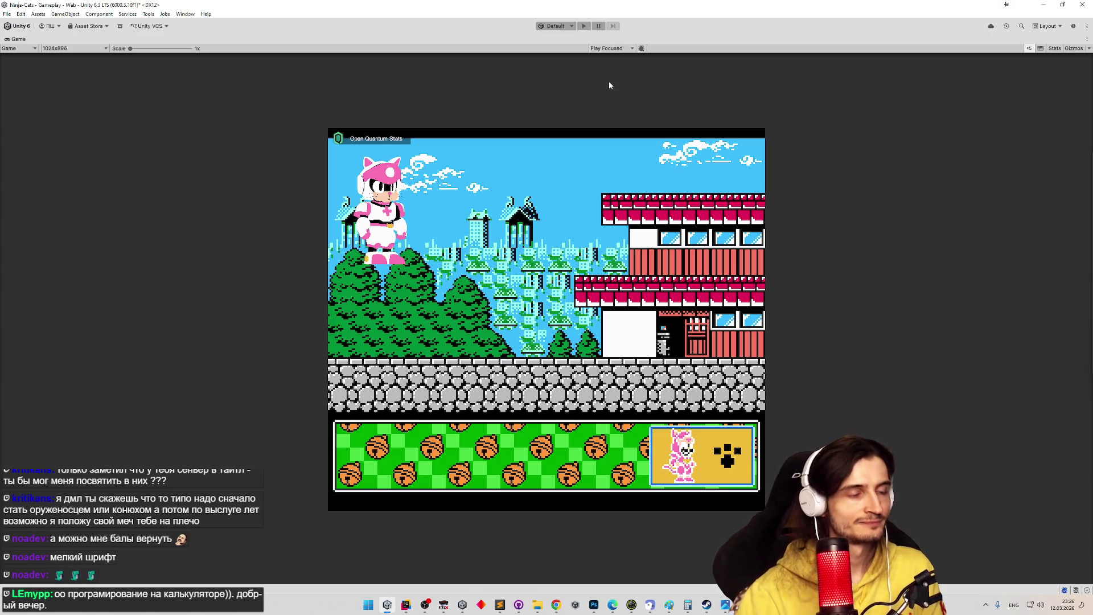
left_click(589, 28)
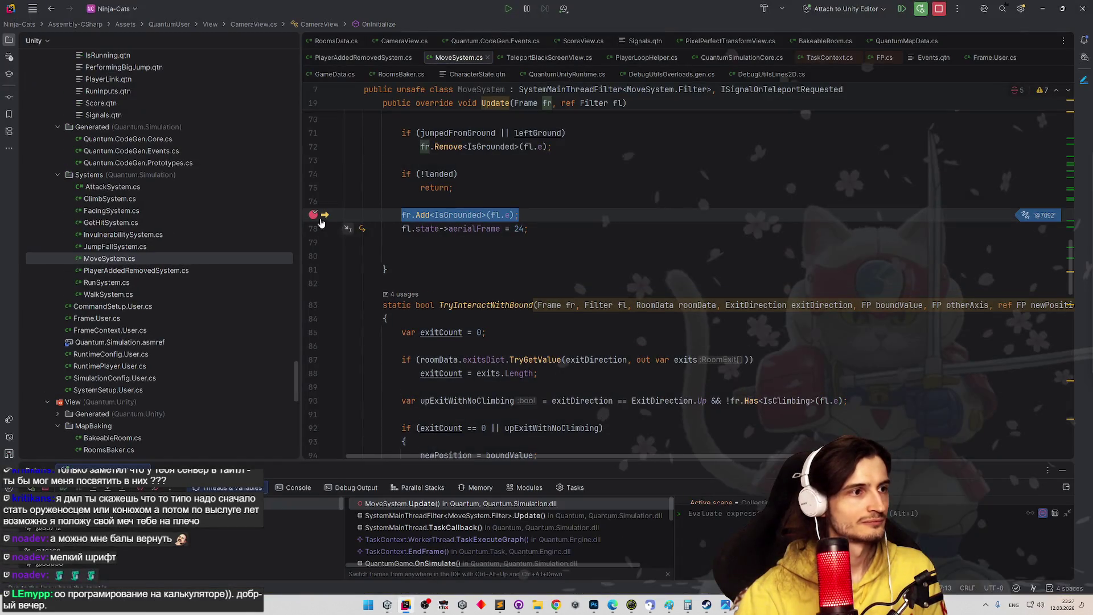
- Remove the IsGrounded breakpoint in Rider, resume, and run right jumping off the red roof
left_click(939, 8)
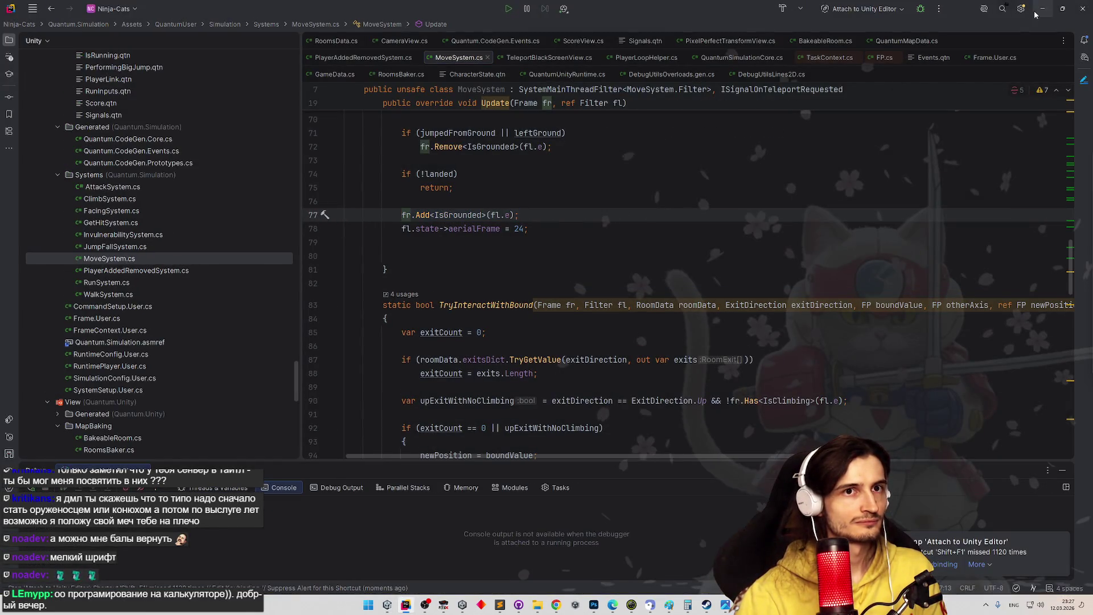
left_click(1043, 8)
key("Right")
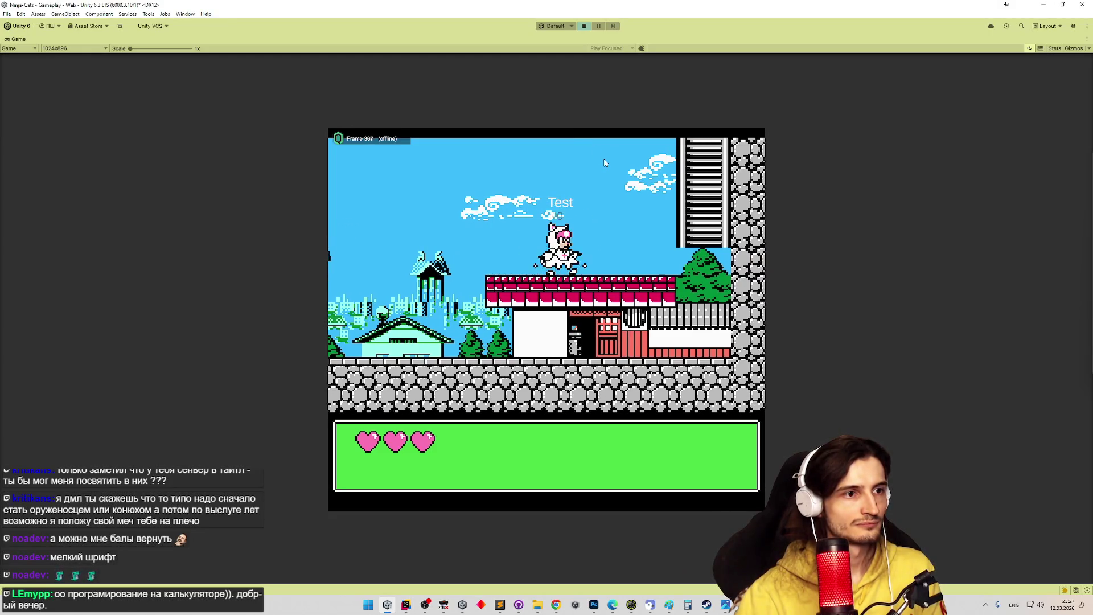
key("Up")
key("Right")
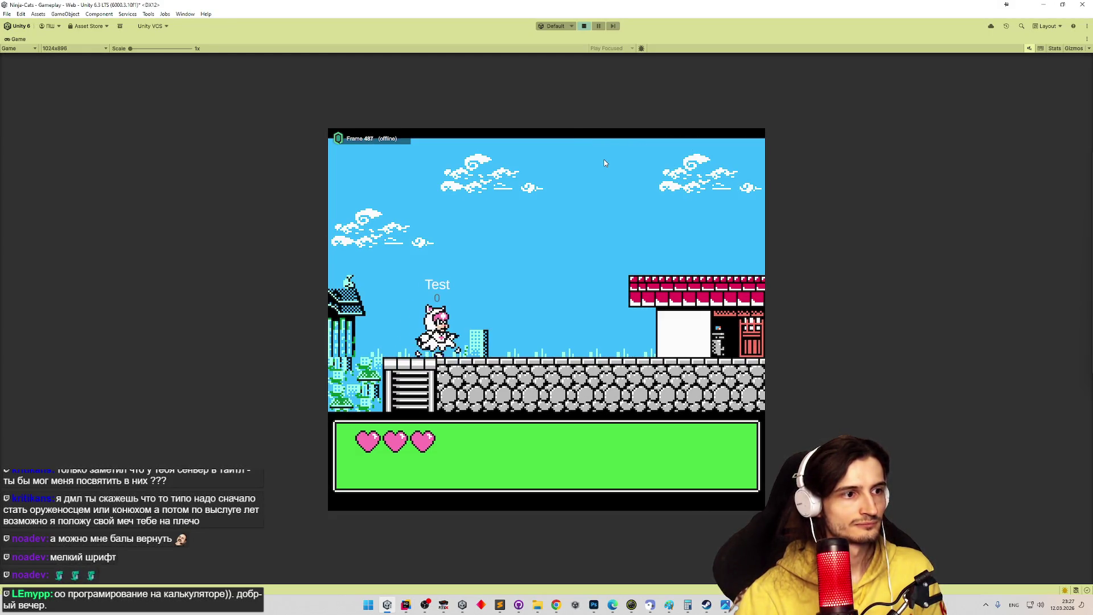
key("space")
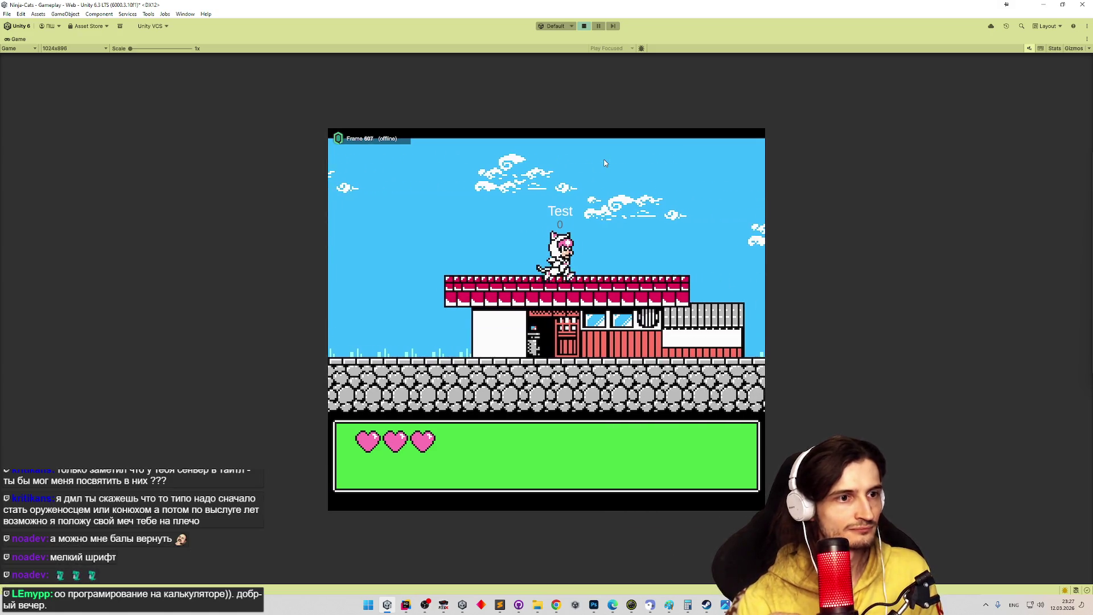
key("space")
key("Right")
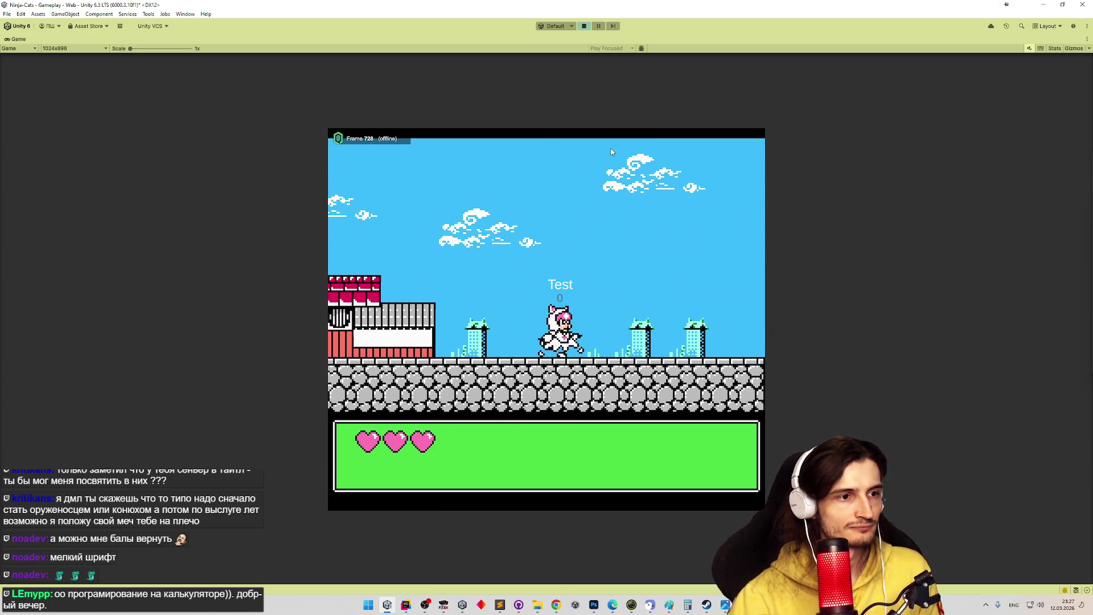
- Climb down the ladder into the forest area, then stop the play test
key("Right")
key("Down")
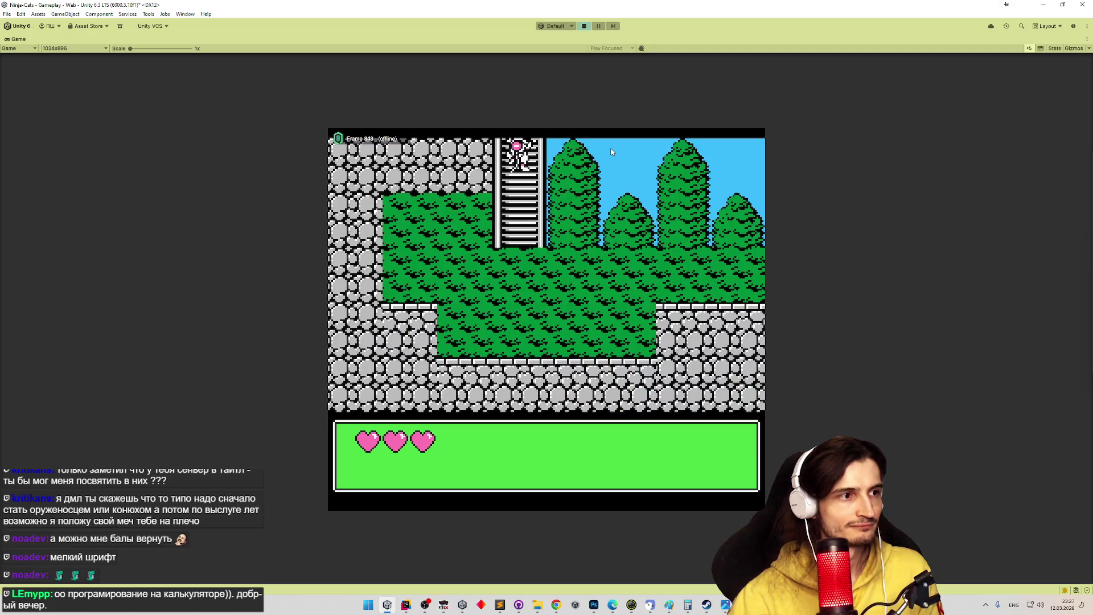
key("Left")
key("Right")
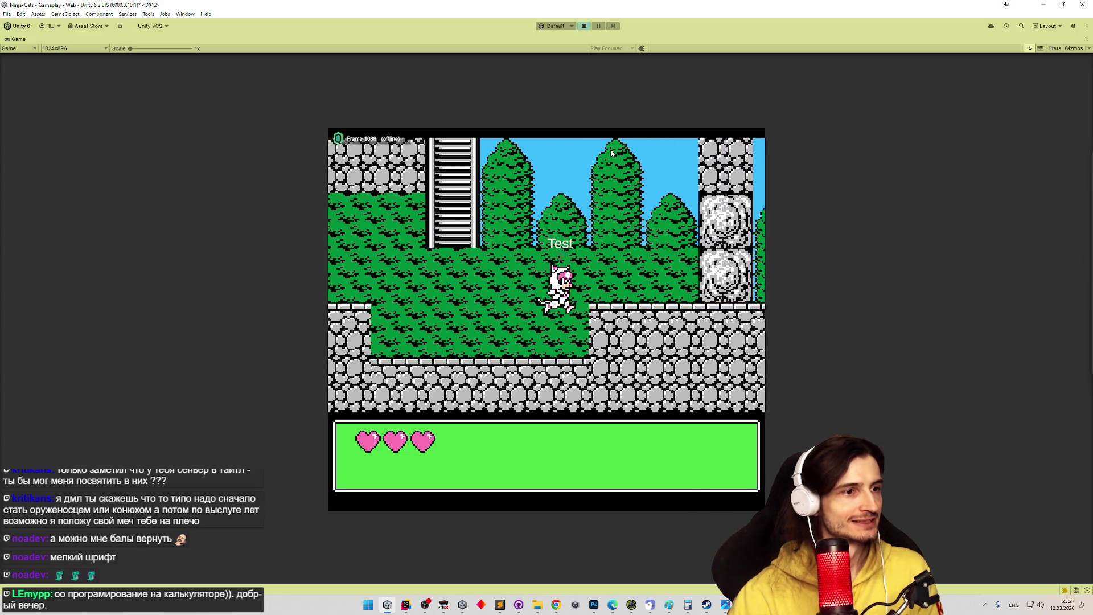
key("ctrl+p")
- Move the FCEUX emulator window to the centre and resize it small via Options > Window Resize
left_click(442, 604)
left_click_drag(268, 113, 652, 130)
left_click(431, 139)
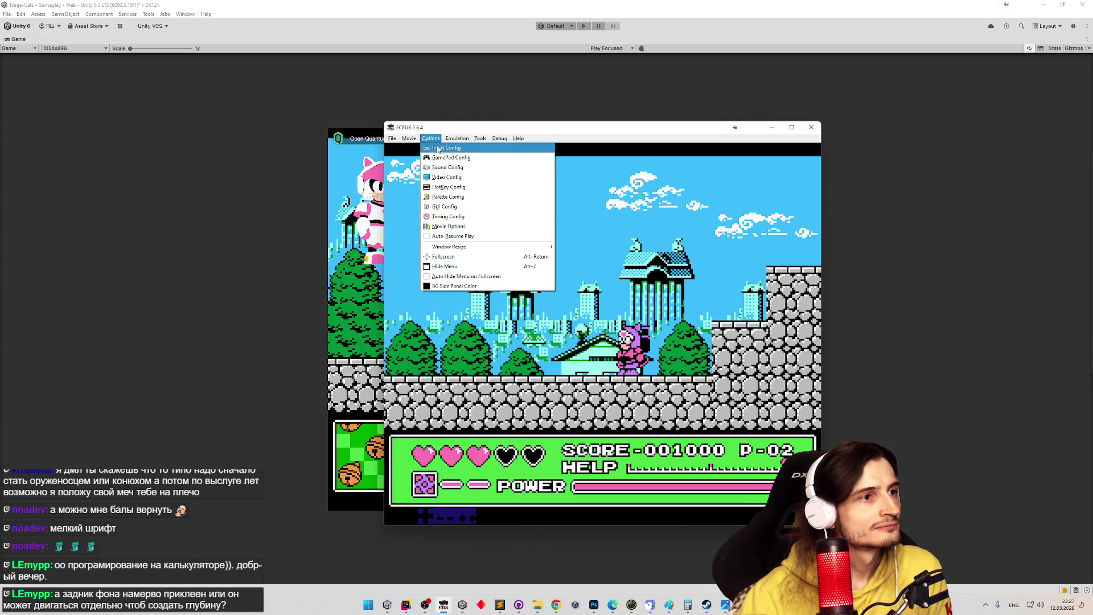
mouse_move(515, 247)
left_click(571, 250)
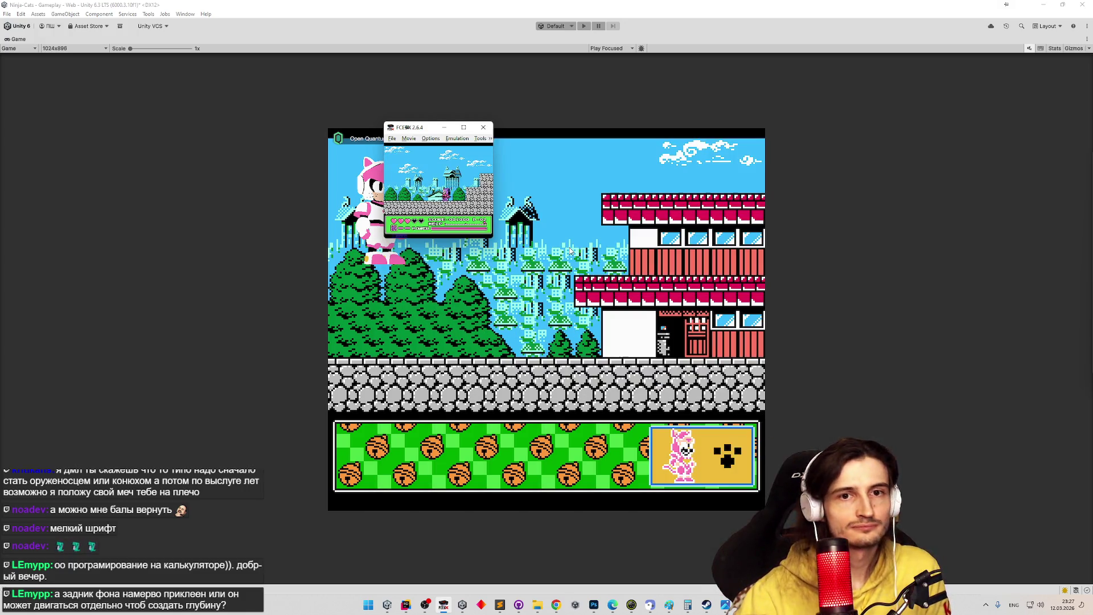
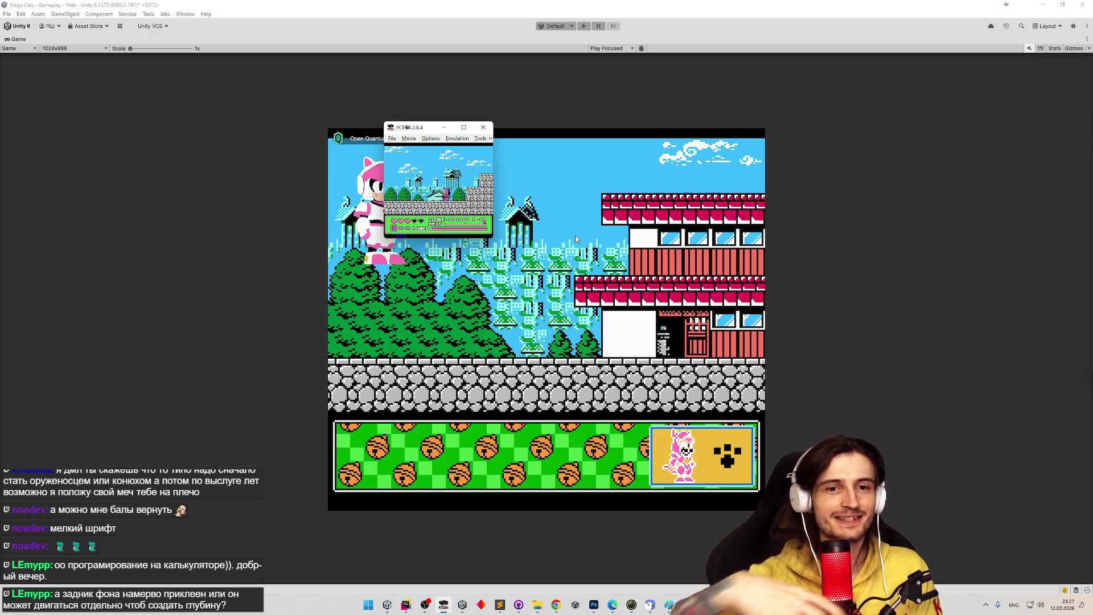
- Reposition the FCEUX window, load save state 2 and start moving the character right
left_click_drag(423, 127, 532, 170)
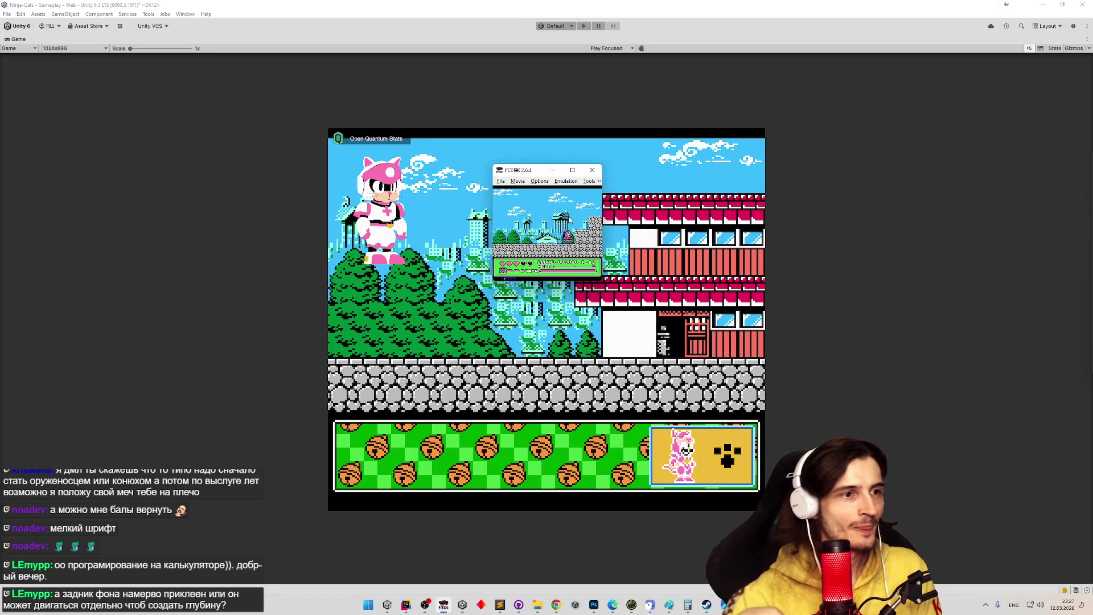
key("F7")
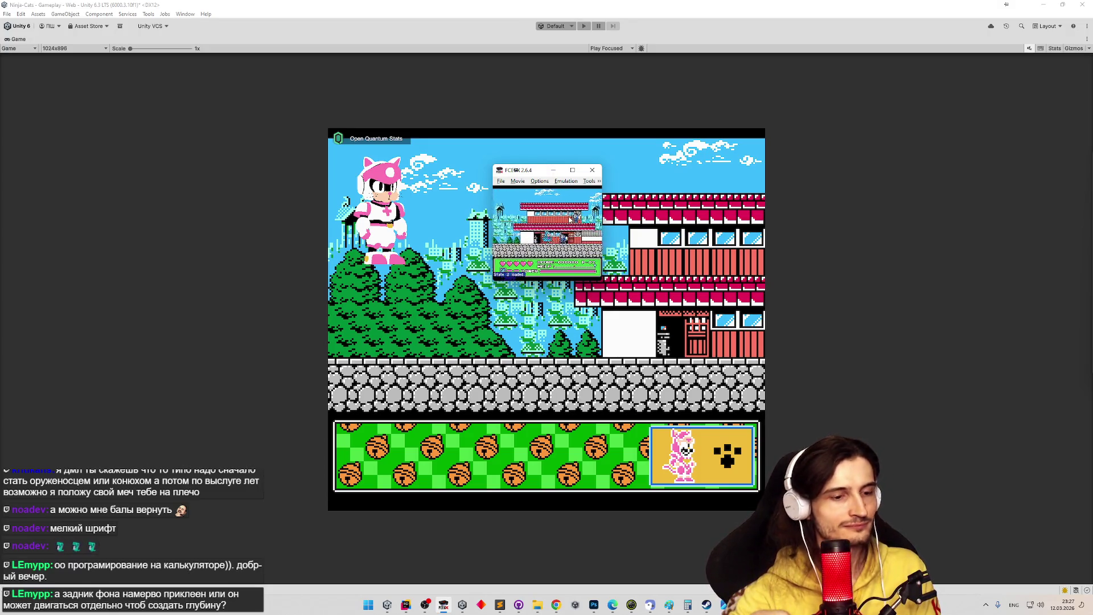
key("Right")
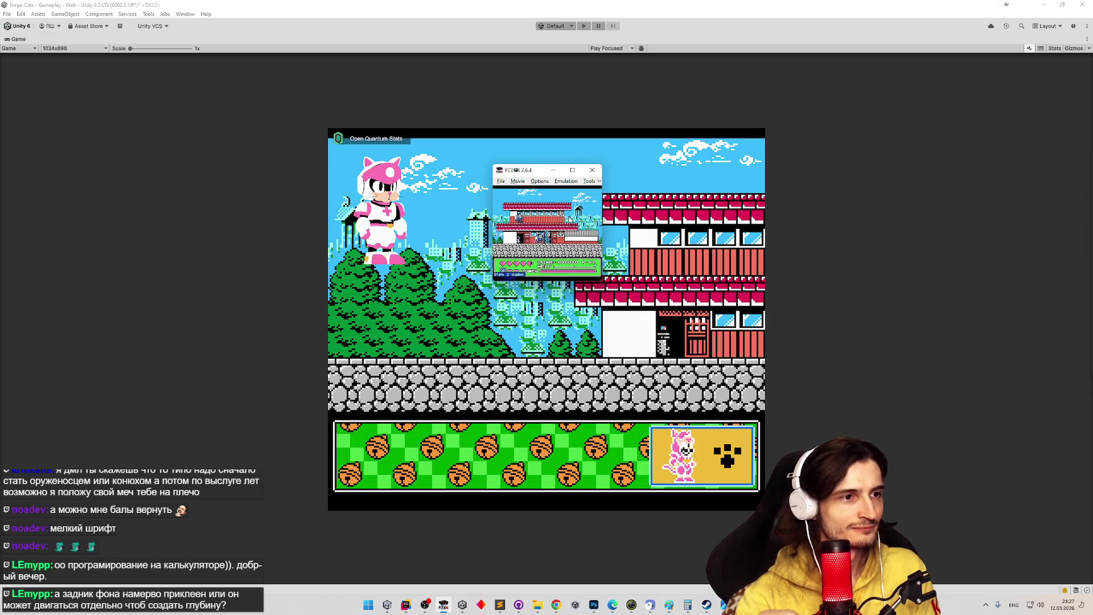
key("Right")
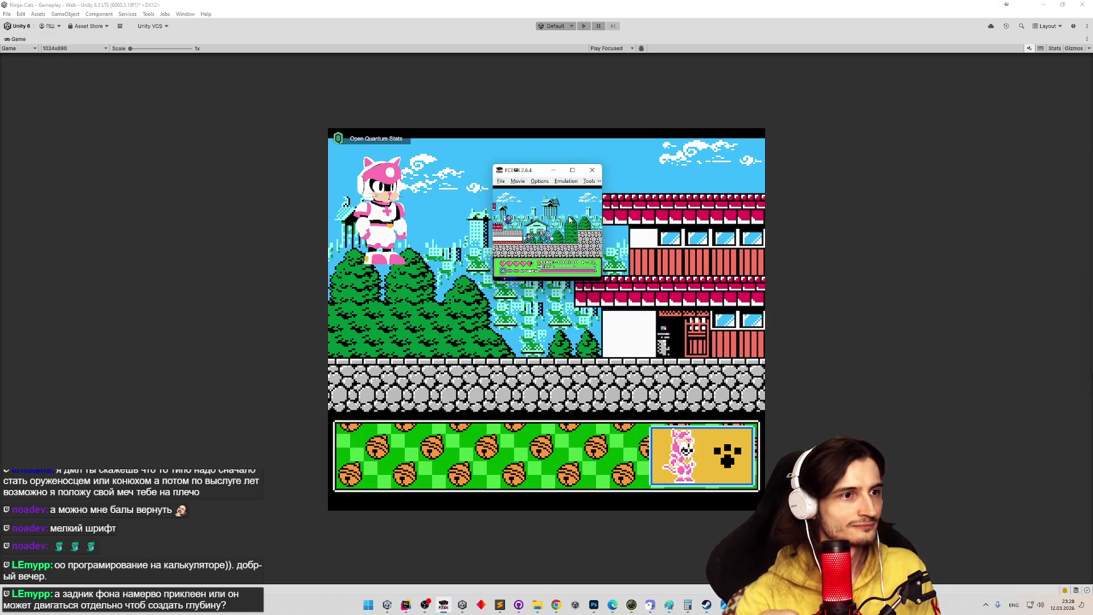
key("Right")
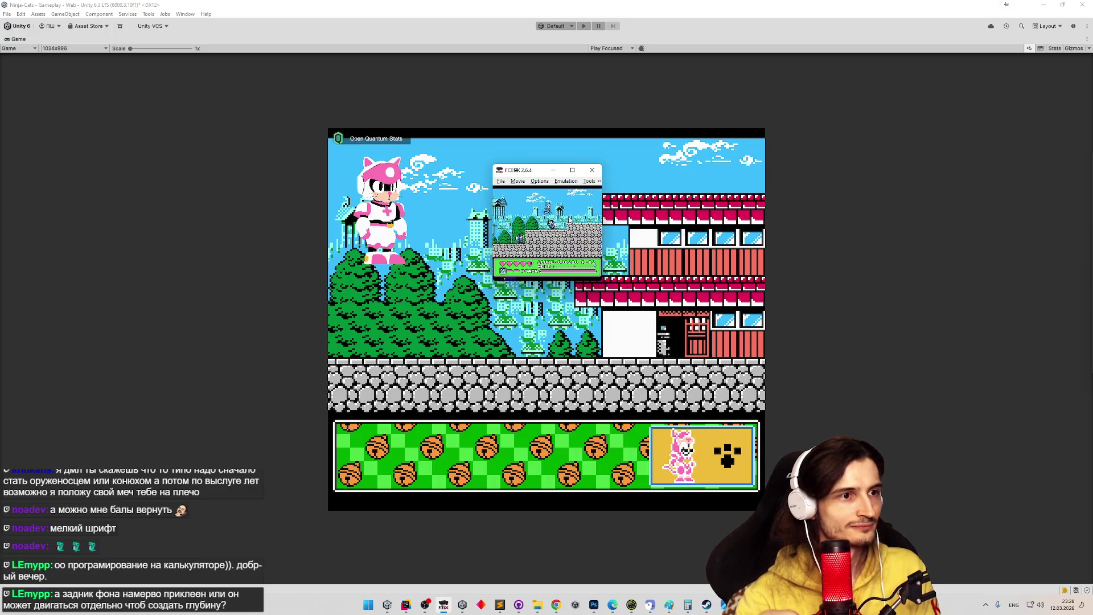
- Play on past the tower to the stone ledges and save an F12 screenshot
key("Right")
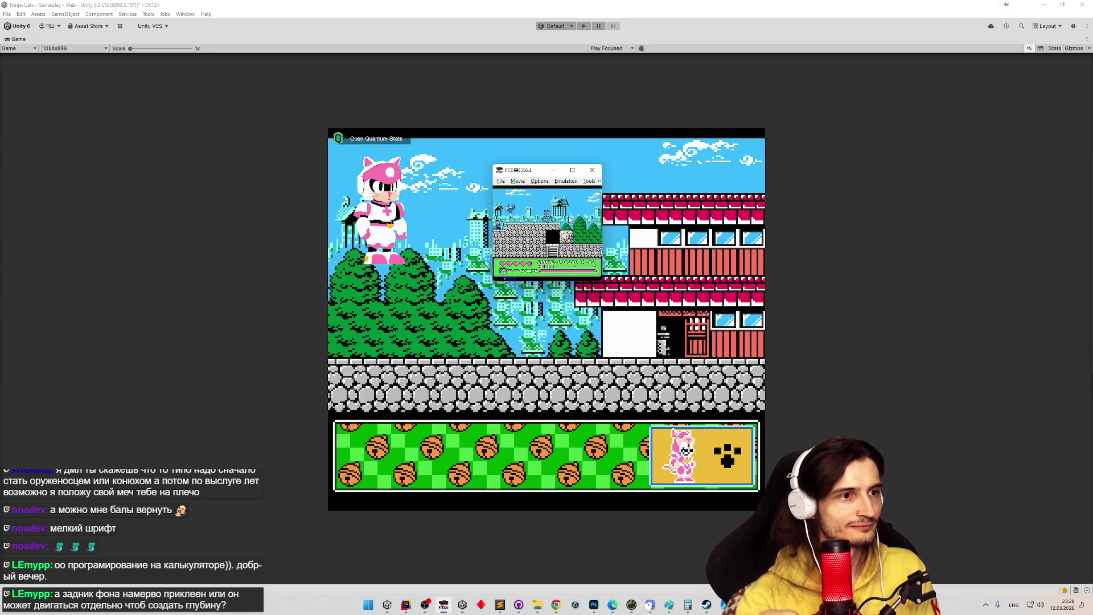
key("Right")
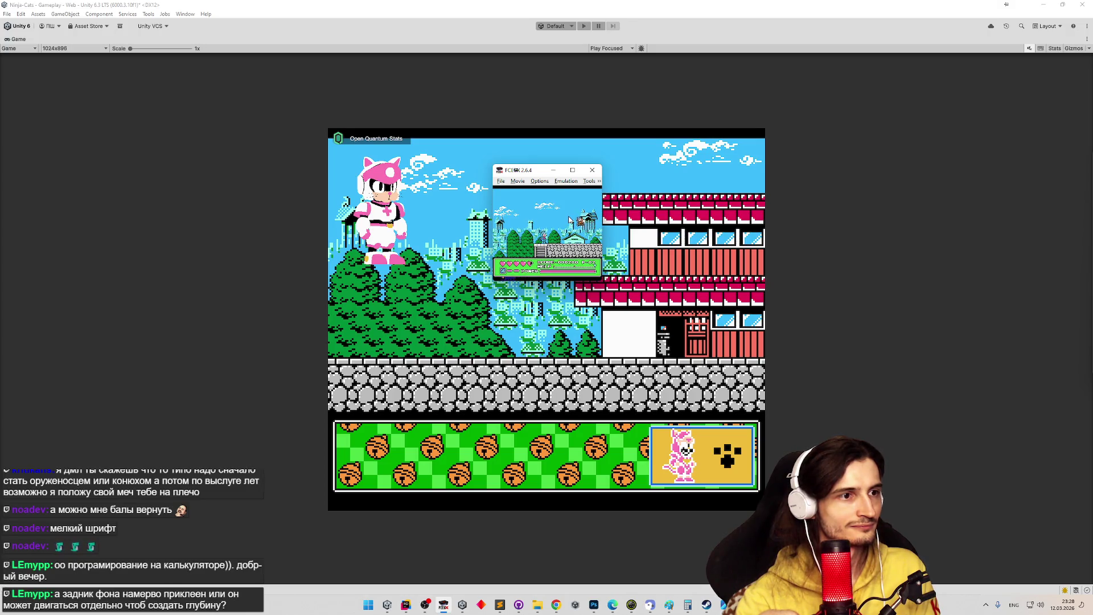
key("Right")
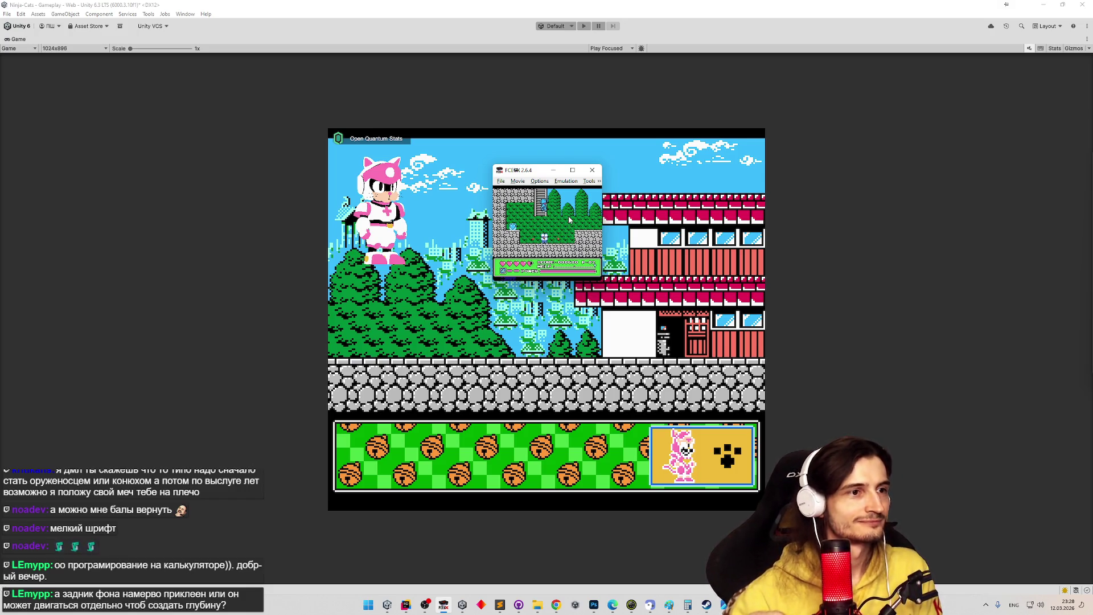
key("F12")
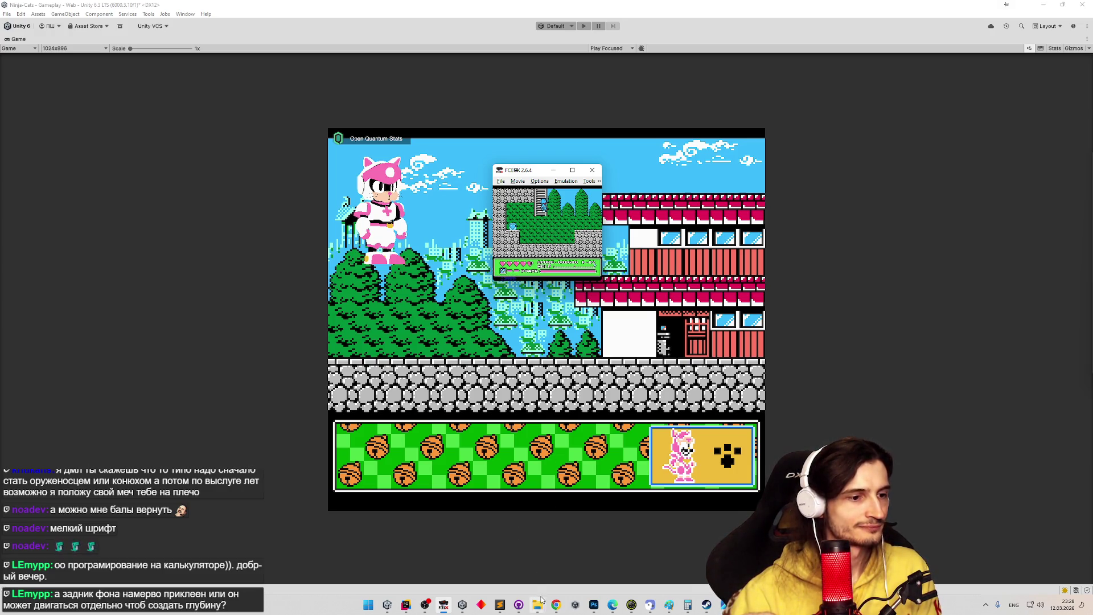
- Open the newest emulator snapshot from the snaps folder in Photoshop
left_click(594, 605)
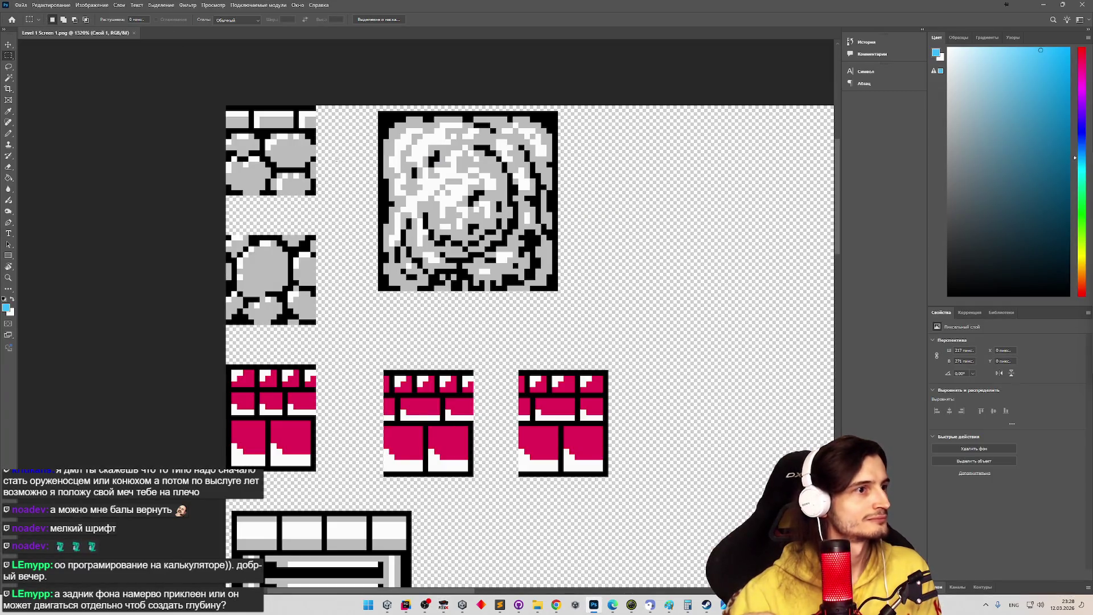
left_click(21, 6)
left_click(32, 23)
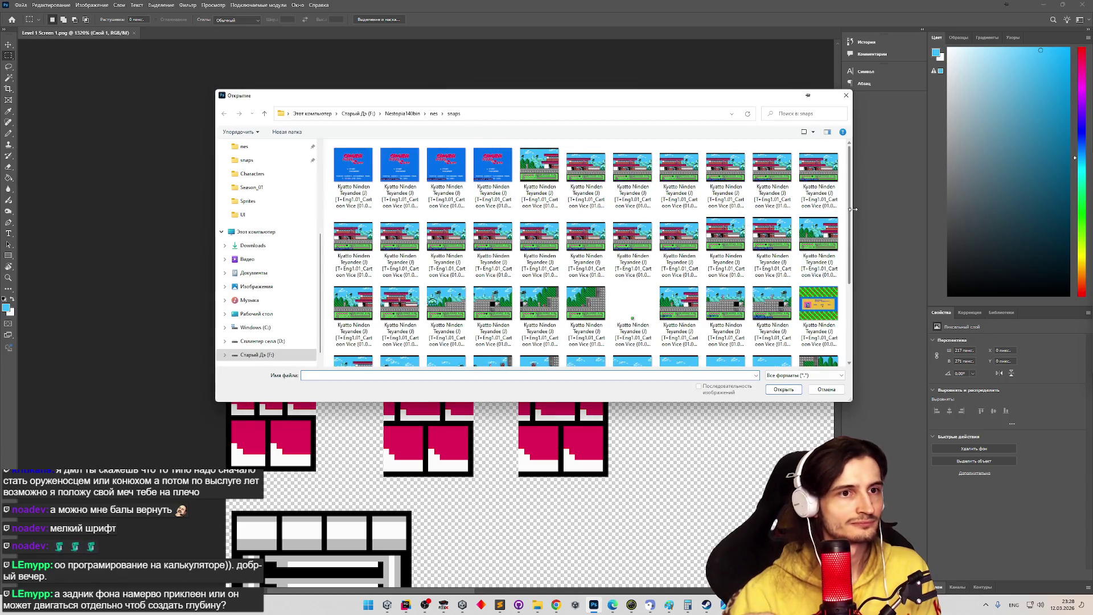
scroll(572, 331, "down", 3)
double_click(540, 320)
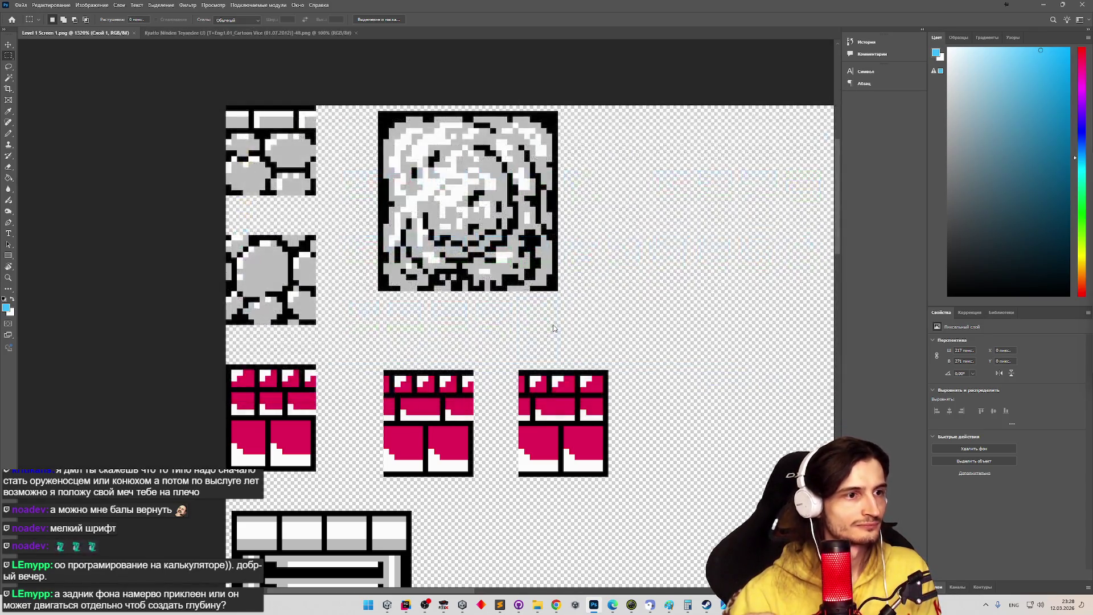
- Marquee-select the 17×32-pixel stone-wall strip beside the ledge
scroll(389, 318, "up", 5)
key("m")
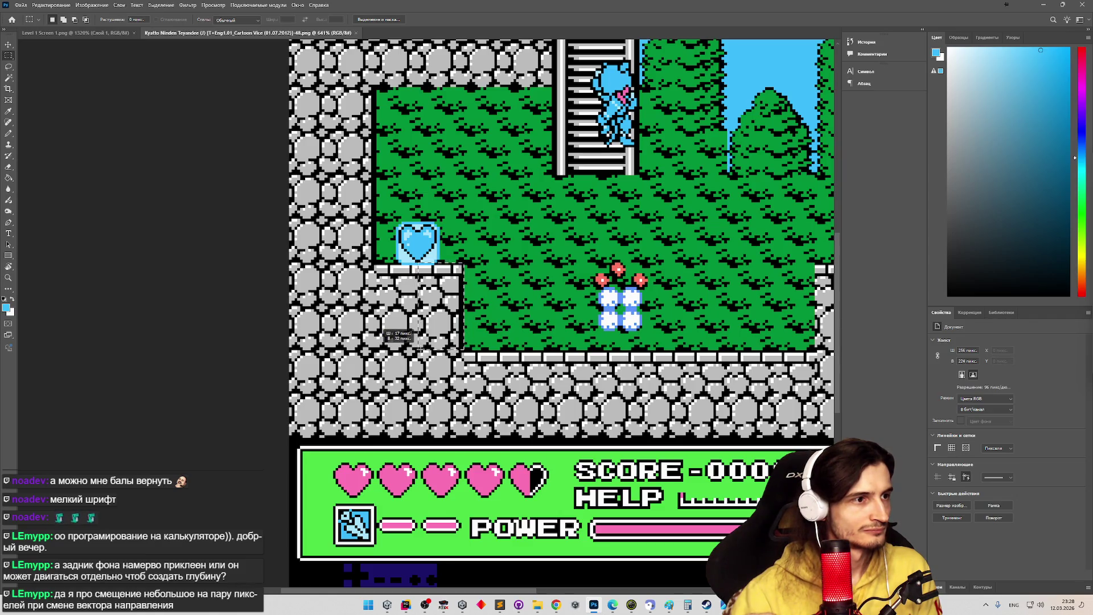
left_click_drag(418, 349, 419, 348)
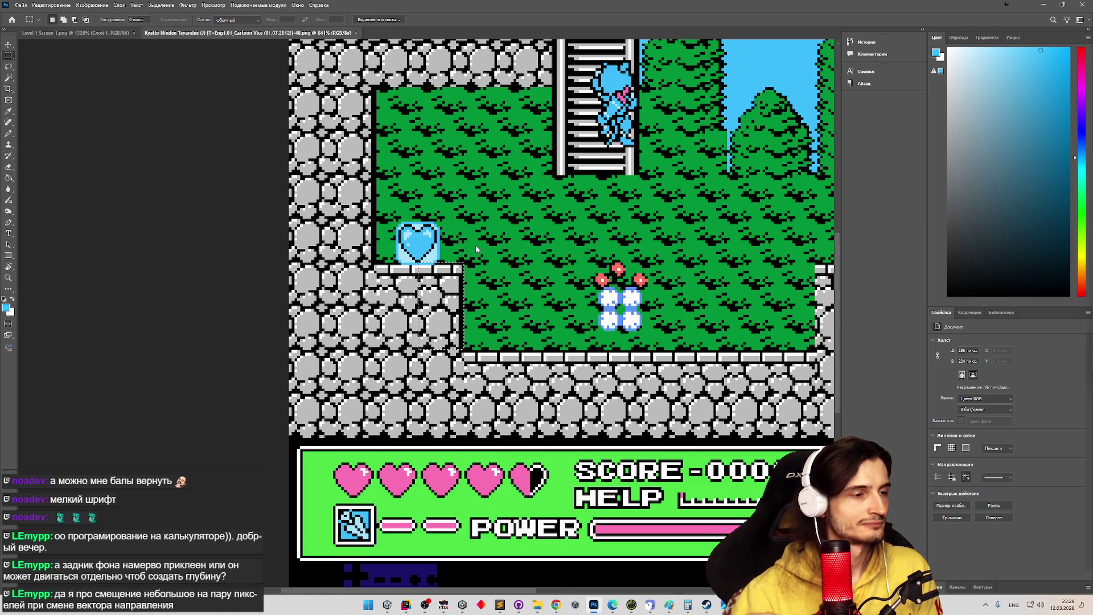
- Paste the stone strip into the Level 1 Screen 1 sheet beside the boulder tile
key("ctrl+Tab")
key("z")
scroll(457, 312, "down", 3)
scroll(457, 312, "up", 2)
key("m")
key("ctrl+v")
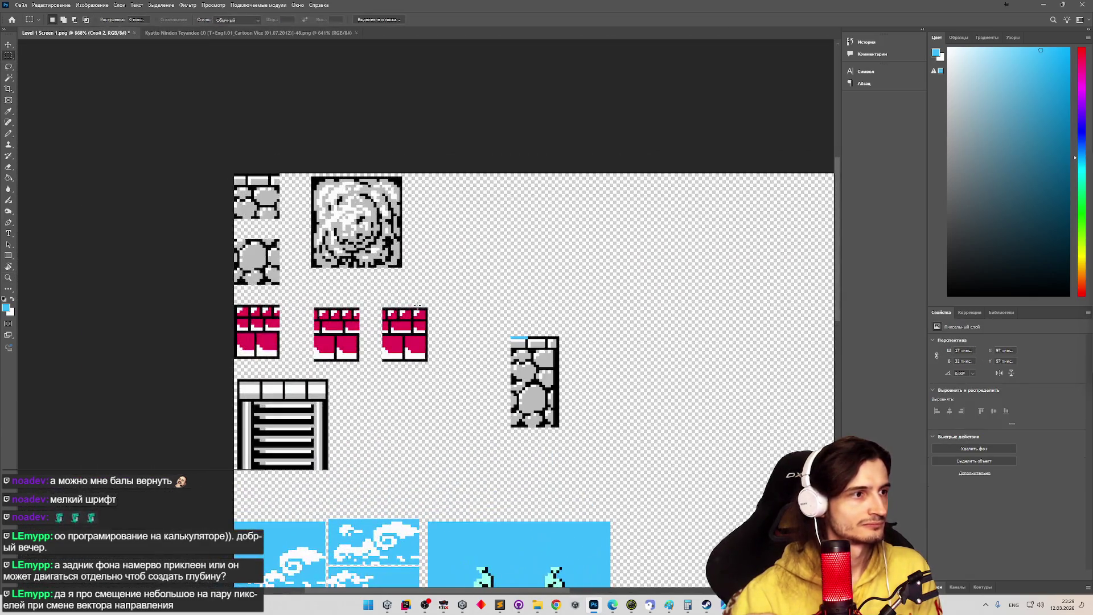
left_click(9, 44)
mouse_move(531, 348)
left_mouse_down()
mouse_move(451, 231)
mouse_move(435, 187)
mouse_move(439, 198)
left_mouse_up()
- Paint over the tile's blue top edge in black with the Pencil
key("z")
scroll(439, 199, "up", 3)
scroll(438, 198, "down", 1)
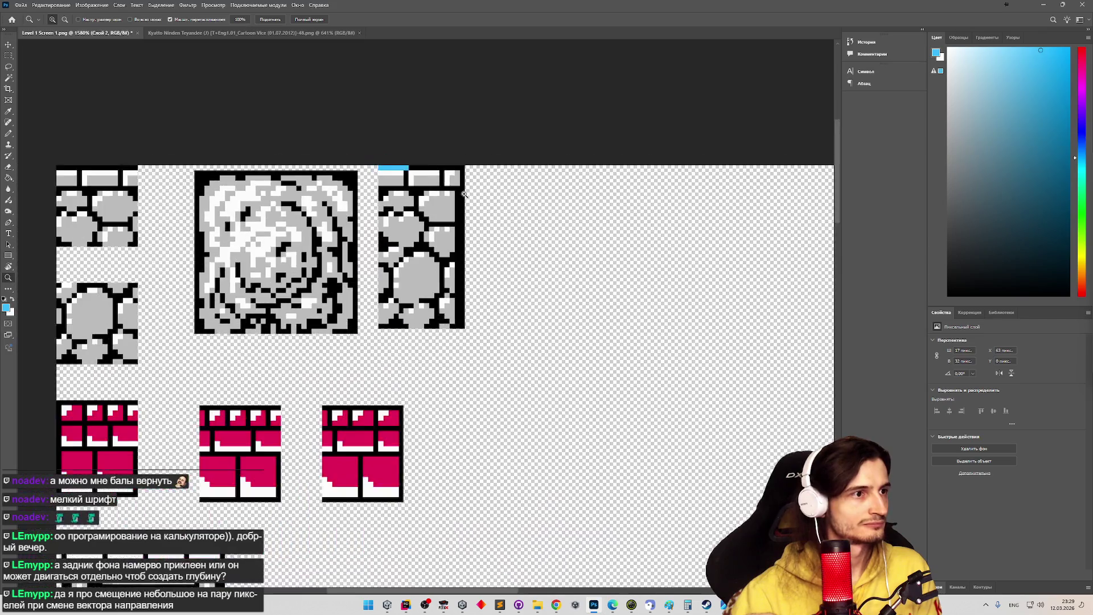
key("b")
key("shift+b")
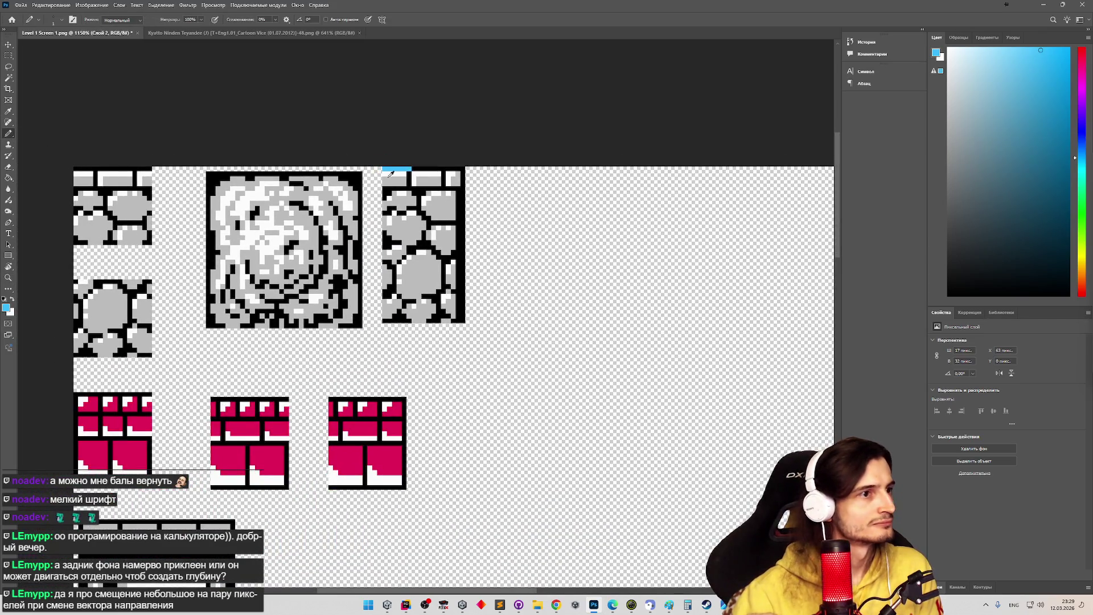
key("d")
left_click_drag(418, 168, 385, 169)
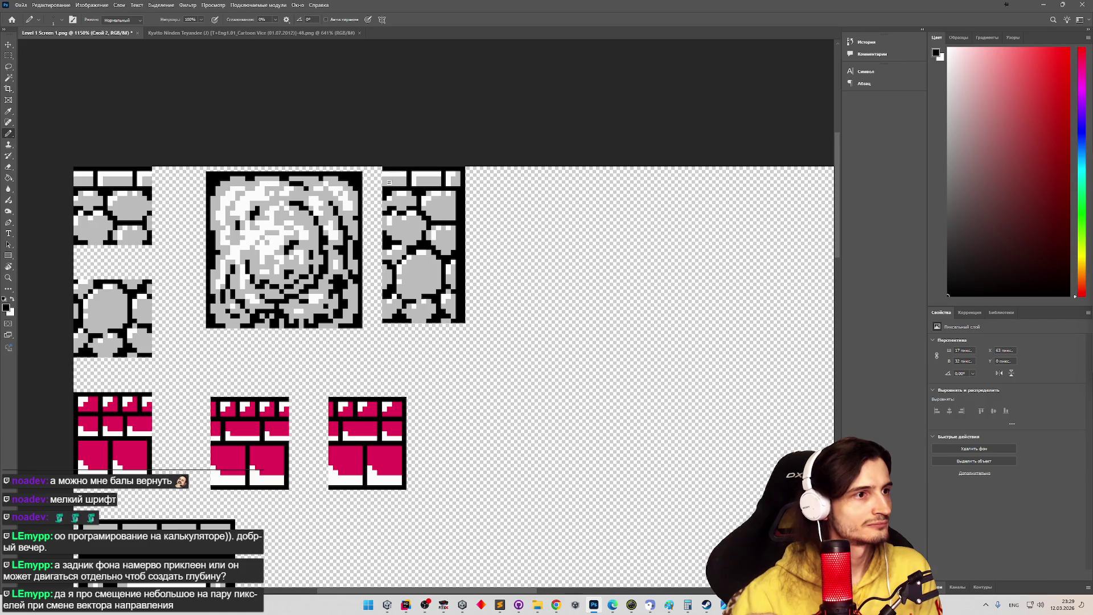
- Delete the stone tile's extra left pixel column
key("m")
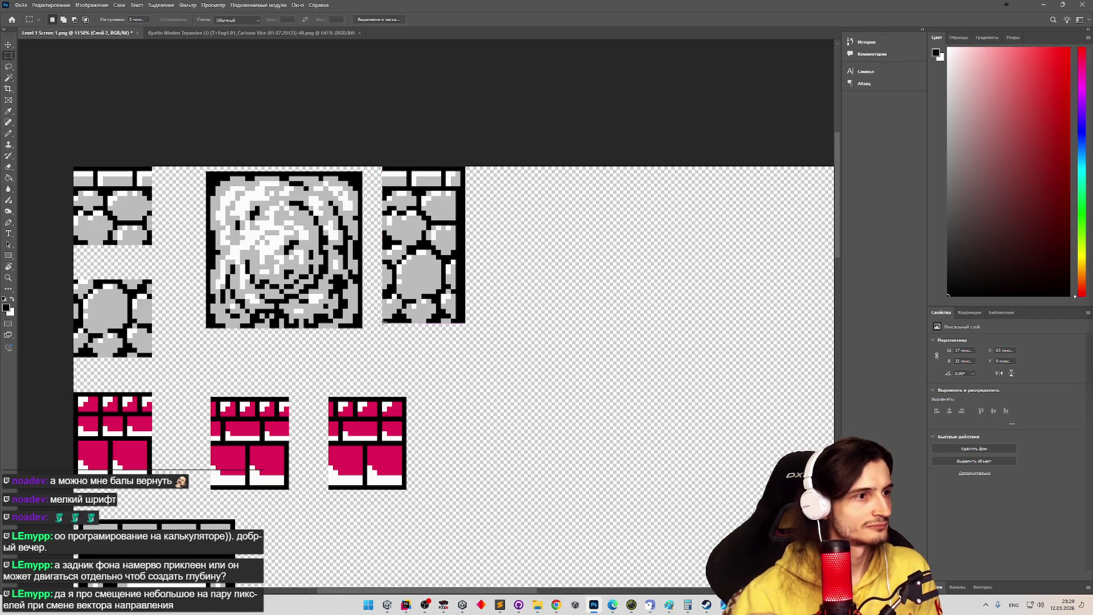
mouse_move(384, 322)
left_mouse_down()
mouse_move(443, 280)
mouse_move(464, 244)
mouse_move(400, 166)
left_mouse_up()
key("Delete")
key("ctrl+d")
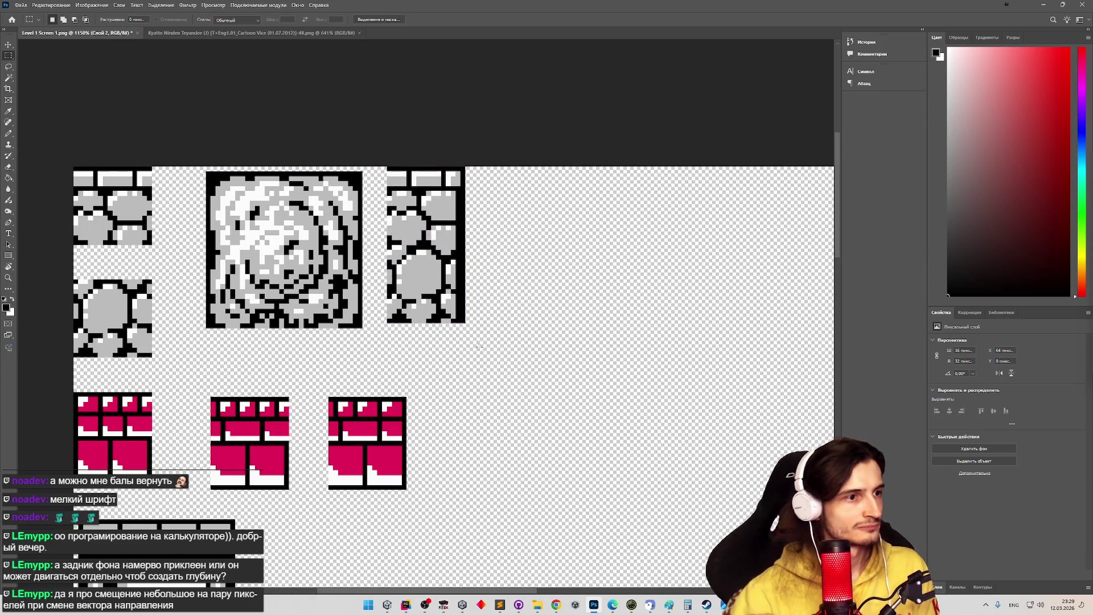
- Move the stone tile's lower half down 2 px
mouse_move(465, 323)
left_mouse_down()
mouse_move(430, 273)
mouse_move(389, 169)
mouse_move(348, 188)
mouse_move(388, 245)
left_mouse_up()
key("v")
left_click_drag(413, 310, 413, 346)
- Commit the moved tile half and drop the selection
left_click(444, 261)
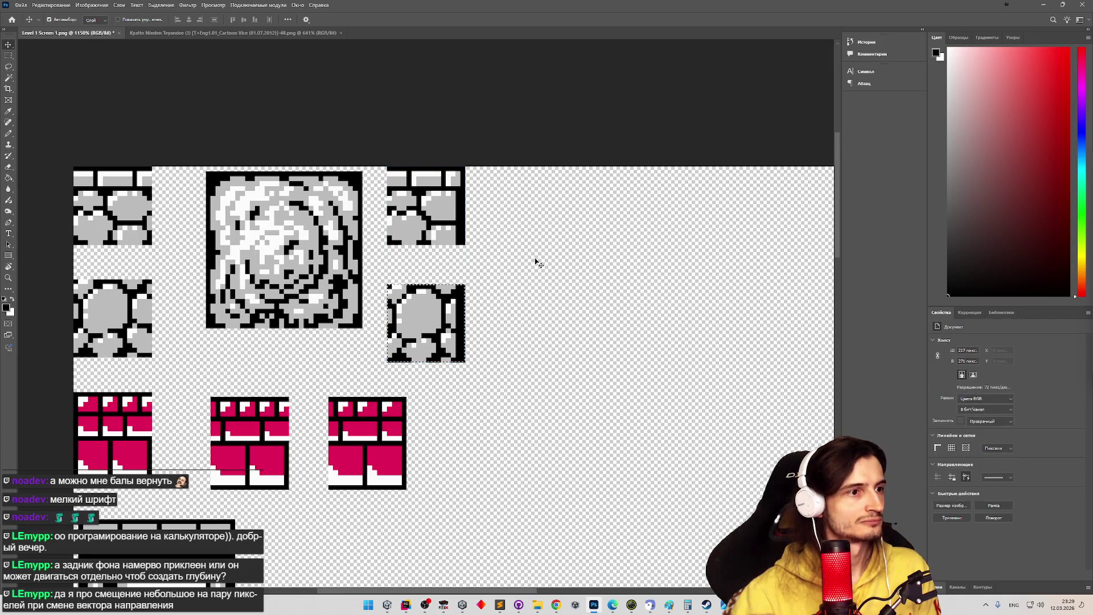
left_click(8, 55)
left_click(482, 238)
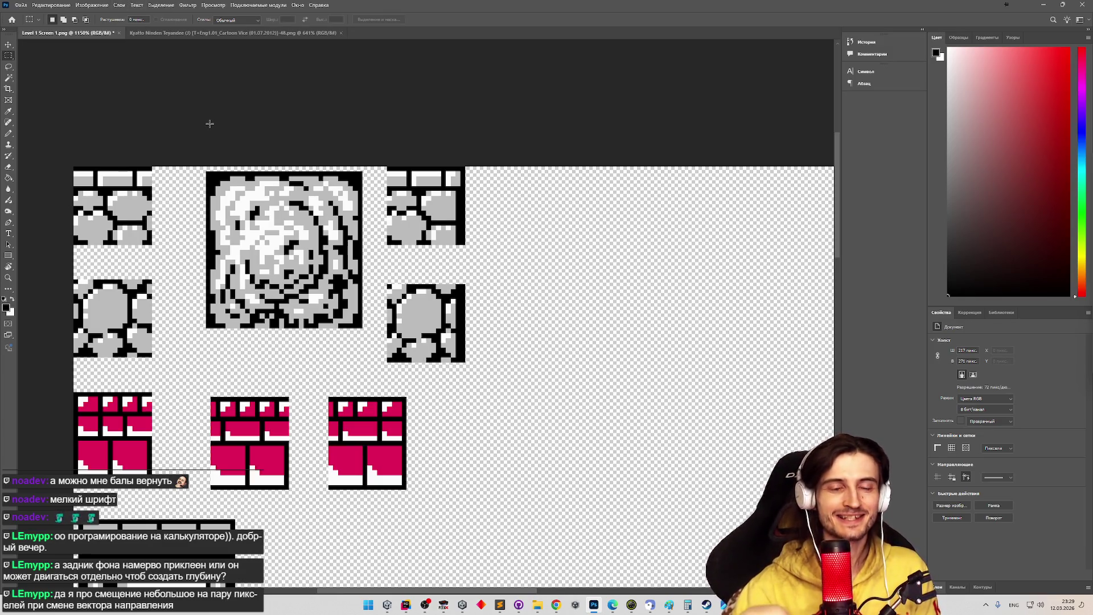
- Open the Save As dialog, then cancel it without saving
left_click(39, 20)
left_click(278, 111)
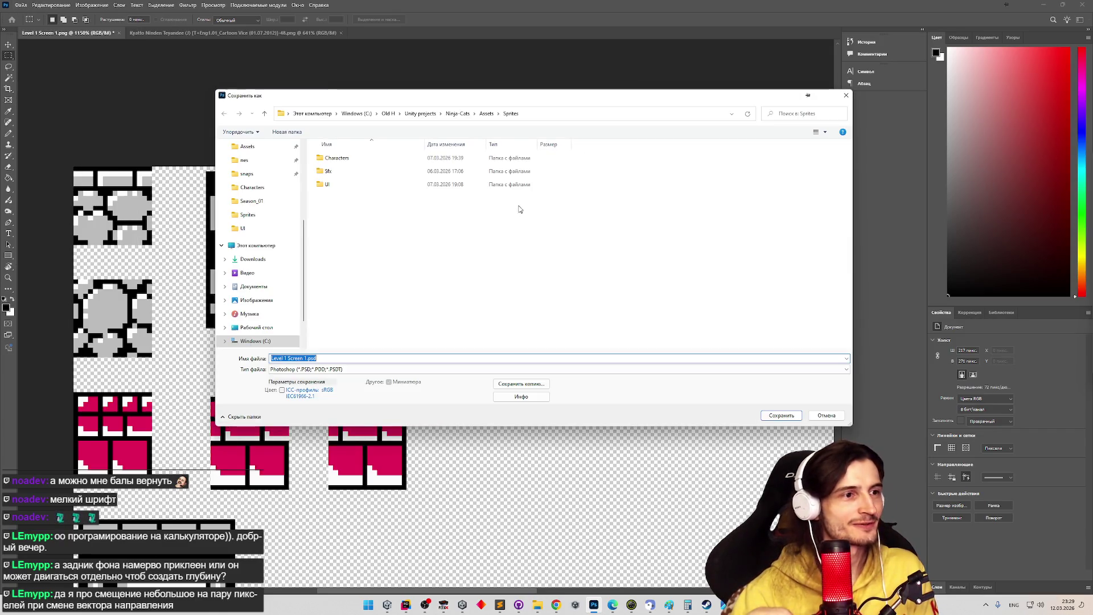
left_click(332, 369)
left_click(332, 398)
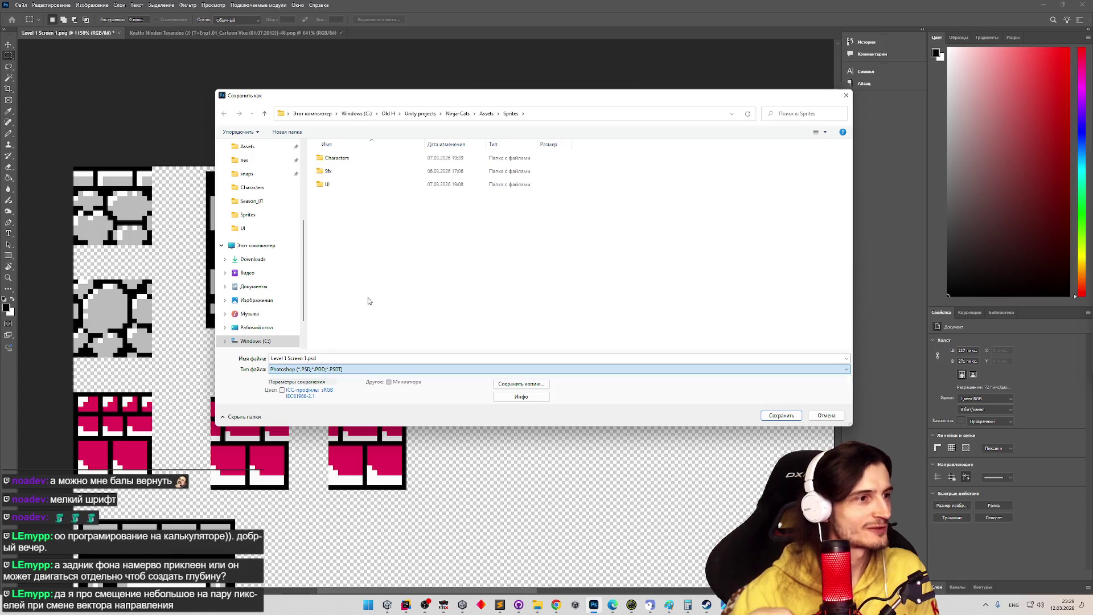
left_click(847, 95)
- Export the sheet as PNG over Level 1 Screen 1.png, confirm replacing, and return to Unity
left_click(21, 5)
mouse_move(74, 134)
left_click(197, 140)
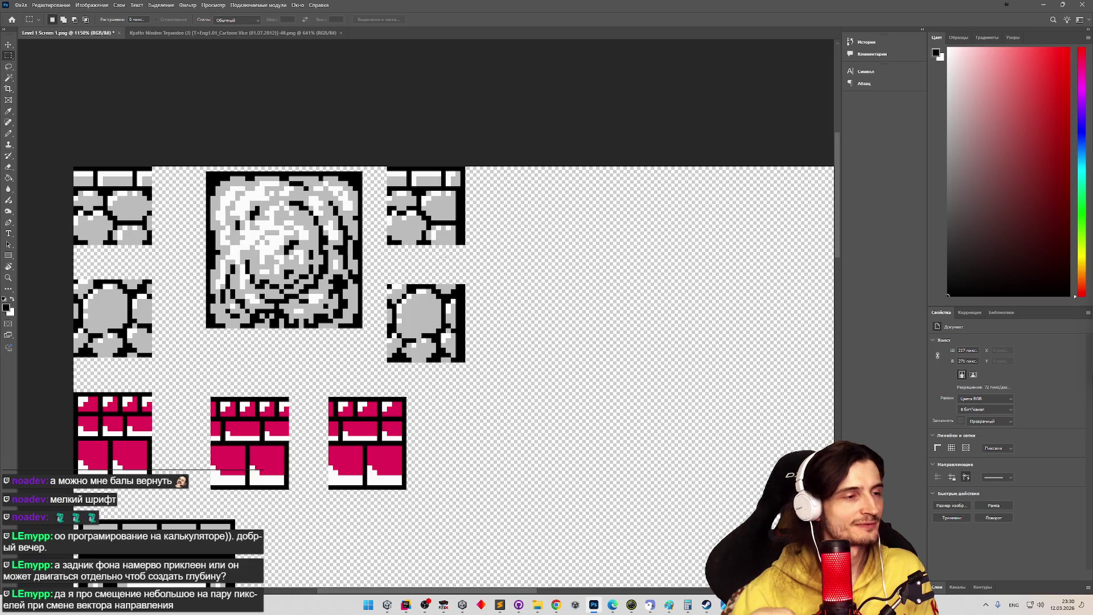
double_click(444, 223)
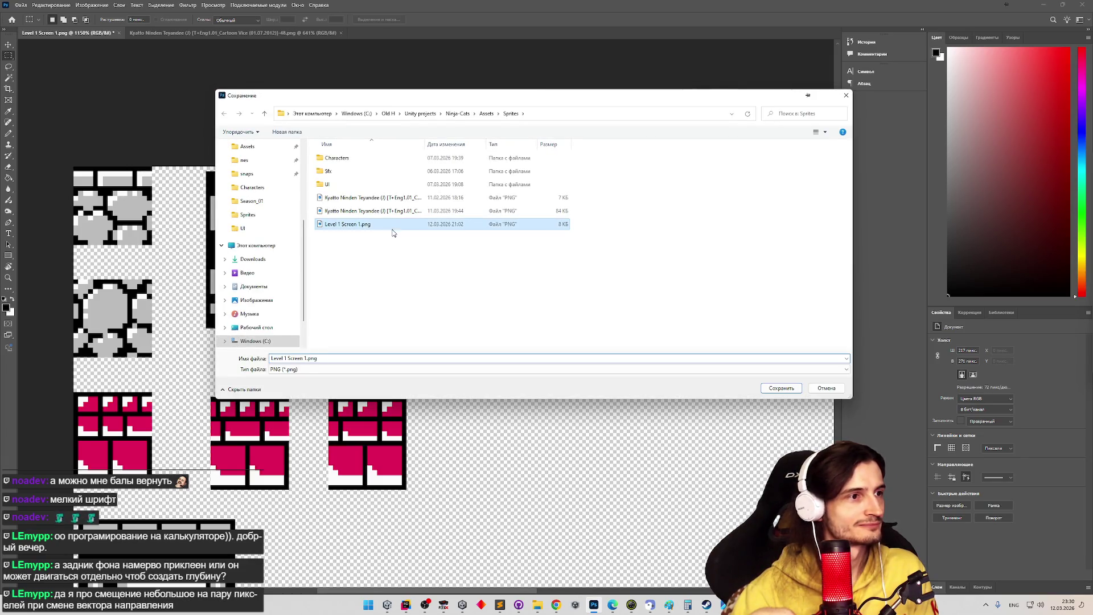
left_click(565, 303)
left_click(387, 605)
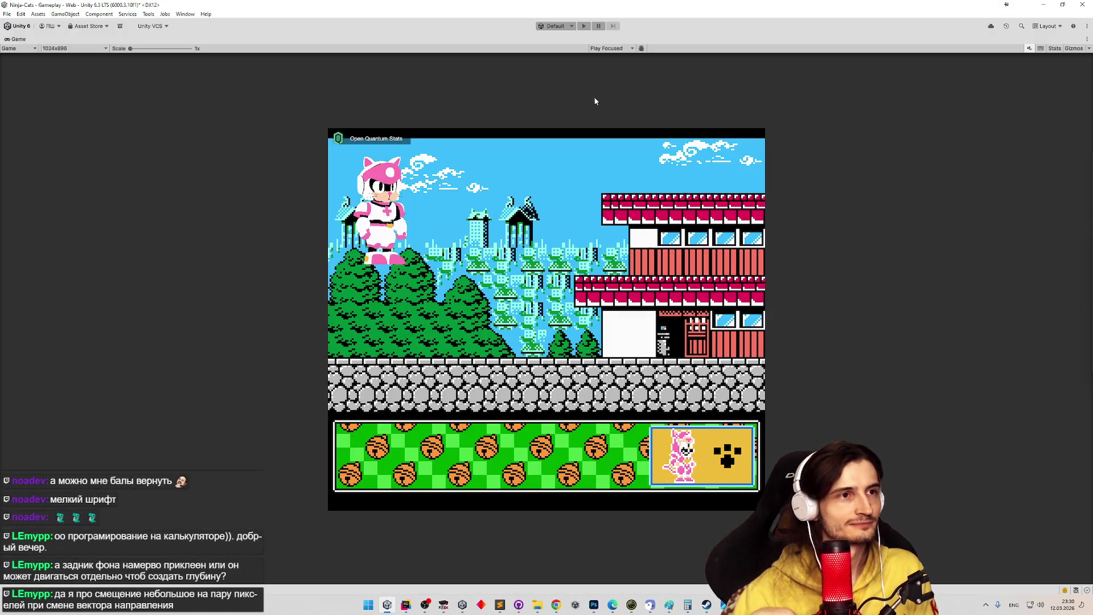
- Select the Level 1 Screen 1 sprite sheet and open it in the Sprite Editor
key("shift+space")
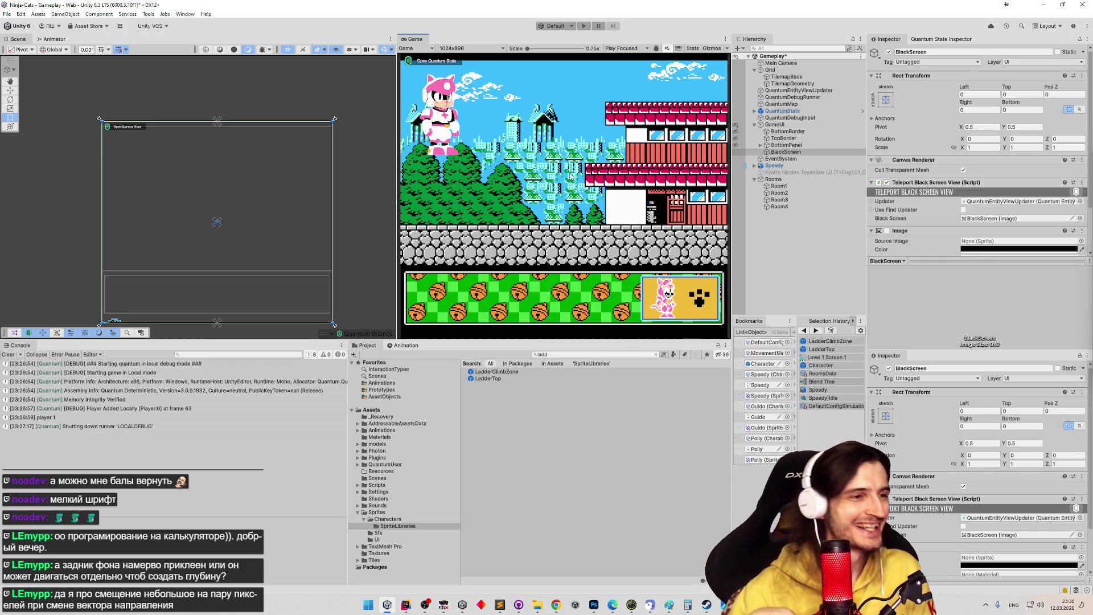
left_click(656, 353)
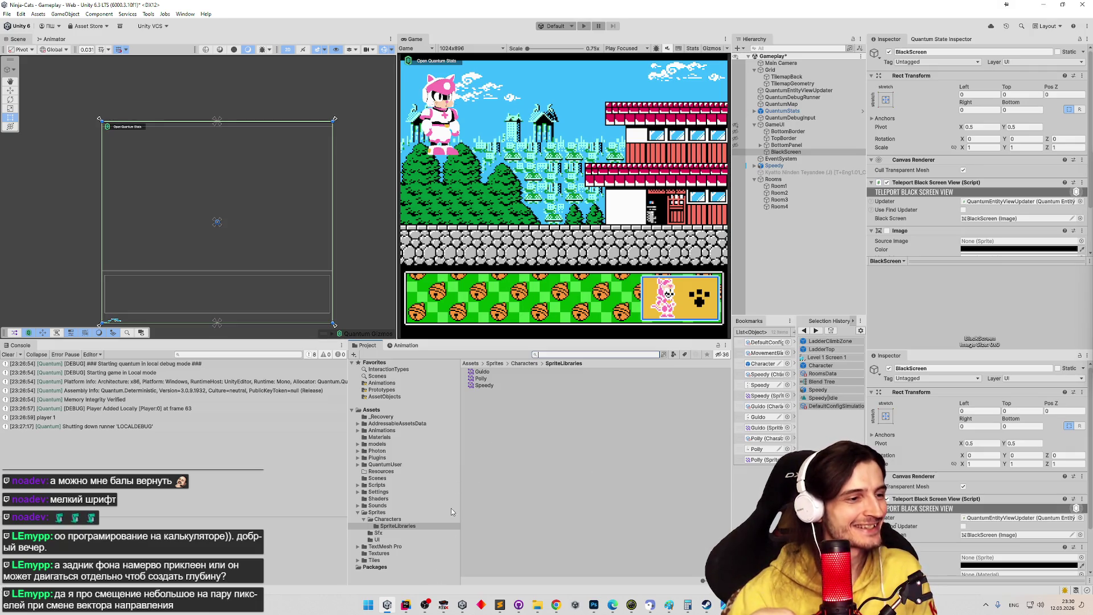
left_click(826, 357)
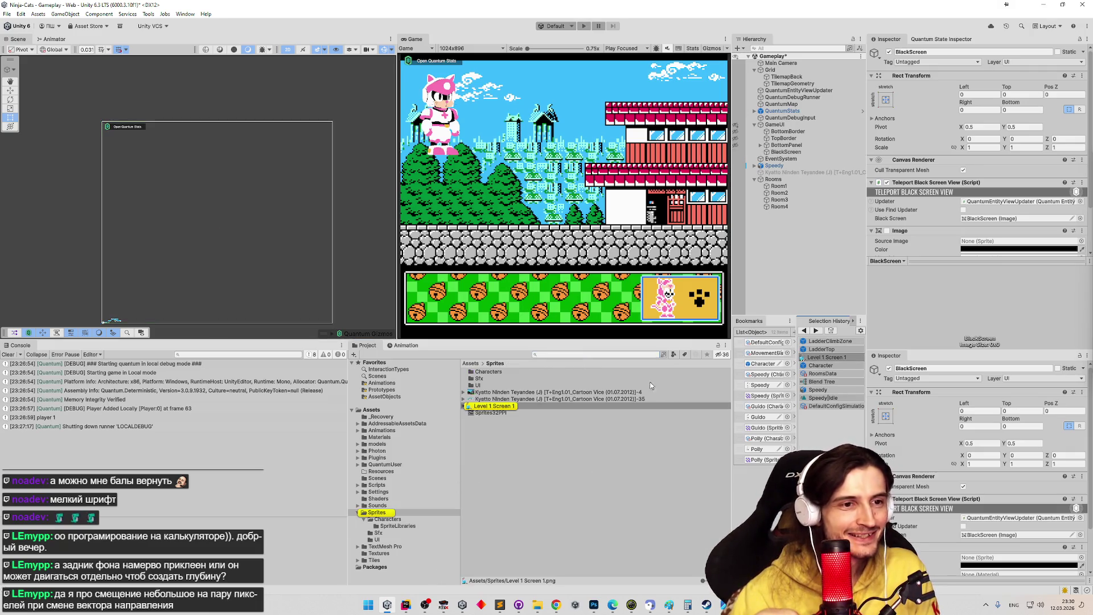
left_click(1019, 148)
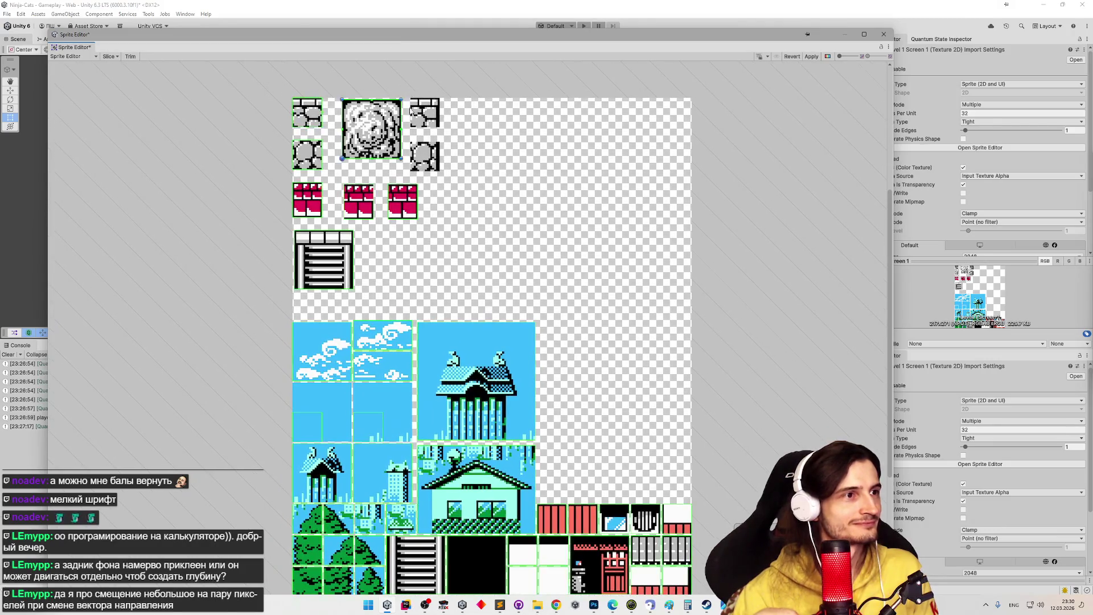
- Extend the top-right stone slice, add a rect around the lower stone tile, and apply
left_click(311, 115)
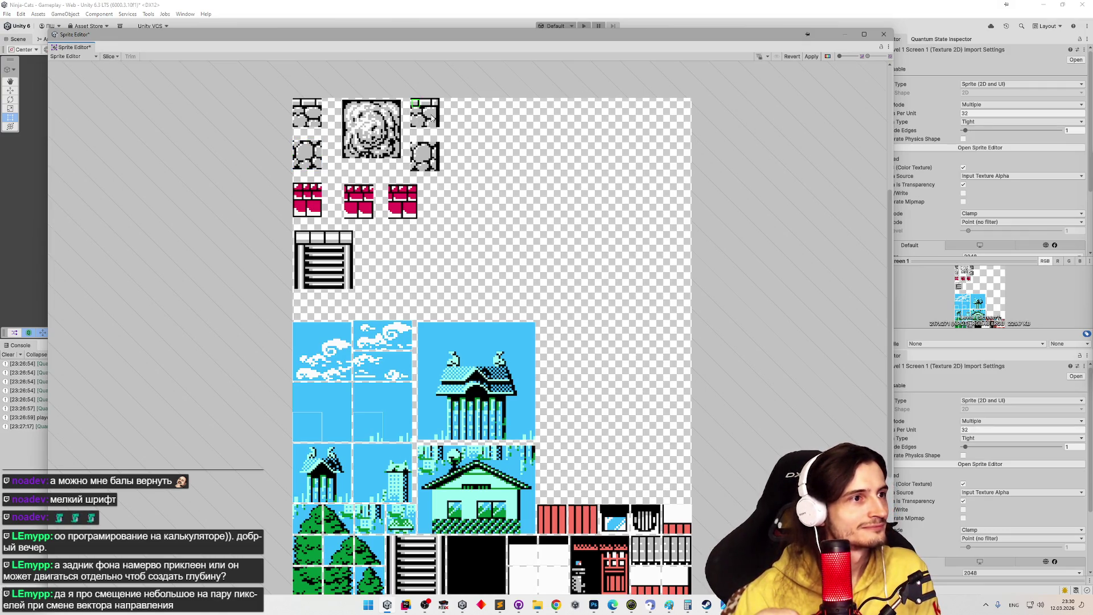
left_click(418, 107)
left_click_drag(412, 98, 408, 97)
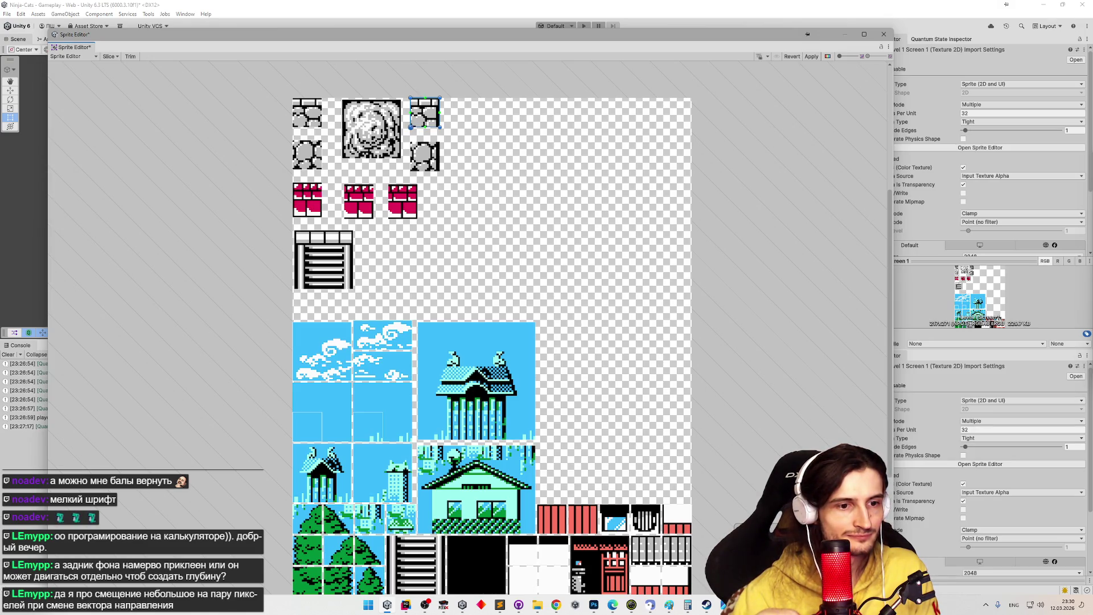
left_click_drag(411, 143, 440, 172)
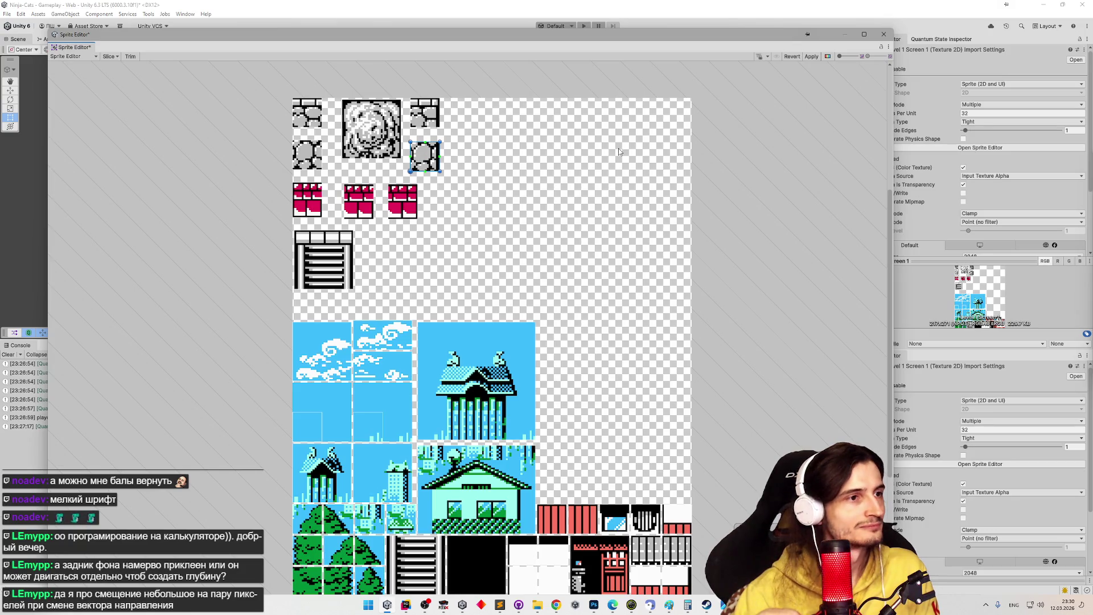
left_click(812, 56)
left_click(884, 34)
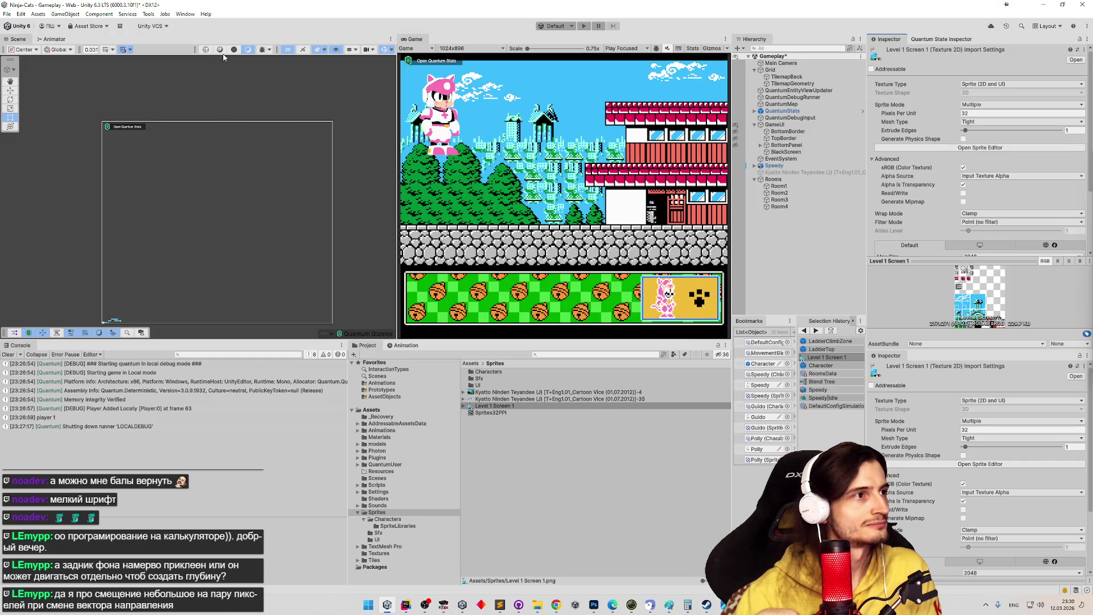
- Open the Tile Palette for the TilemapGeometry layer
left_click(793, 83)
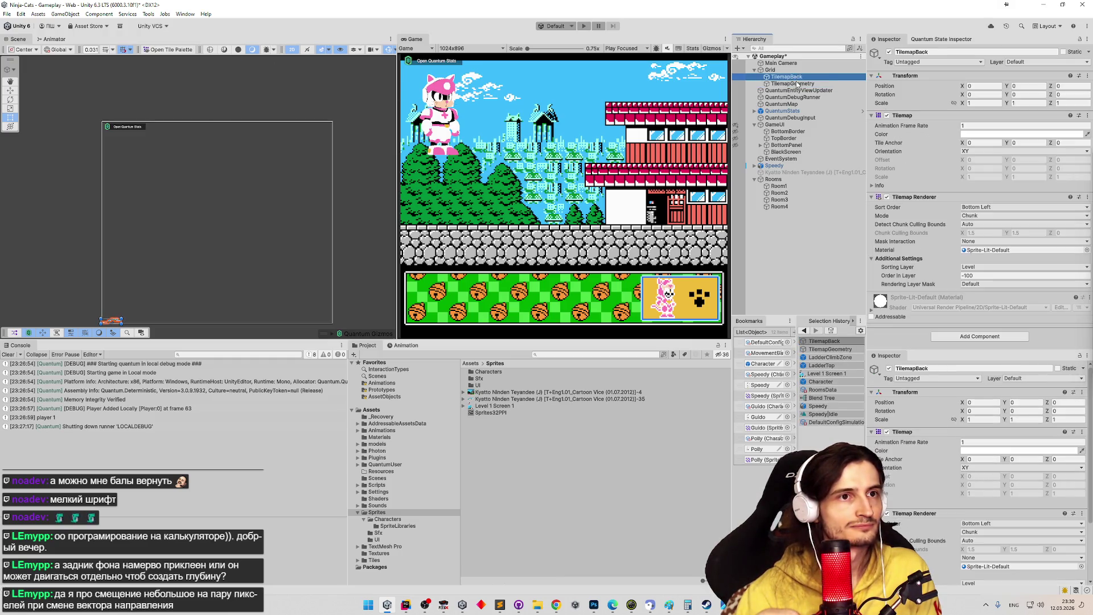
left_click(169, 49)
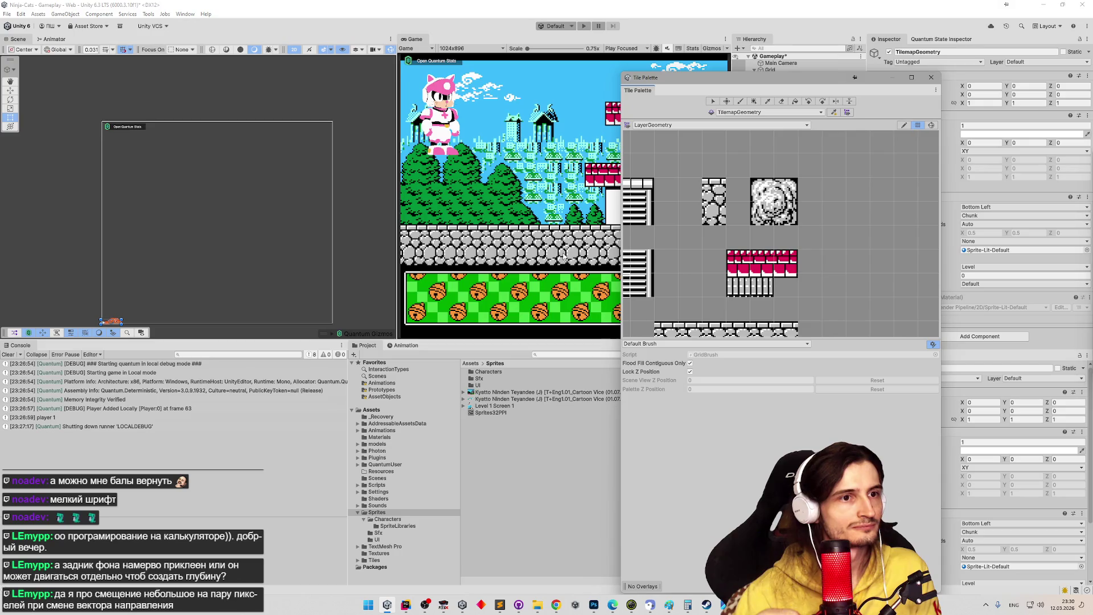
scroll(759, 201, "down", 3)
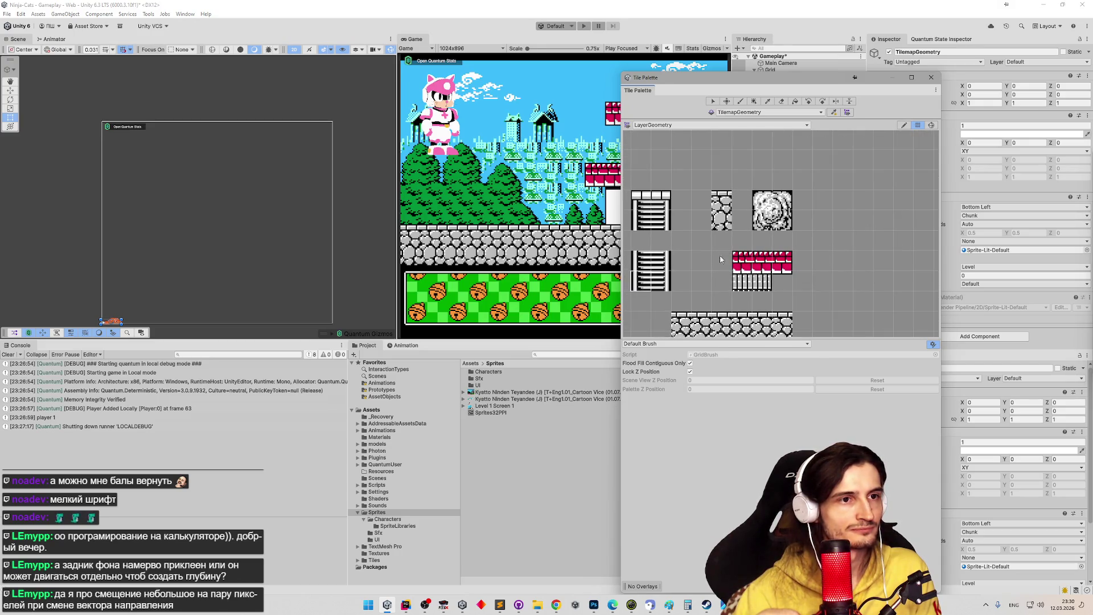
scroll(759, 201, "up", 3)
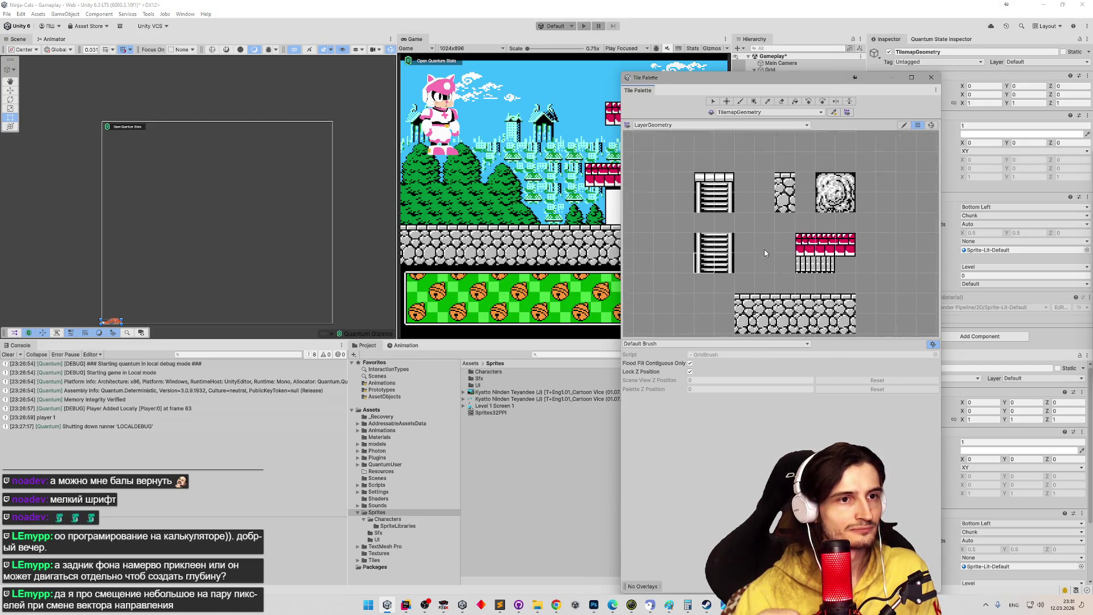
scroll(768, 244, "up", 3)
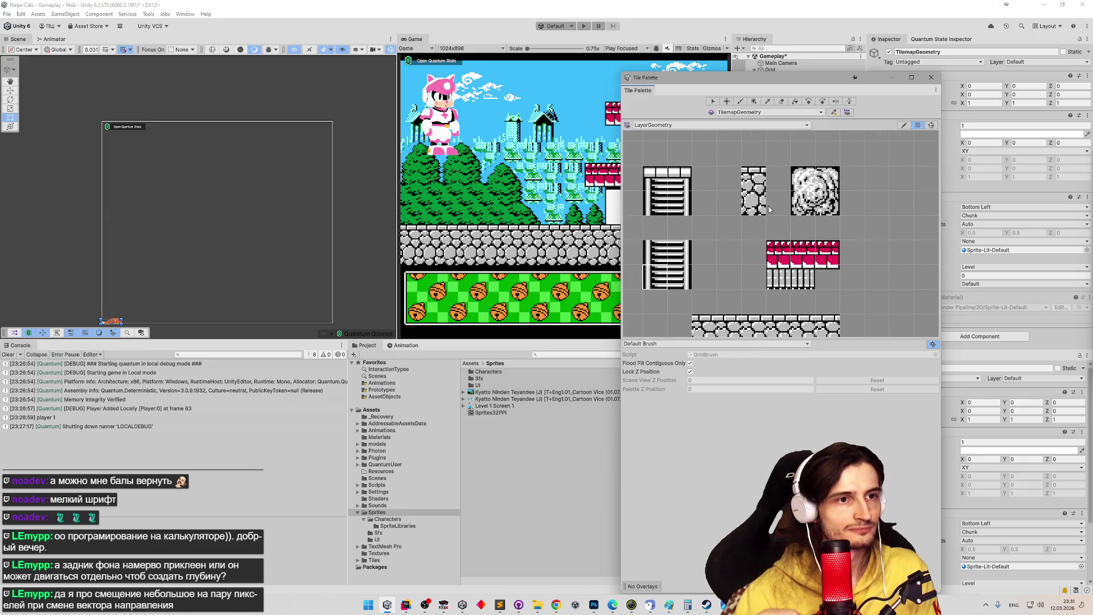
- Enable palette editing, shift the small stone-wall tile one cell left, and go to Assets
left_click(903, 126)
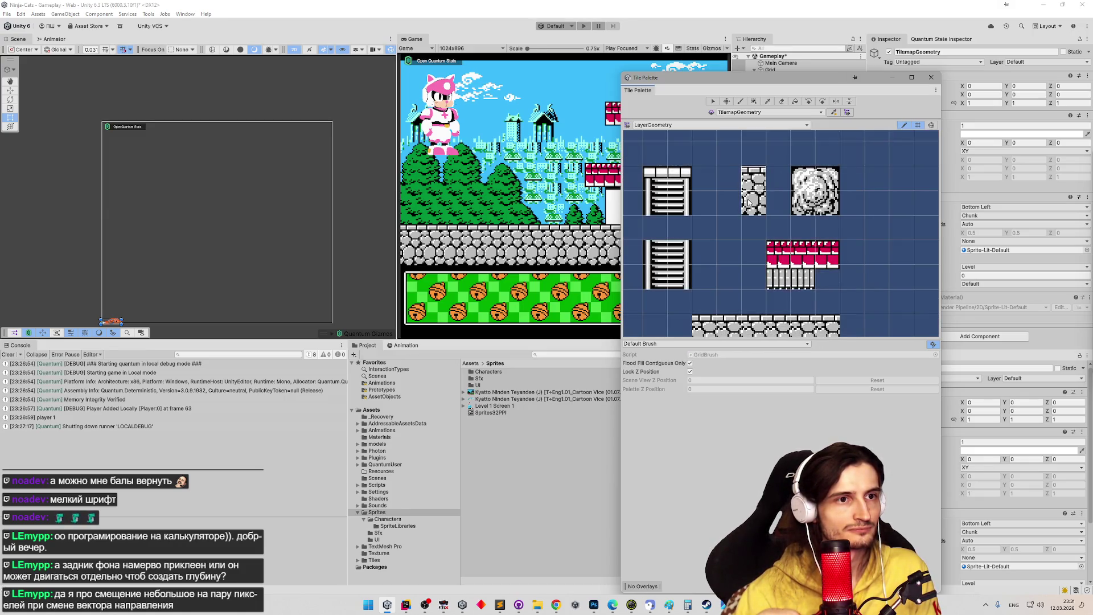
mouse_move(729, 174)
left_mouse_down()
mouse_move(730, 199)
mouse_move(763, 174)
left_mouse_up()
left_click(727, 101)
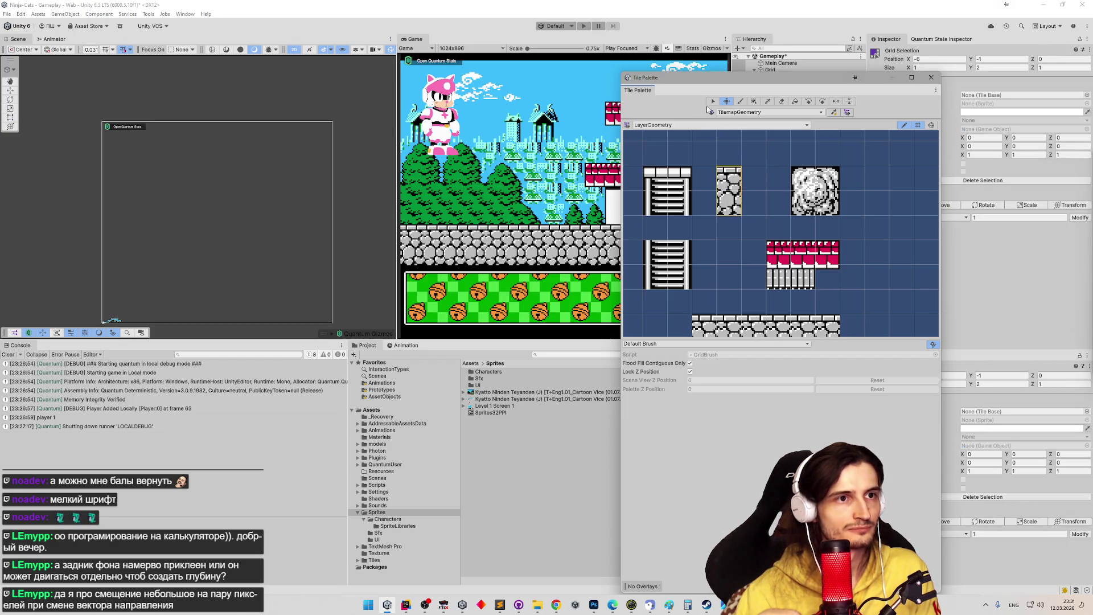
left_click(917, 126)
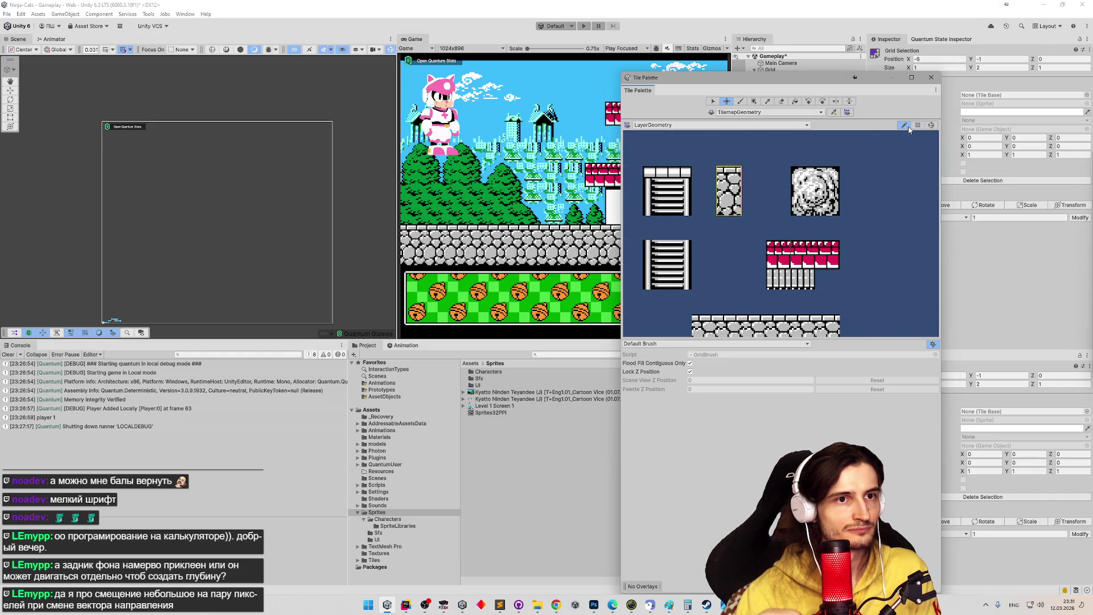
left_click(917, 126)
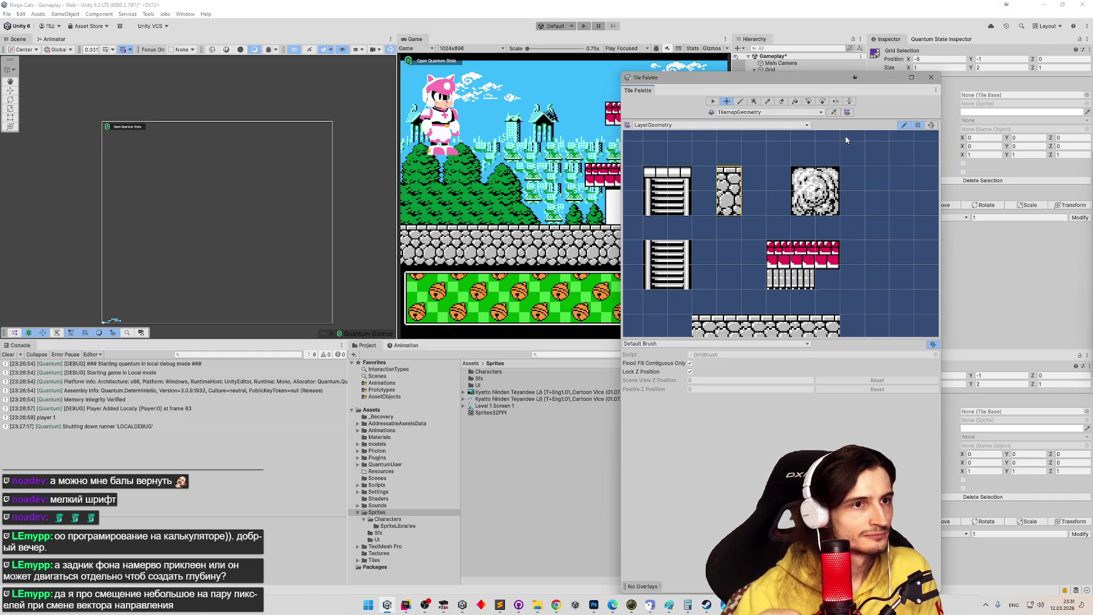
left_click(470, 363)
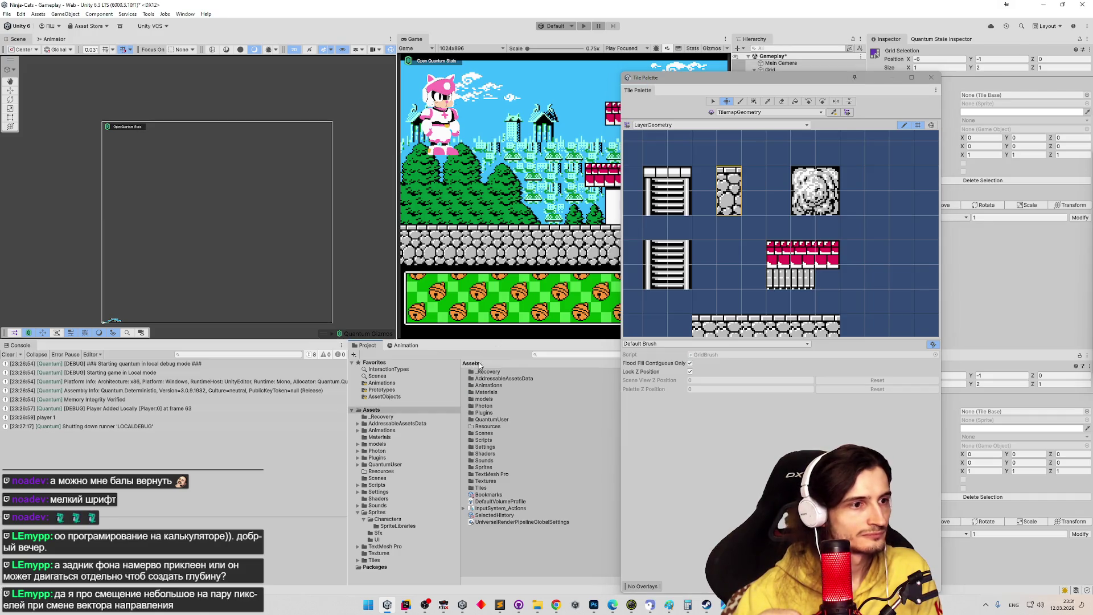
- Drag sprite Level 1 Screen 1_11 into an empty palette cell, saving the tile under Tiles
double_click(487, 467)
left_click(463, 406)
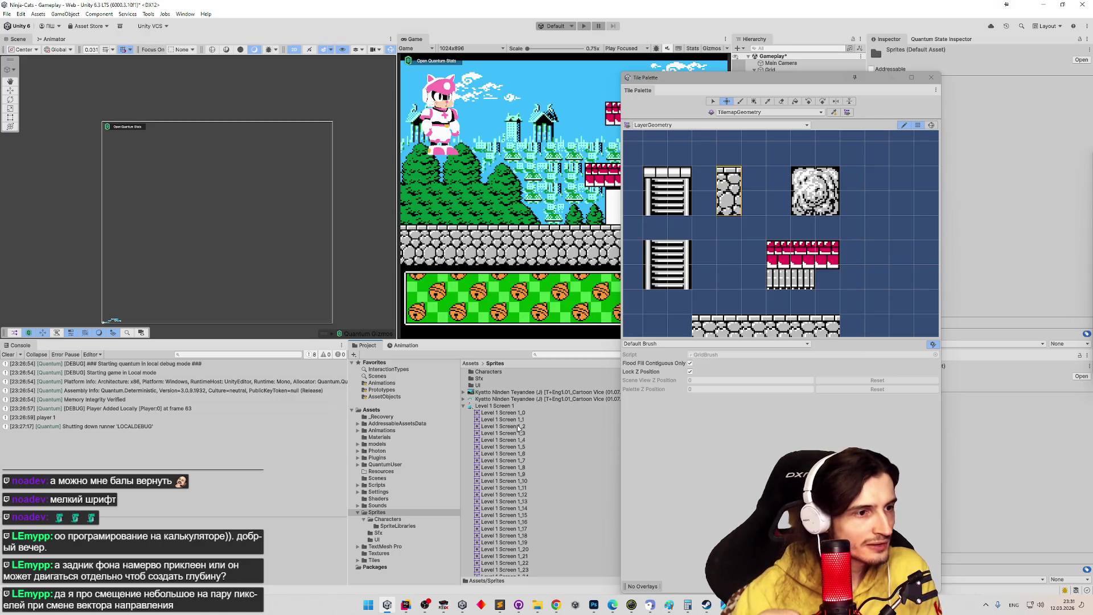
left_click(525, 412)
key("Down")
key("Down")
key("Down")
key("Down")
key("Down")
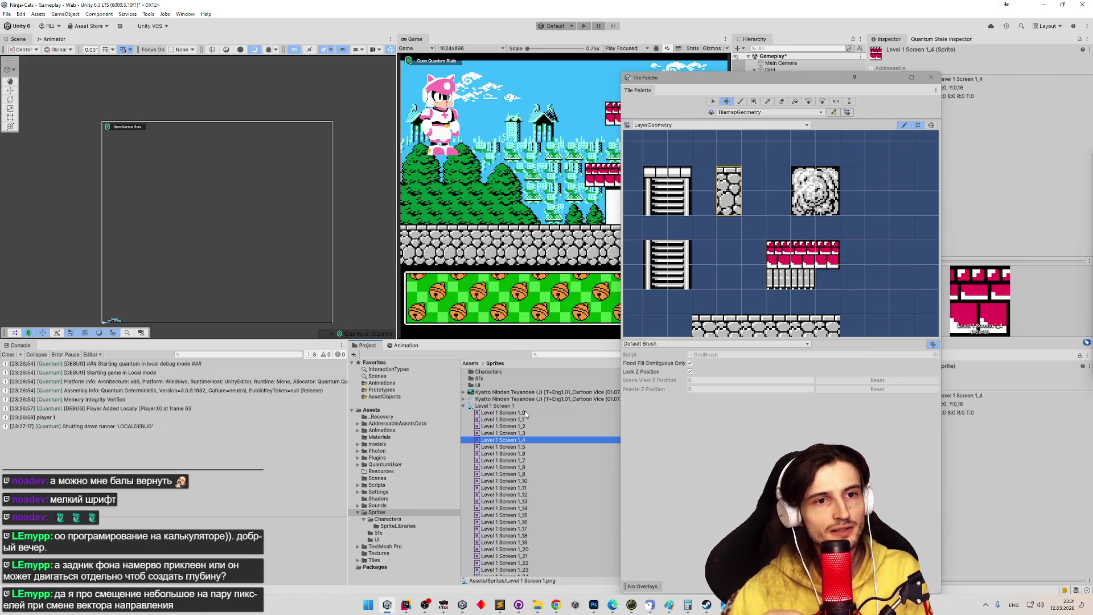
key("Down")
key("Up")
key("Up")
key("Up")
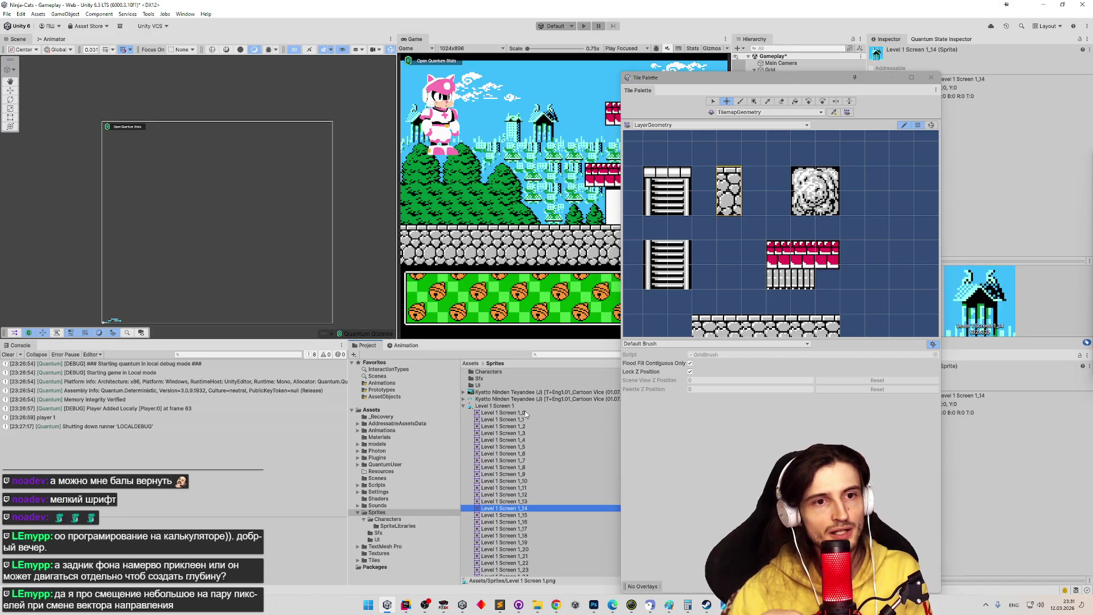
mouse_move(503, 490)
left_mouse_down()
mouse_move(730, 300)
mouse_move(757, 186)
left_mouse_up()
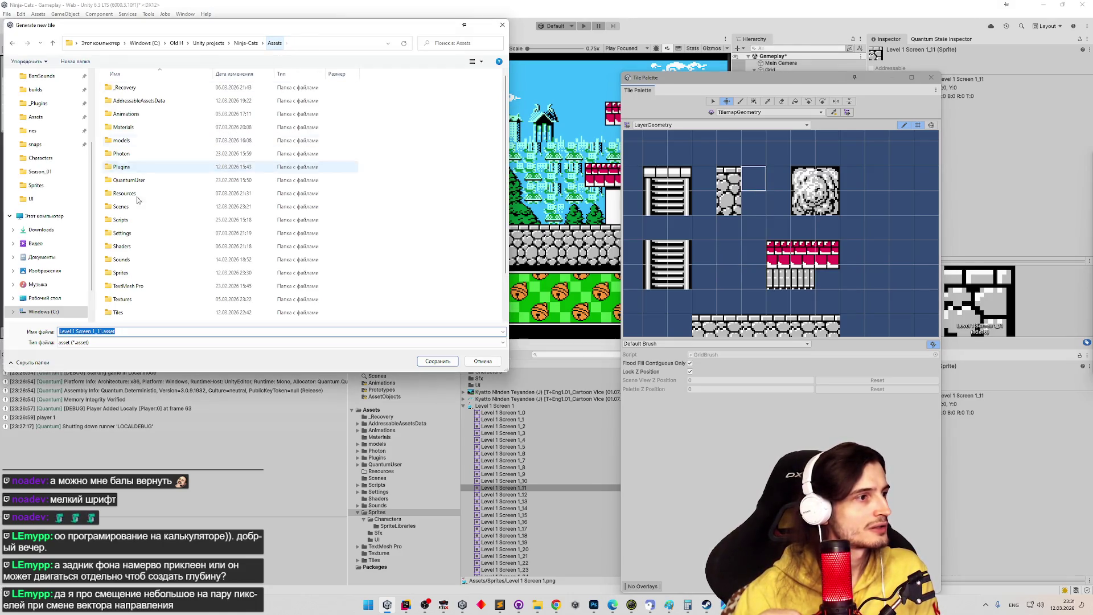
double_click(129, 314)
left_click(437, 361)
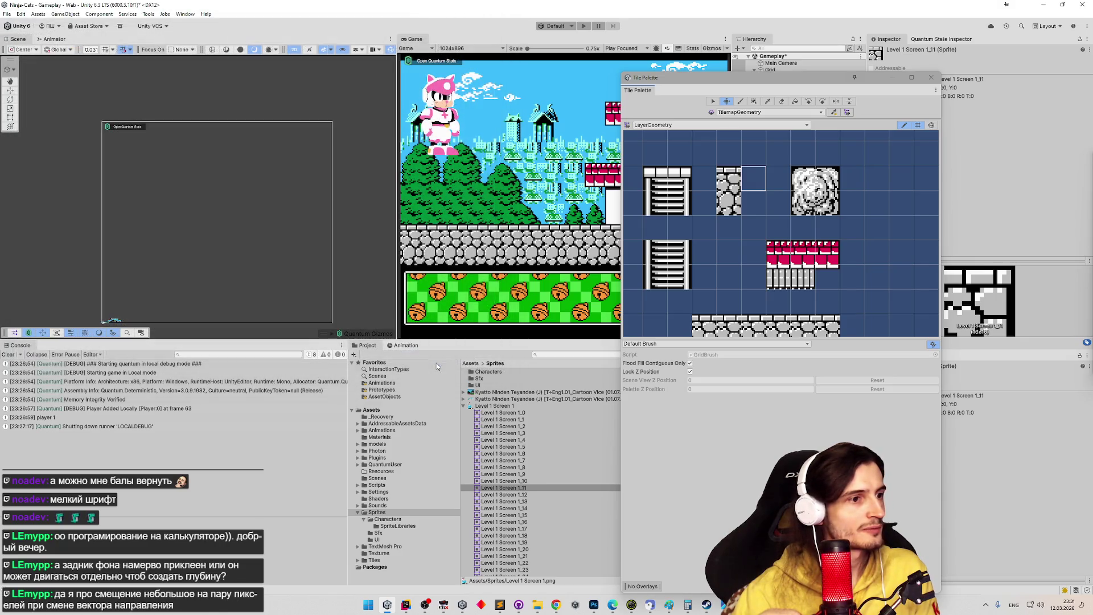
left_click(525, 491)
- Add sprite Level 1 Screen 1_43 as a palette tile saved in SolidLvl1Scr1
key("Down")
key("Down")
key("Down")
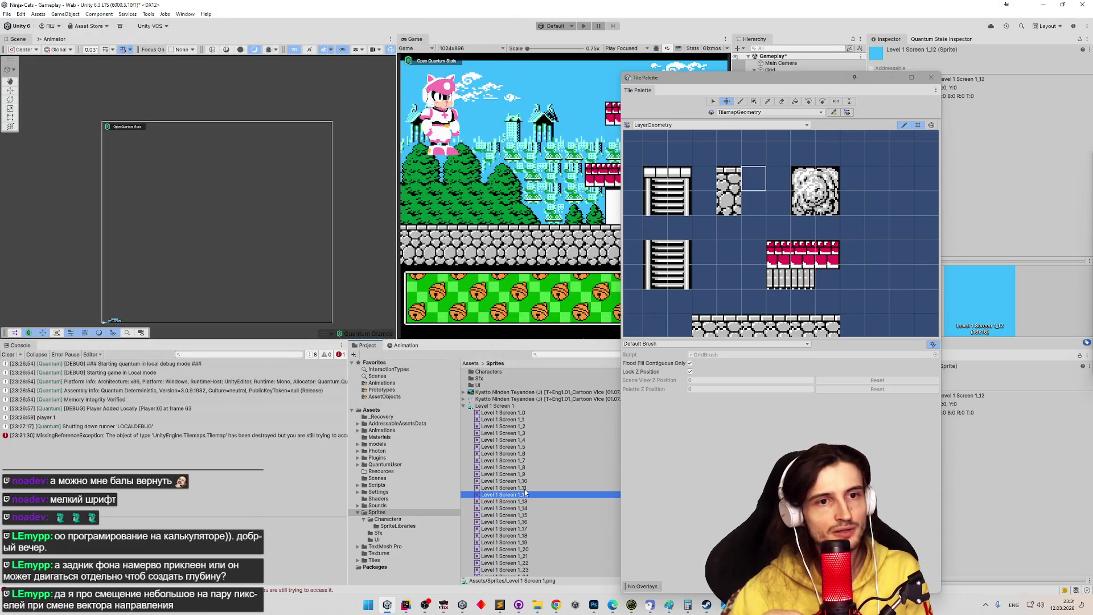
key("Down")
key("Down")
key("Down")
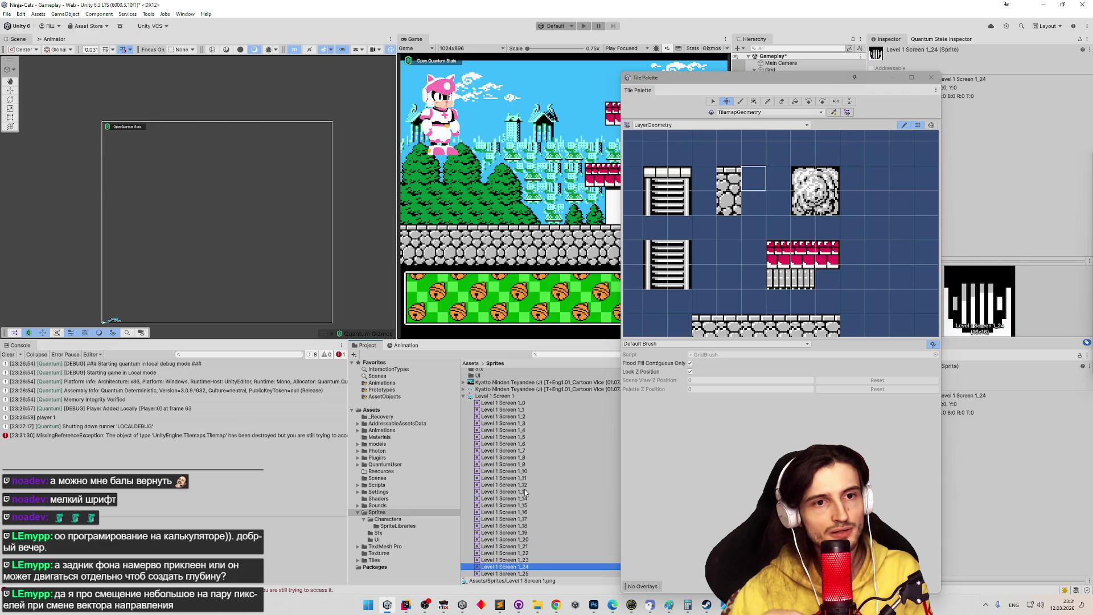
key("Down")
key("Down")
key("Down")
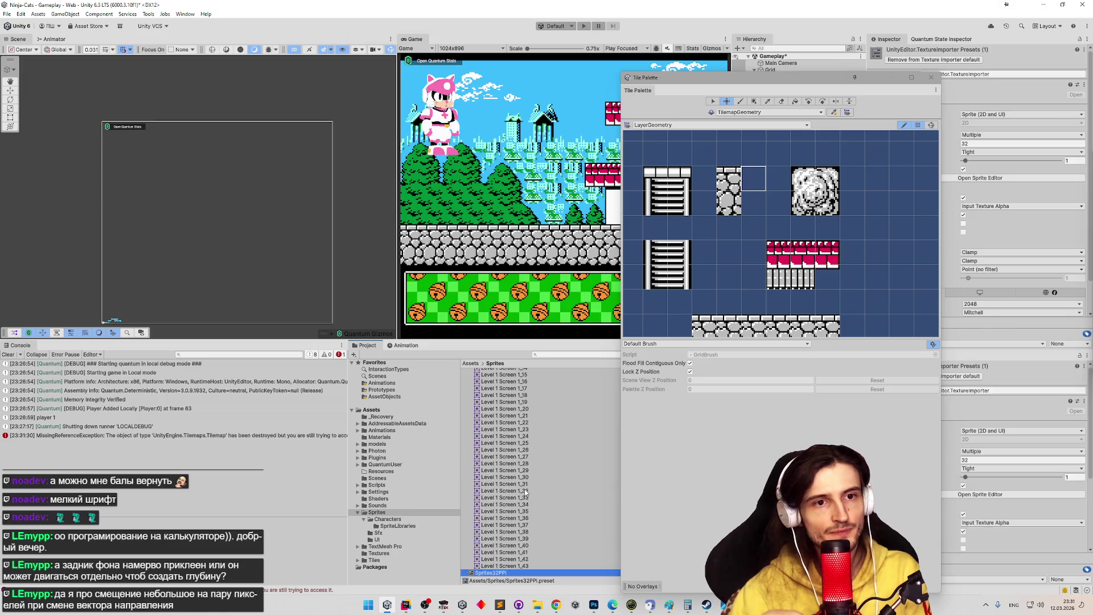
key("Down")
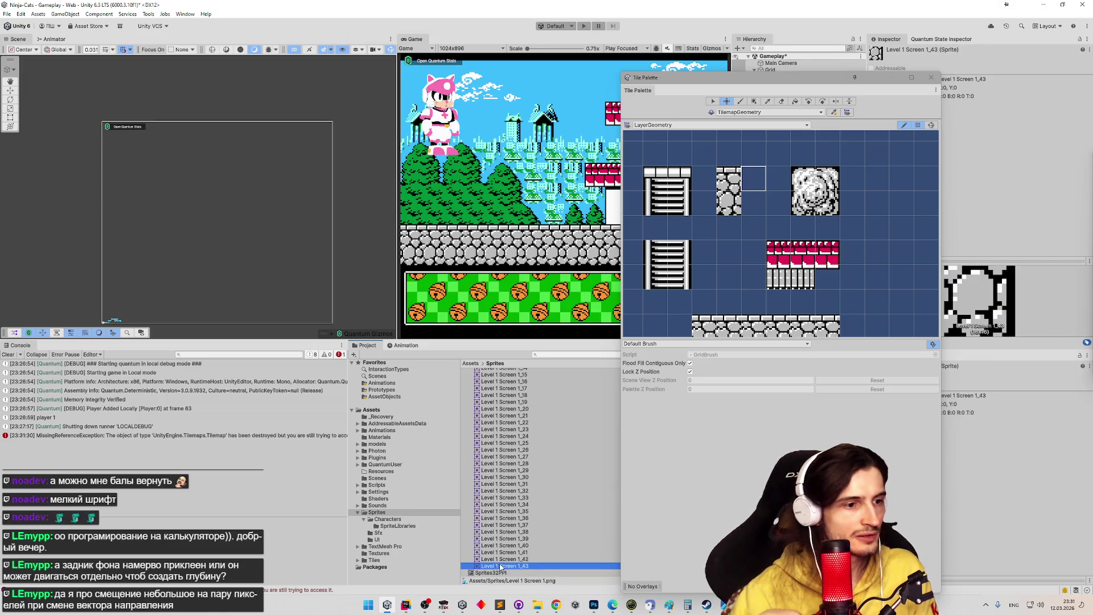
left_click_drag(756, 207, 756, 207)
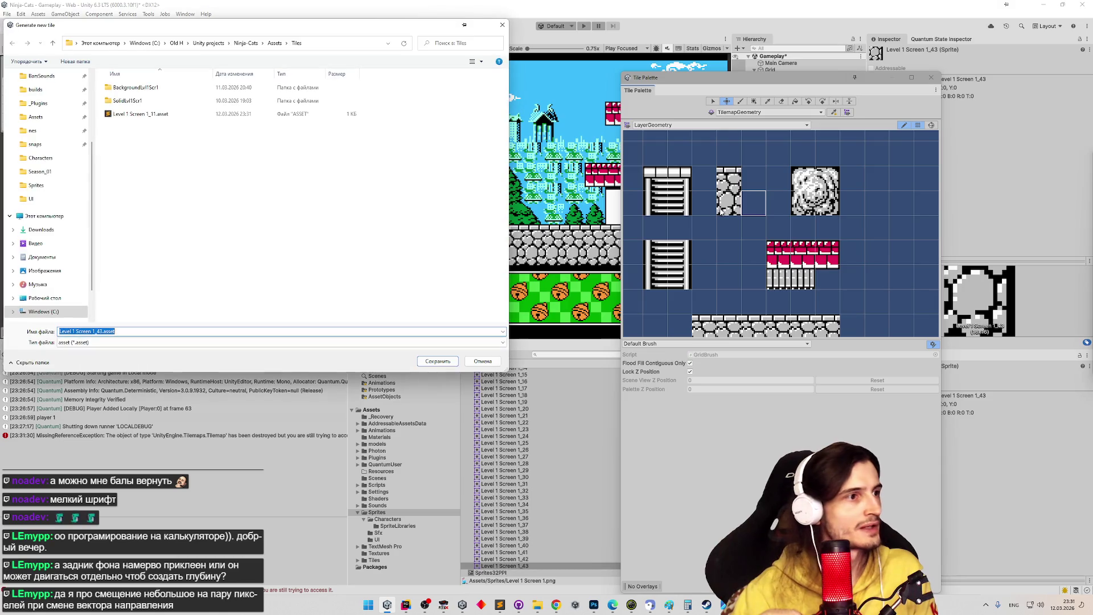
double_click(167, 102)
left_click(432, 362)
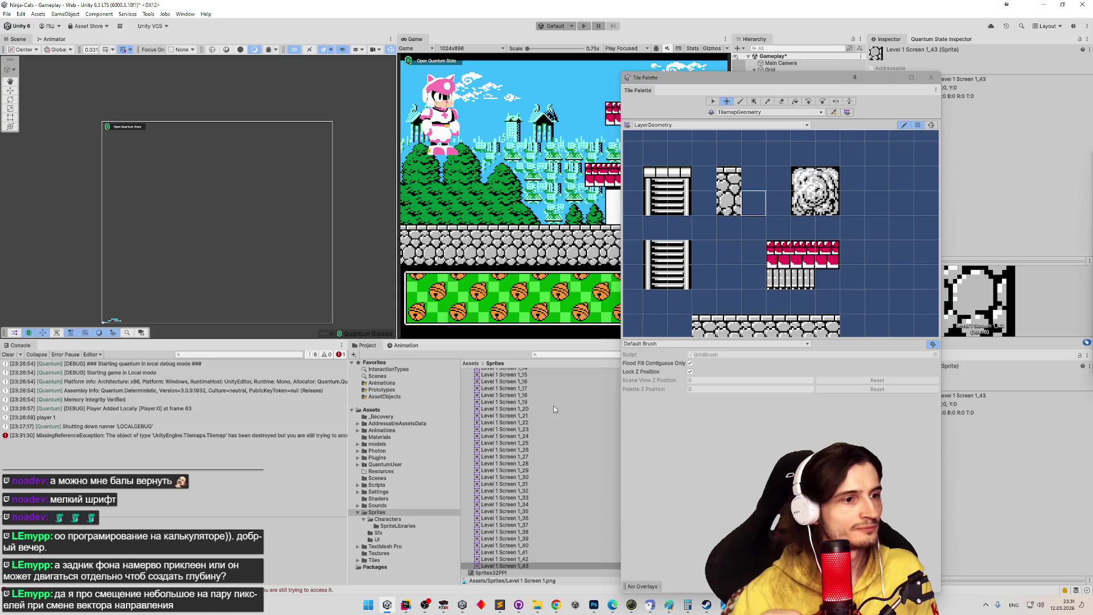
scroll(743, 273, "down", 3)
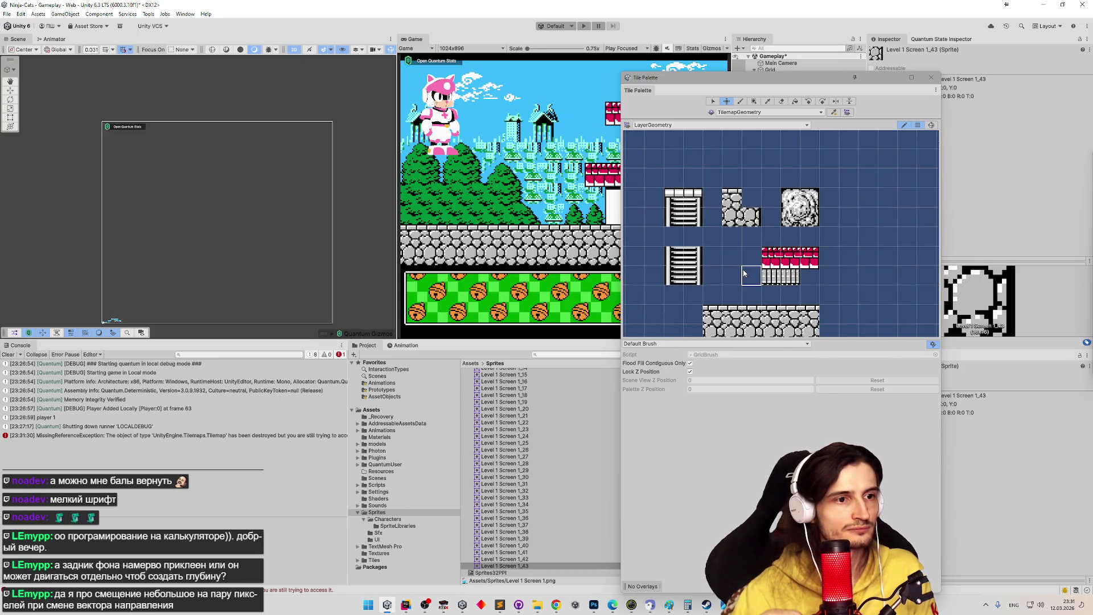
left_click(477, 365)
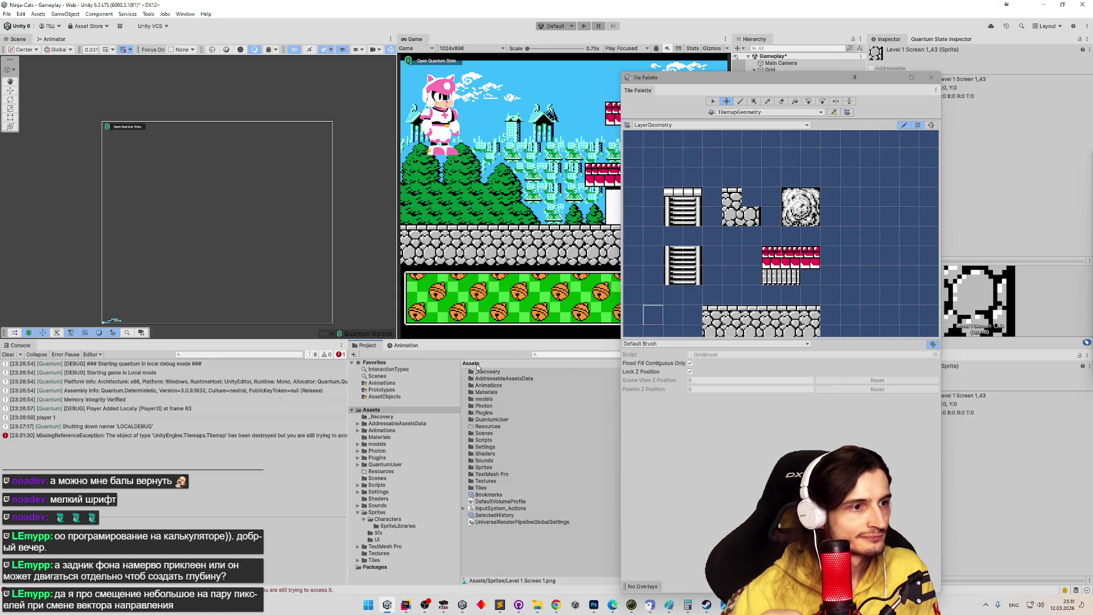
- Open Tiles > SolidLvl1Scr1 and browse the Level 1 Screen 1 tile assets
double_click(482, 488)
double_click(487, 379)
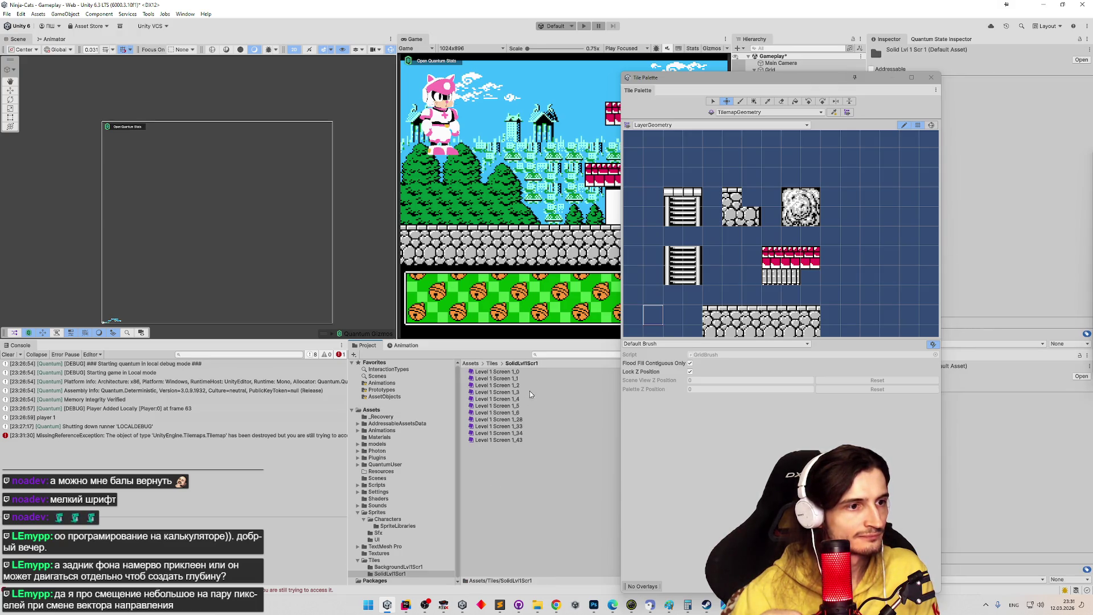
left_click(521, 377)
key("Down")
key("Down")
key("Up")
key("Up")
key("Up")
key("Down")
key("Down")
key("Up")
key("Up")
key("Down")
key("Down")
key("Down")
key("Down")
key("Down")
key("Down")
key("Down")
key("Up")
key("Down")
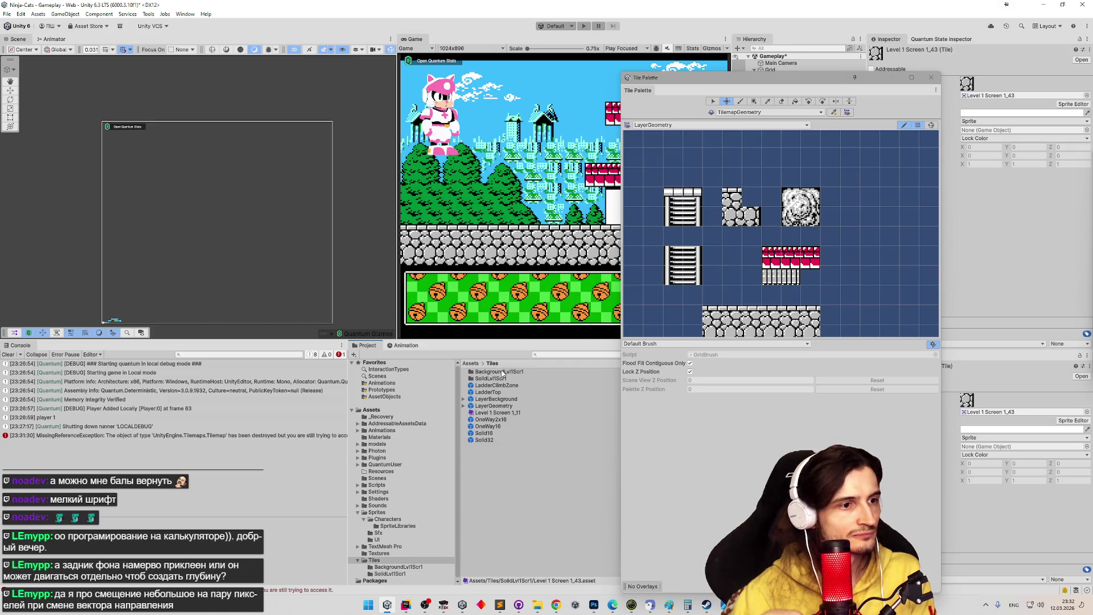
left_click(515, 373)
- Check the BackgroundLvl1Scr1 tiles, then reopen the SolidLvl1Scr1 folder
key("Up")
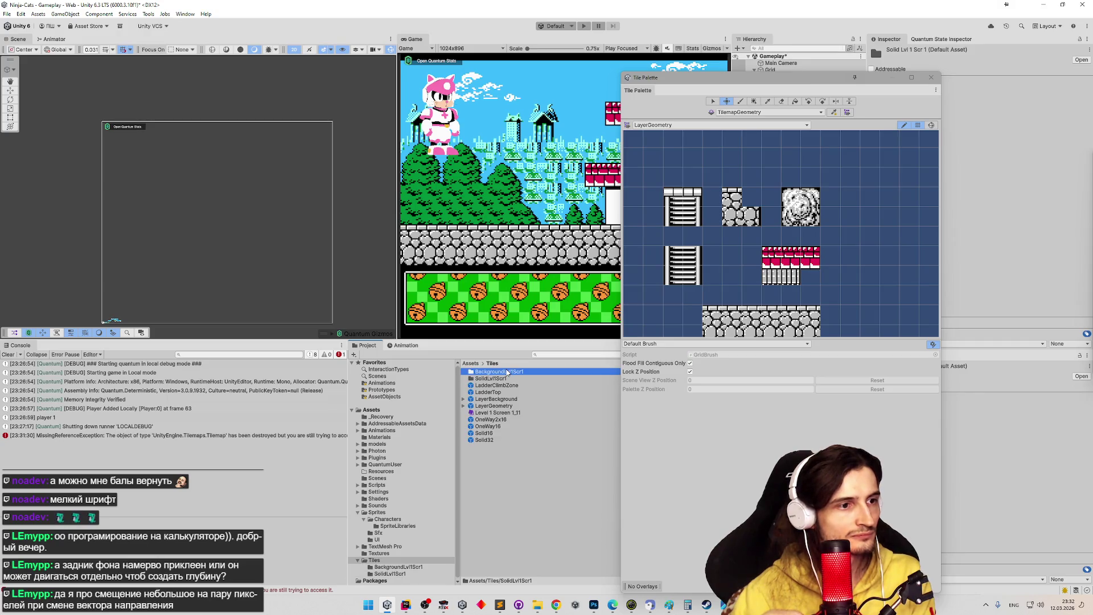
left_click(506, 372)
key("Down")
key("Down")
key("Down")
key("Down")
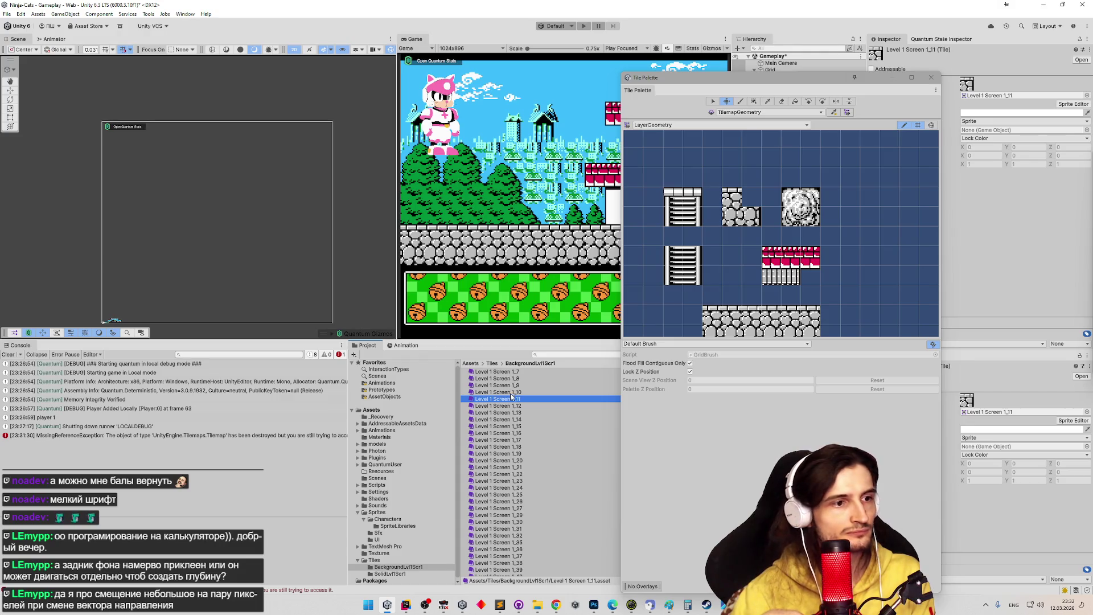
left_click(493, 364)
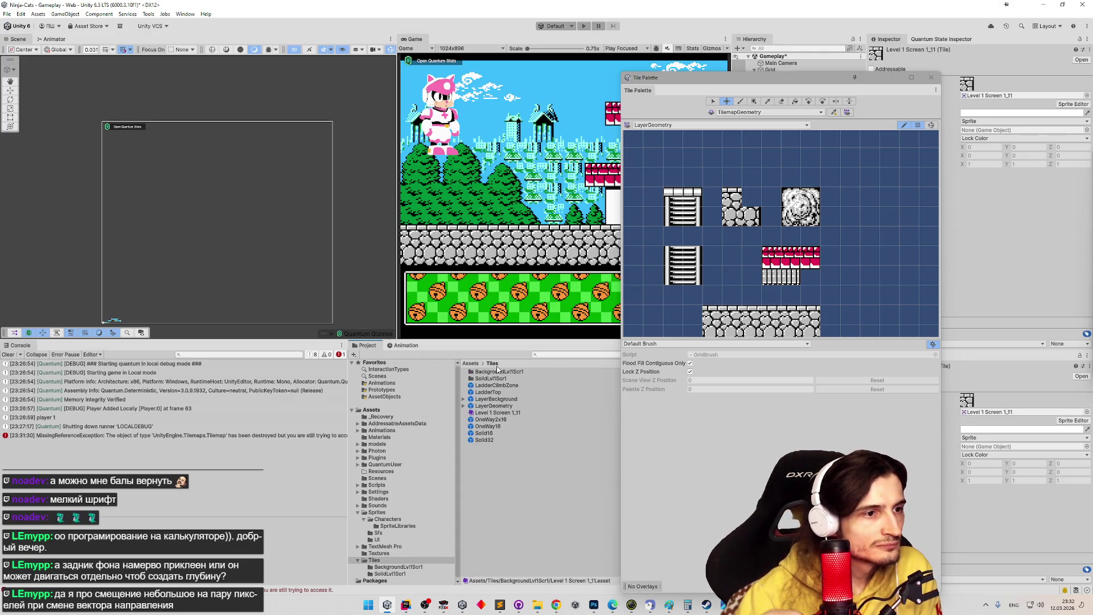
double_click(492, 380)
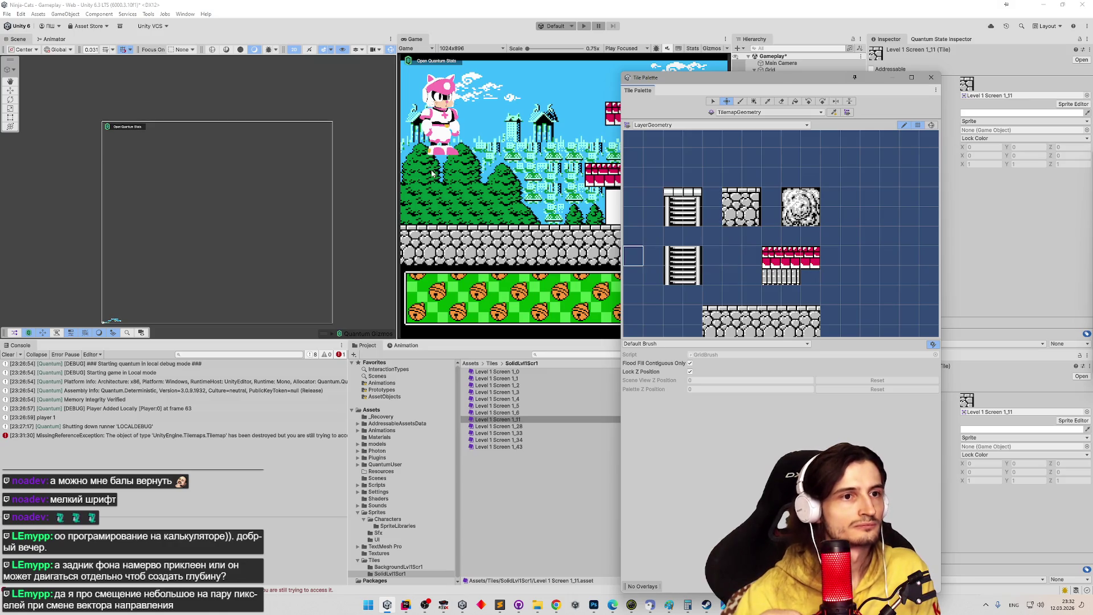
- Move the Tile Palette right, turn off Edit mode, widen the game view, and frame Rooms
left_click_drag(778, 81, 864, 70)
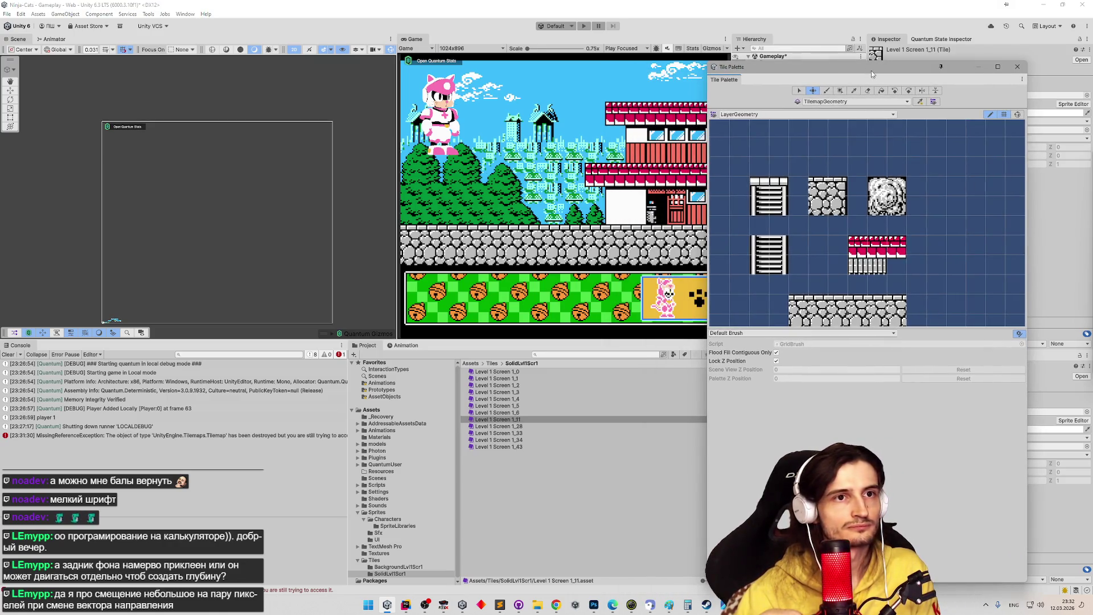
left_click(992, 114)
left_click_drag(998, 78, 1028, 75)
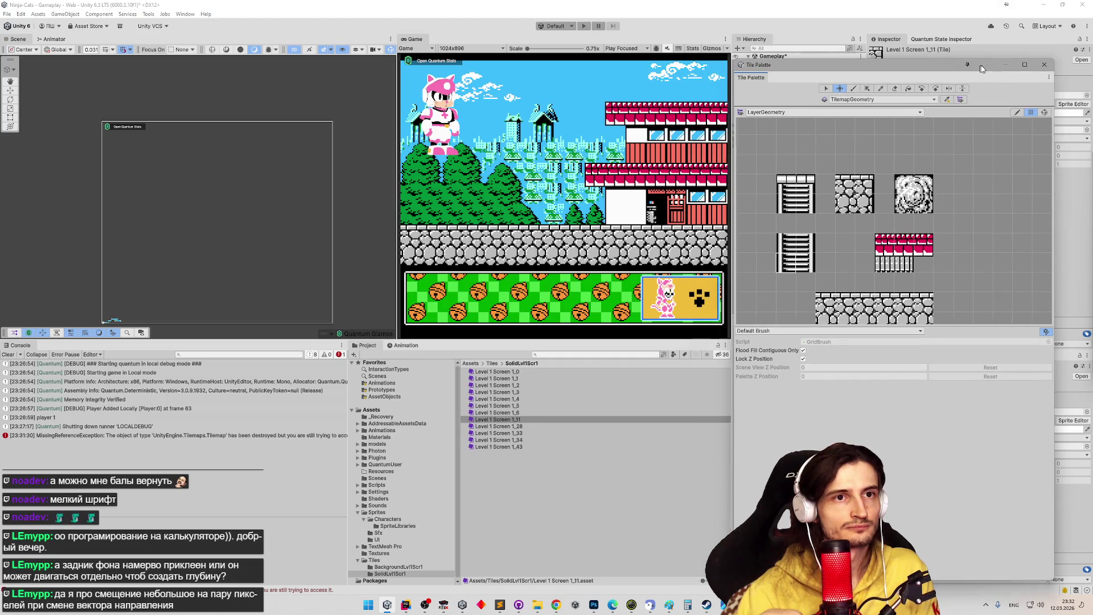
left_click_drag(398, 151, 366, 152)
left_click_drag(758, 64, 836, 70)
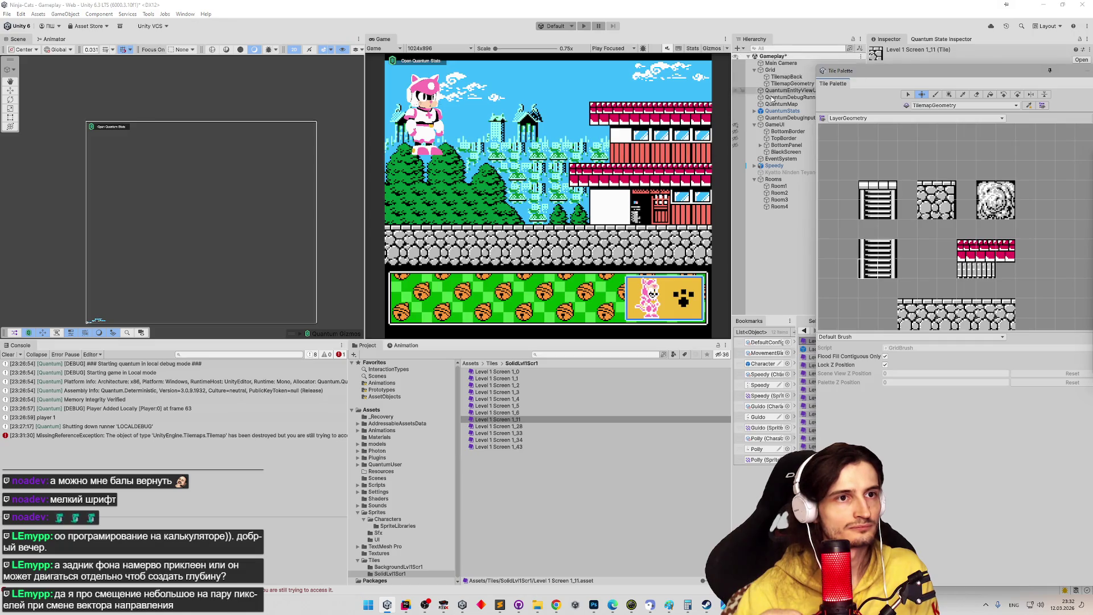
double_click(773, 179)
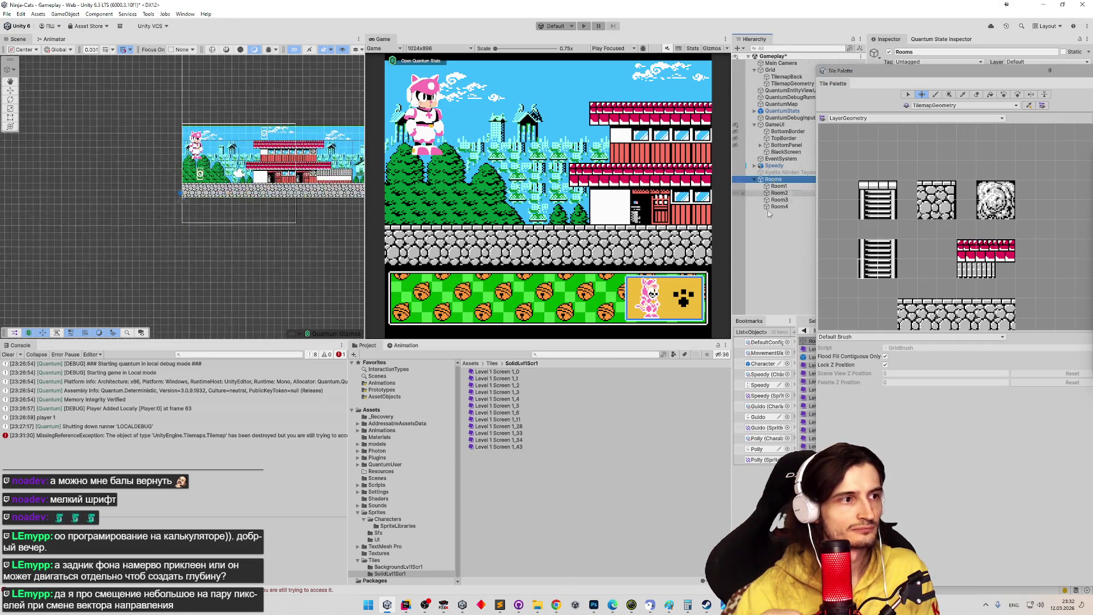
- Select Room4, frame it in the Scene view, and glance at the FCEUX game
left_click(781, 206)
scroll(271, 179, "up", 5)
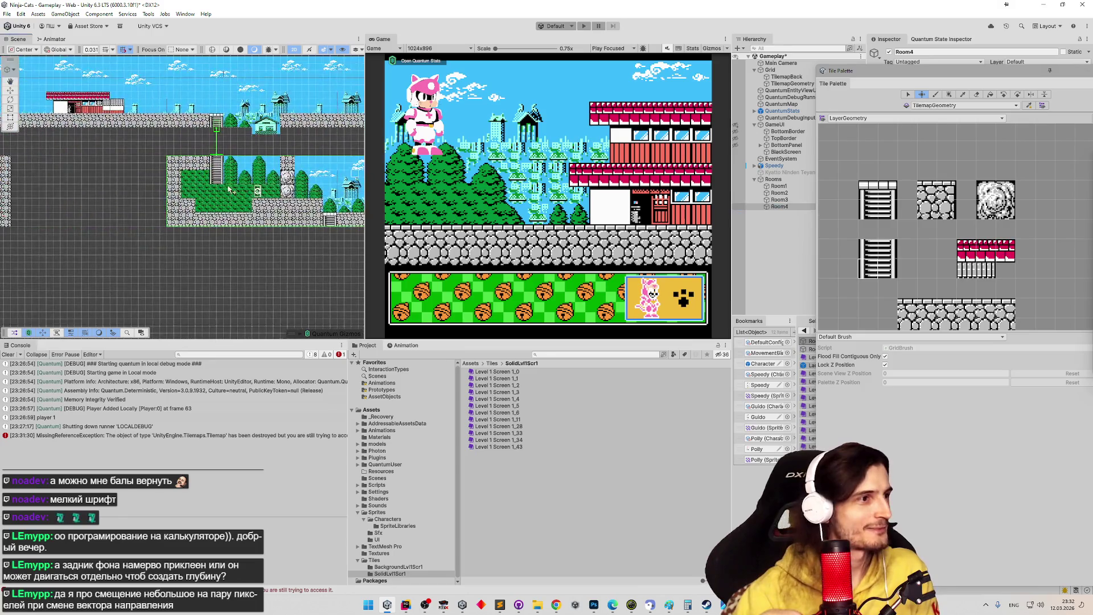
scroll(270, 179, "up", 3)
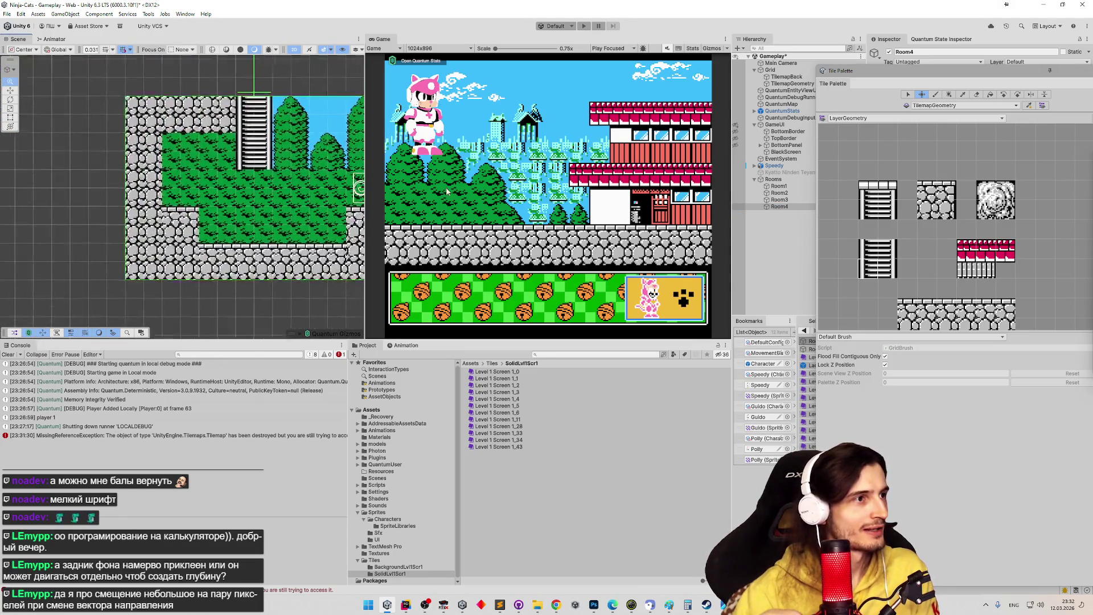
key("f")
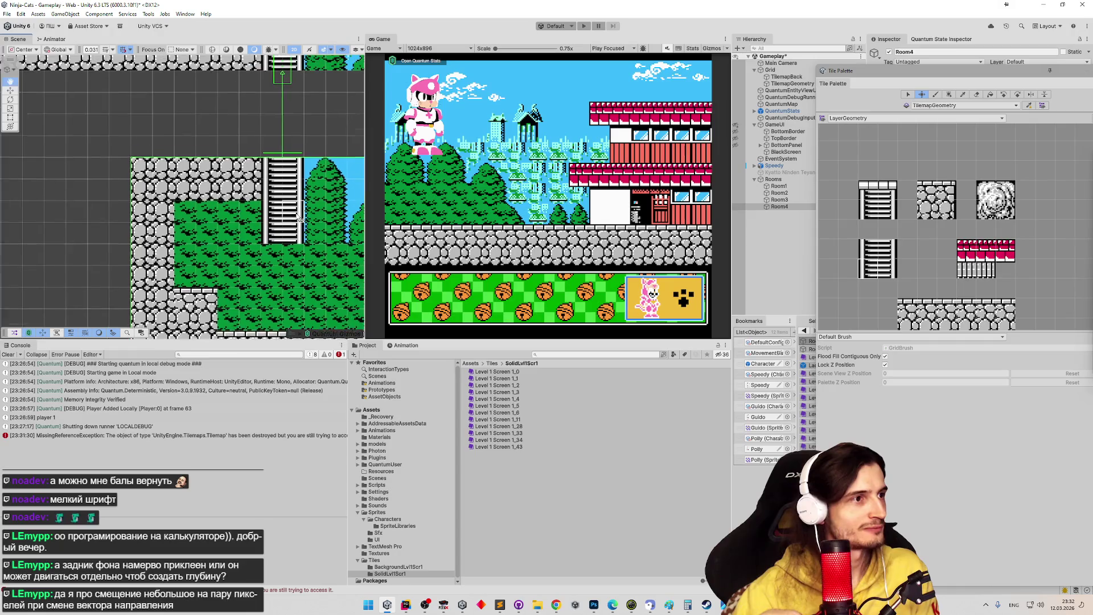
left_click(444, 607)
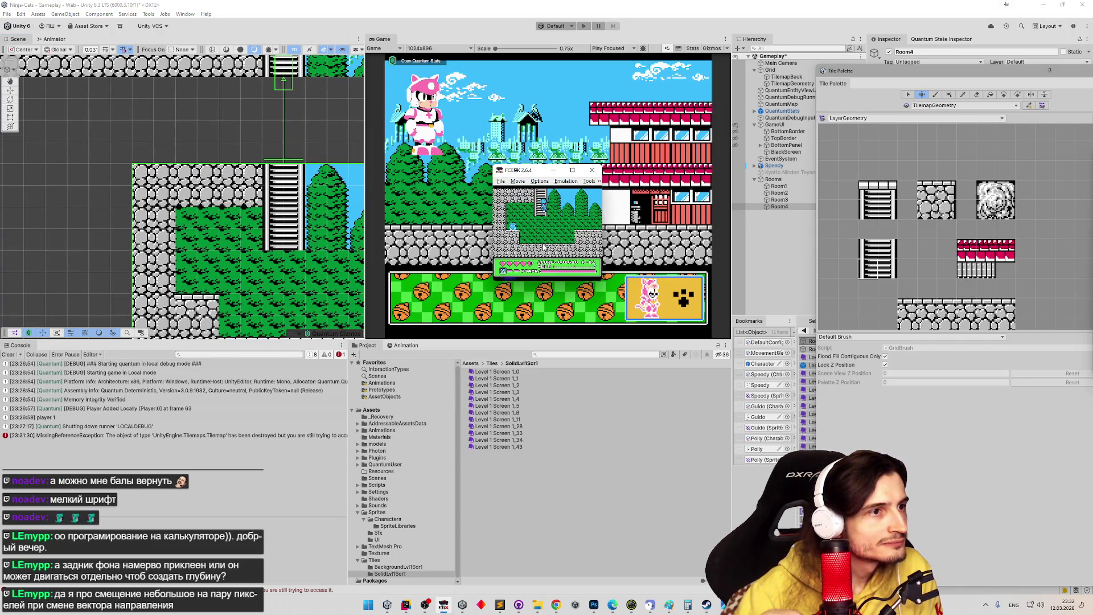
- Pick the cobblestone tile, pan the scene rightward, and bring FCEUX back up
left_click(901, 203)
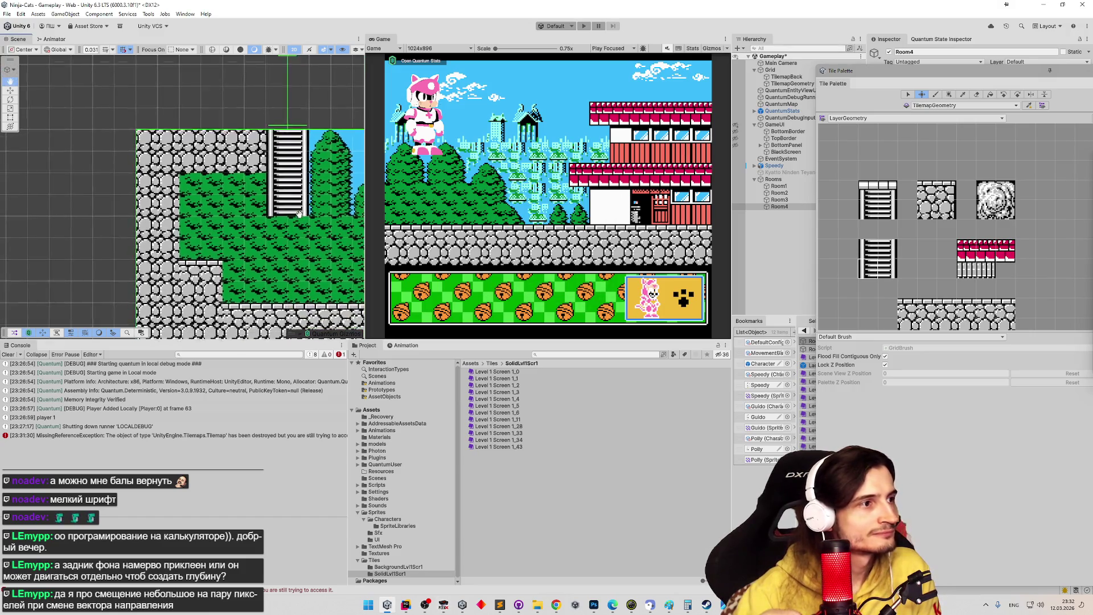
left_click(938, 198)
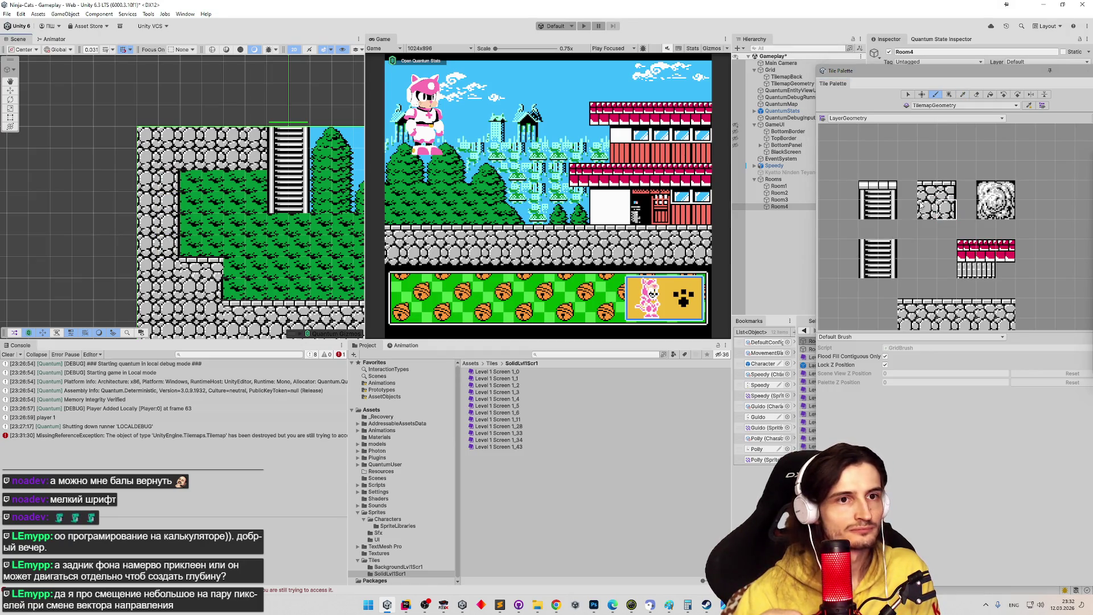
left_click(936, 200)
left_click_drag(309, 202, 119, 196)
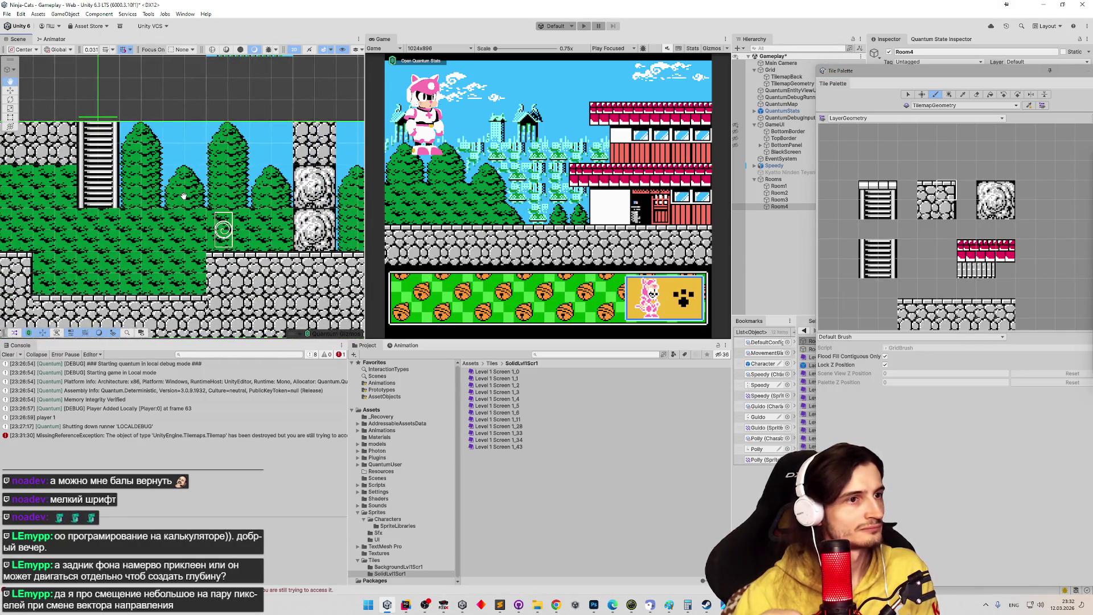
left_click(447, 607)
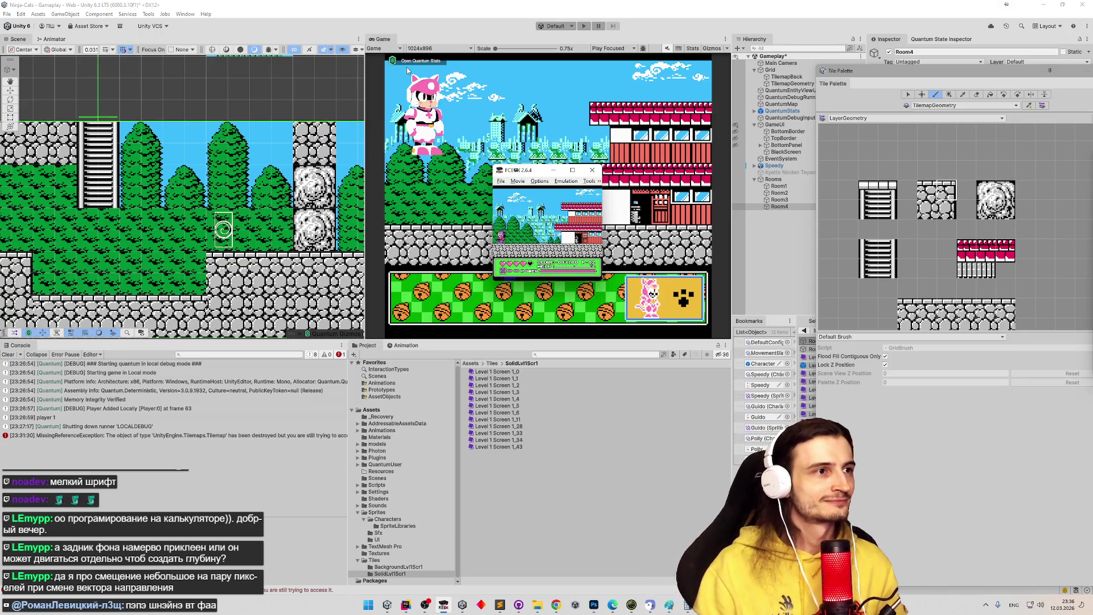
- Set the Game view to 16:9 Aspect and clear all Console messages
left_click(436, 49)
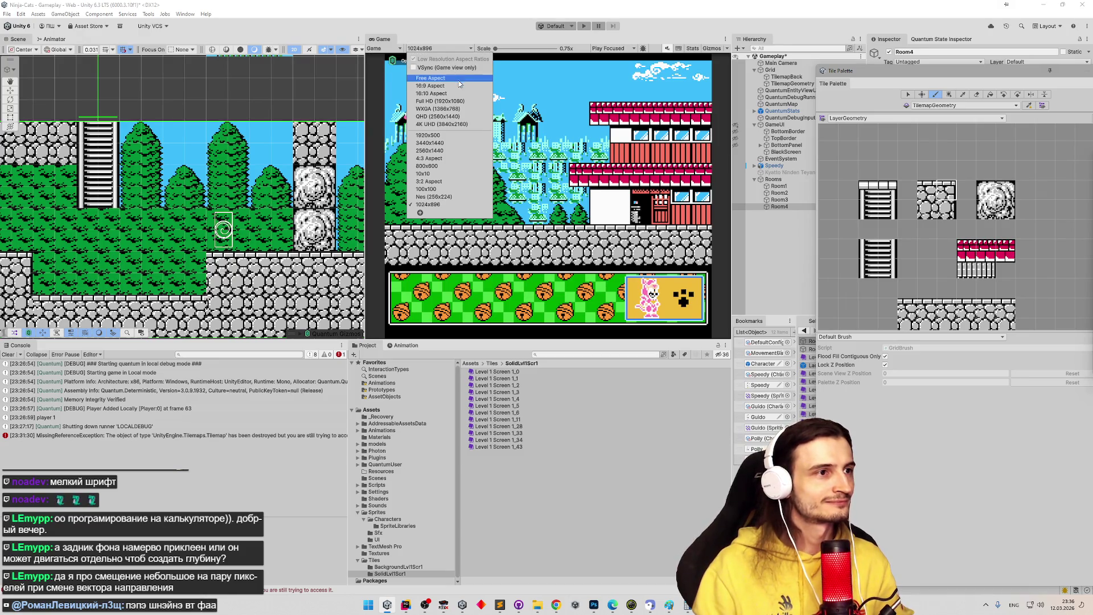
left_click(457, 86)
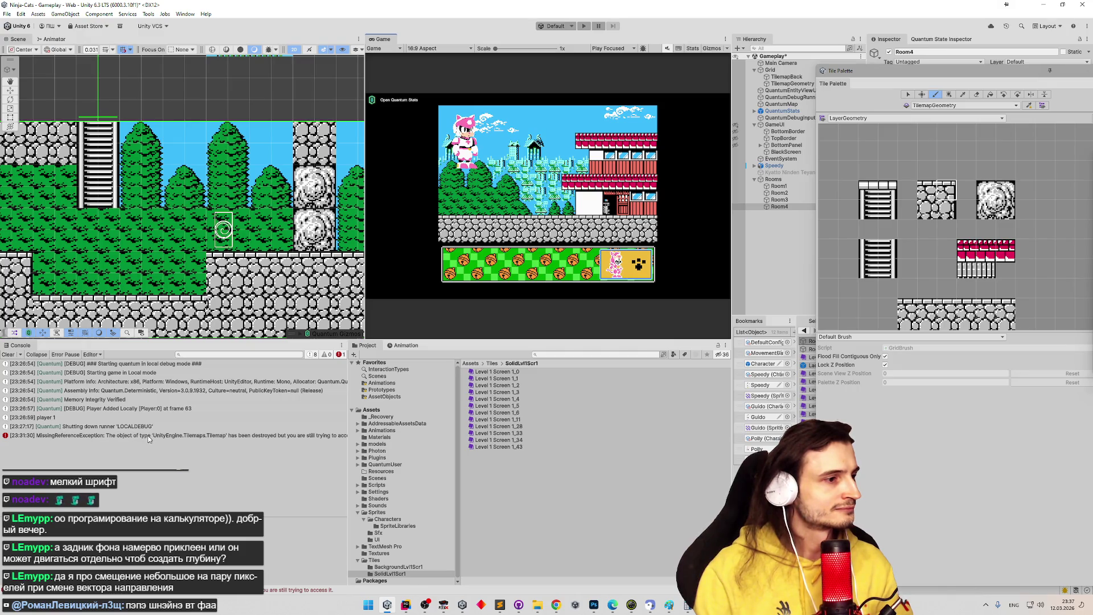
left_click(9, 354)
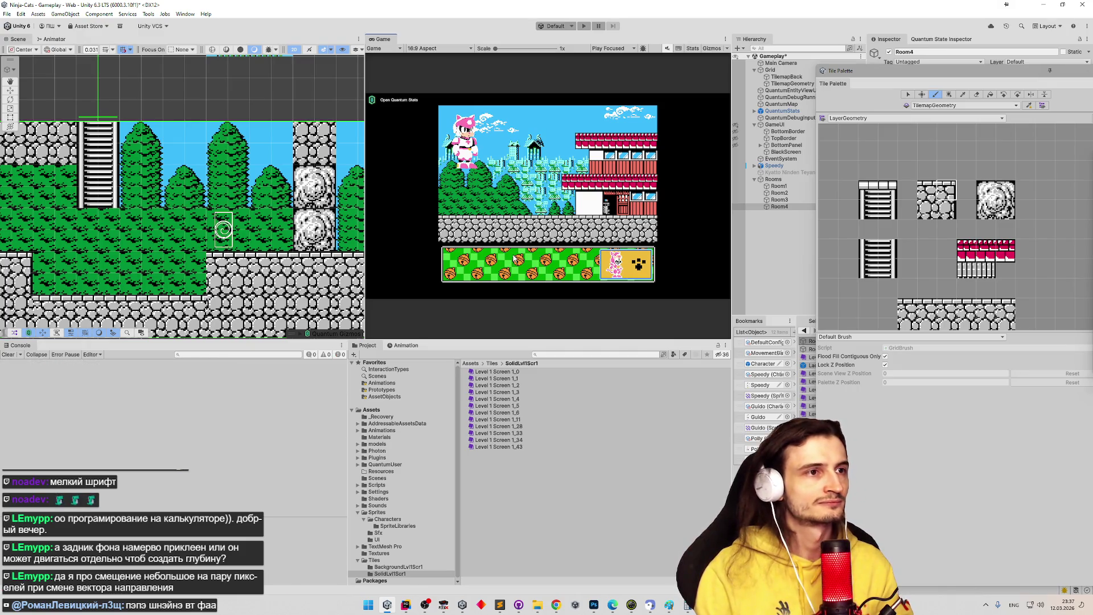
- Pan to Room4's empty dark area, pick the stone tile, and bring up the FCEUX game
mouse_move(406, 605)
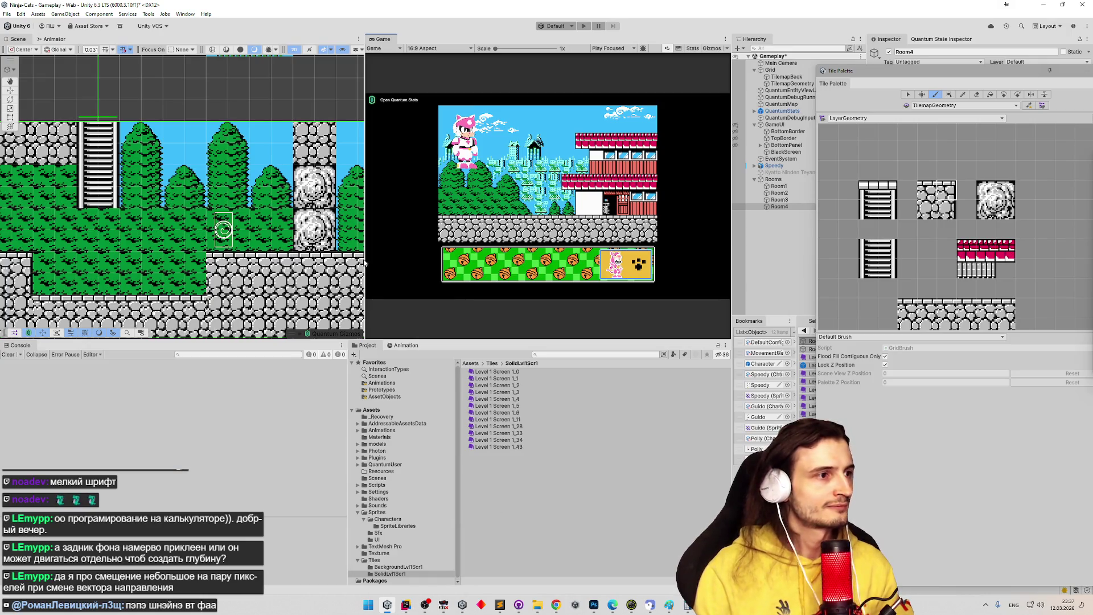
mouse_move(258, 226)
left_mouse_down()
mouse_move(245, 243)
mouse_move(256, 254)
left_mouse_up()
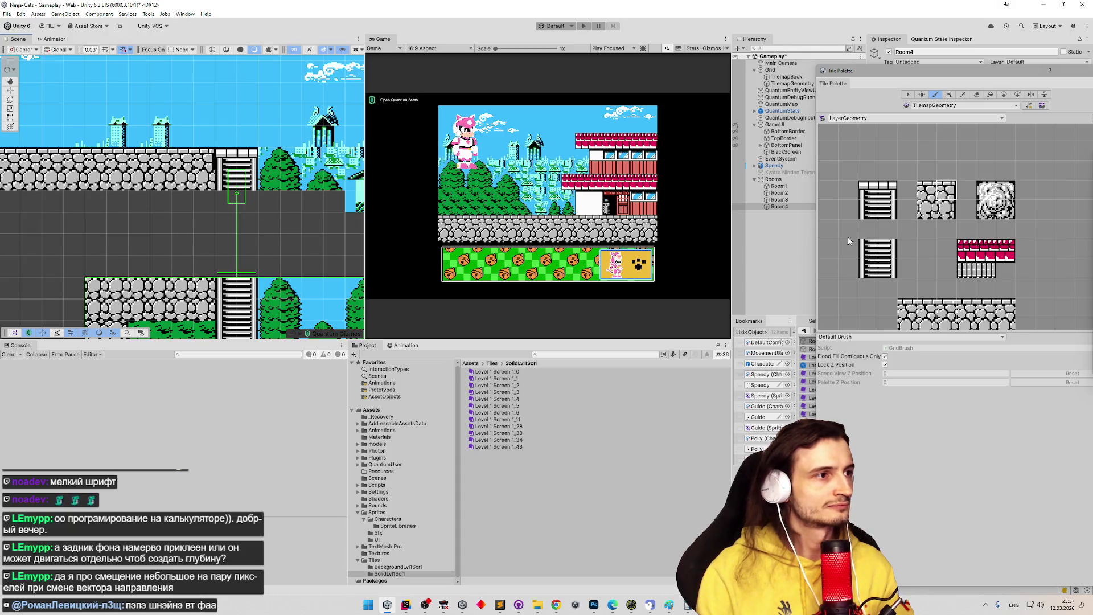
left_click(947, 209)
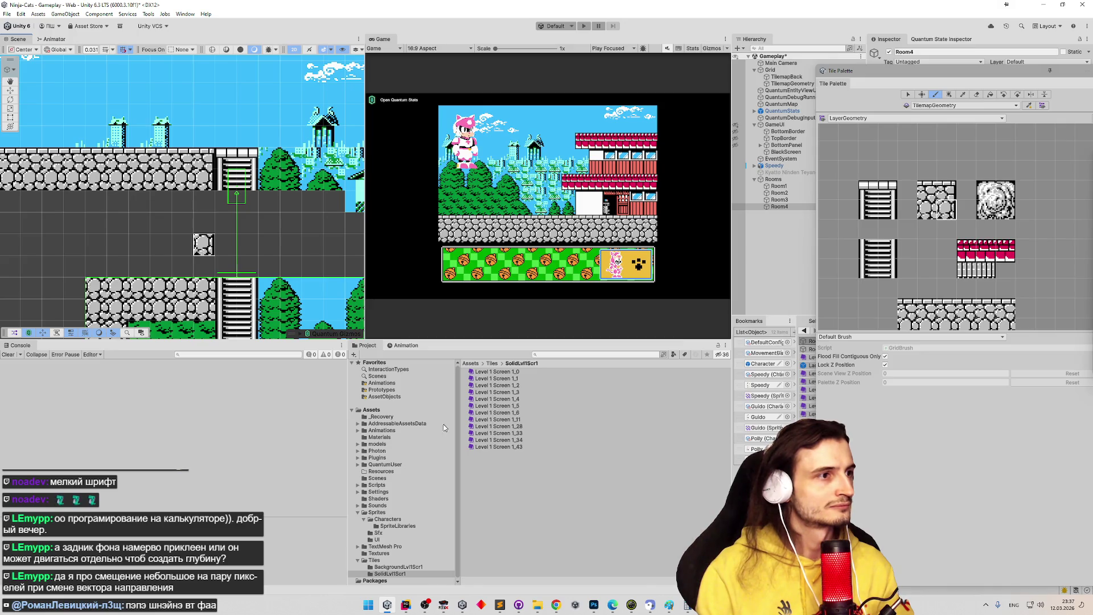
left_click(445, 606)
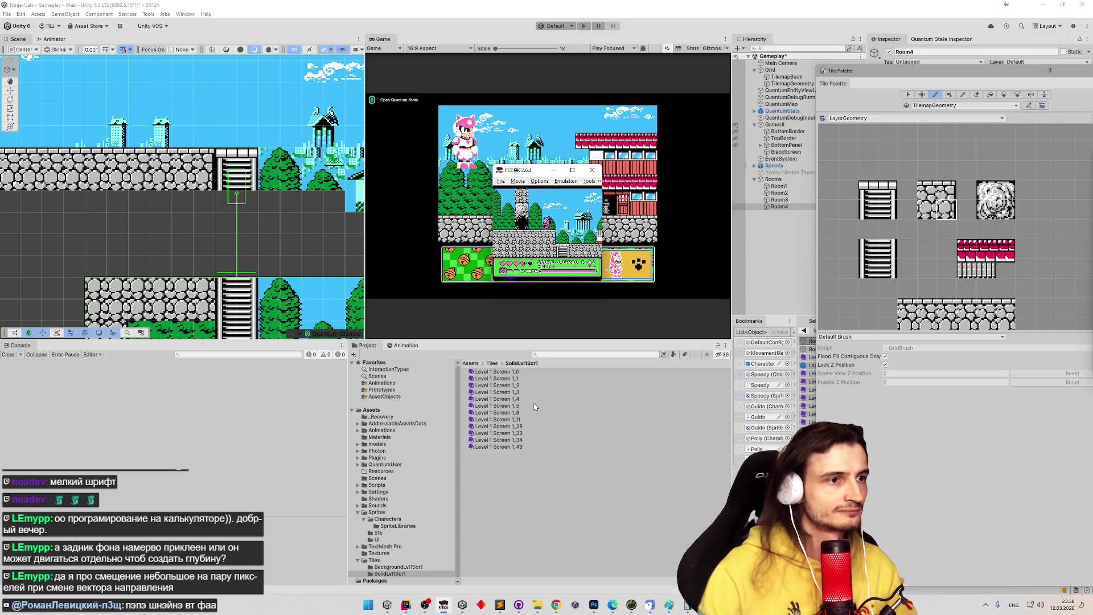
- Paint a cobblestone tile into Room4, then bring the tasks.todo window to the front
mouse_move(245, 239)
left_mouse_down()
mouse_move(268, 262)
mouse_move(207, 188)
left_mouse_up()
left_click(939, 198)
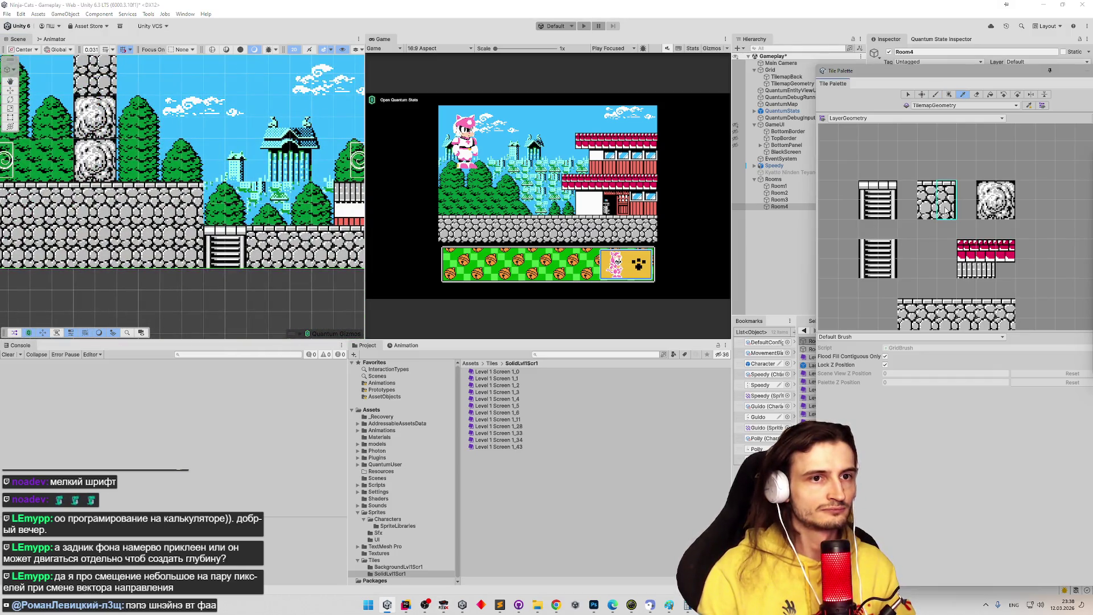
left_click(322, 203)
left_click_drag(146, 155, 215, 180)
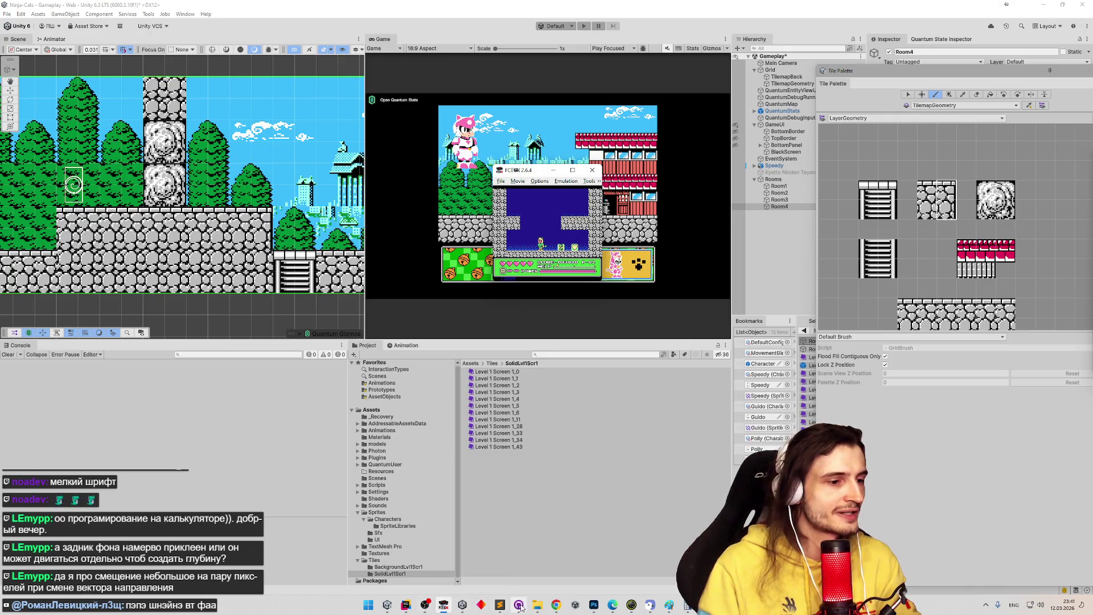
left_click(500, 605)
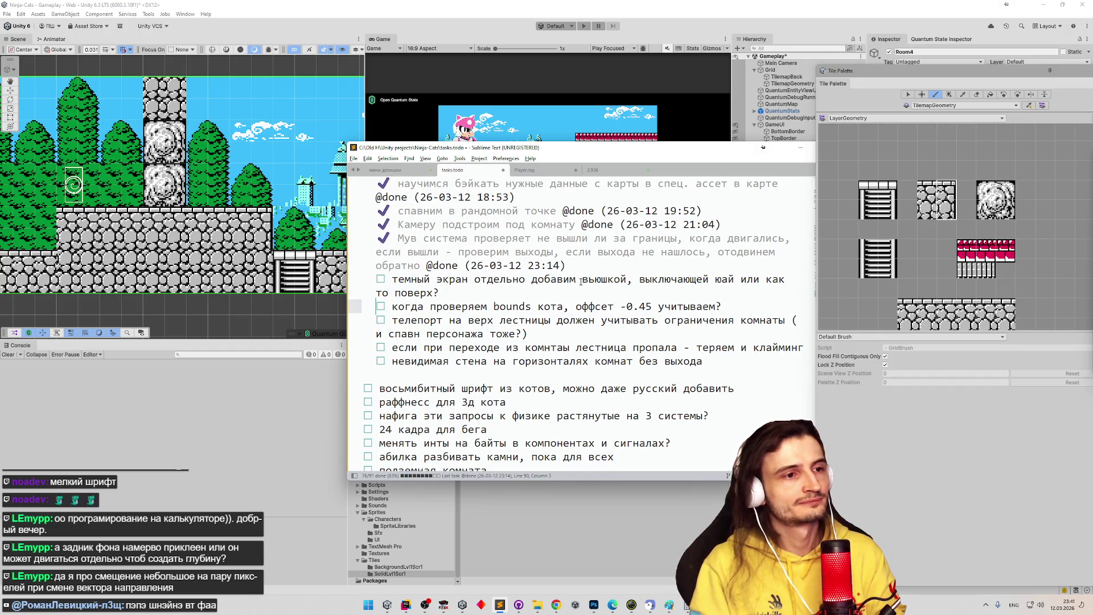
- Mark the dark-screen task and the cat bounds-check task as done with Ctrl+D
left_click(581, 280)
key("ctrl+d")
left_click(459, 306)
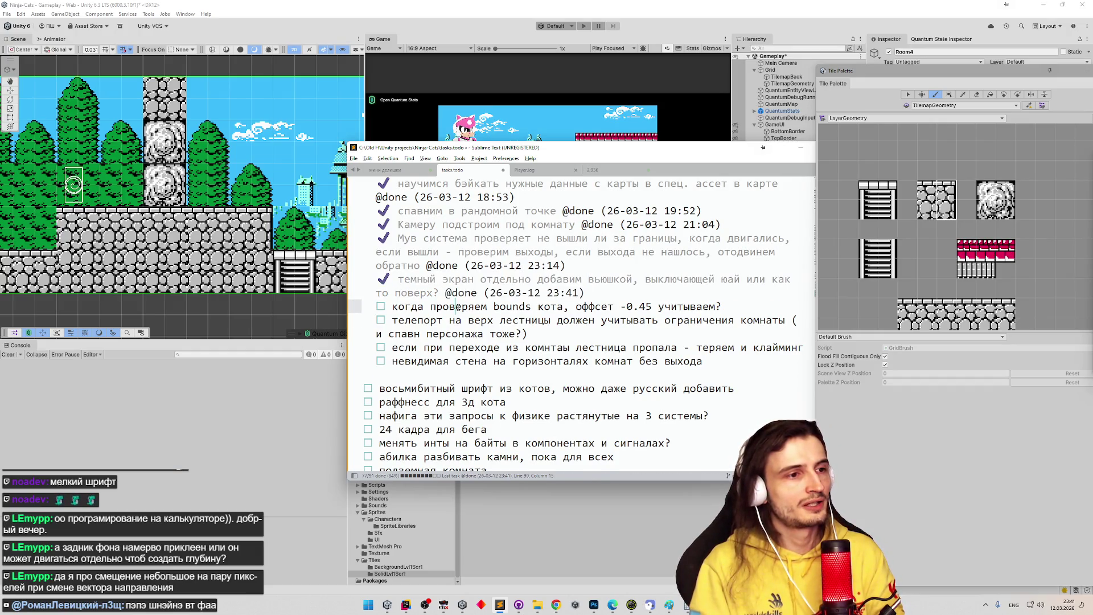
key("ctrl+d")
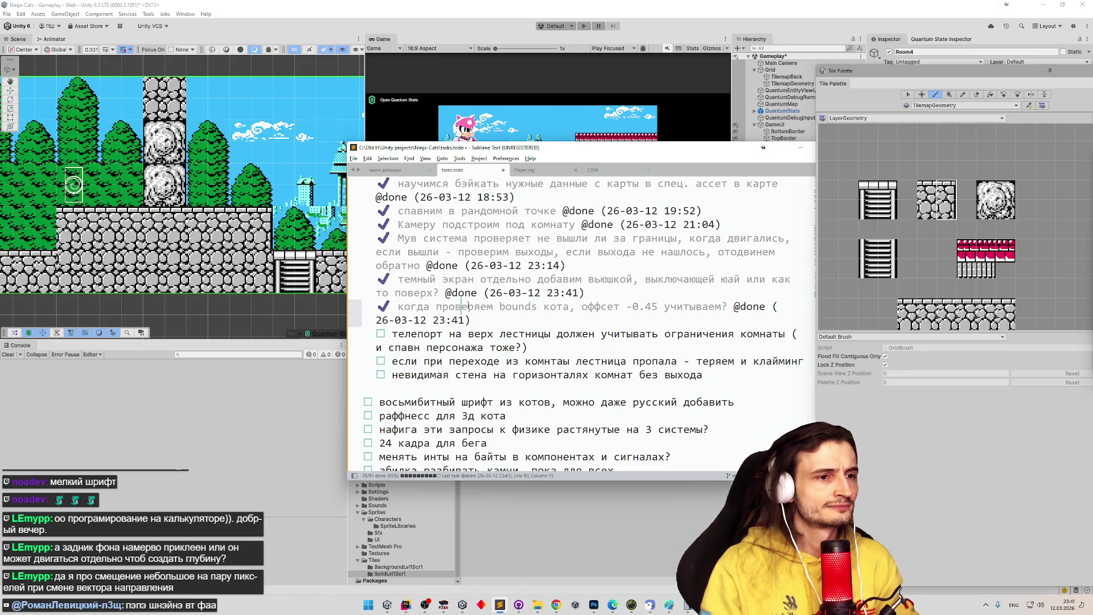
- Switch Unity's Scene view to the Move tool, then return to the todo list
left_click(487, 115)
key("w")
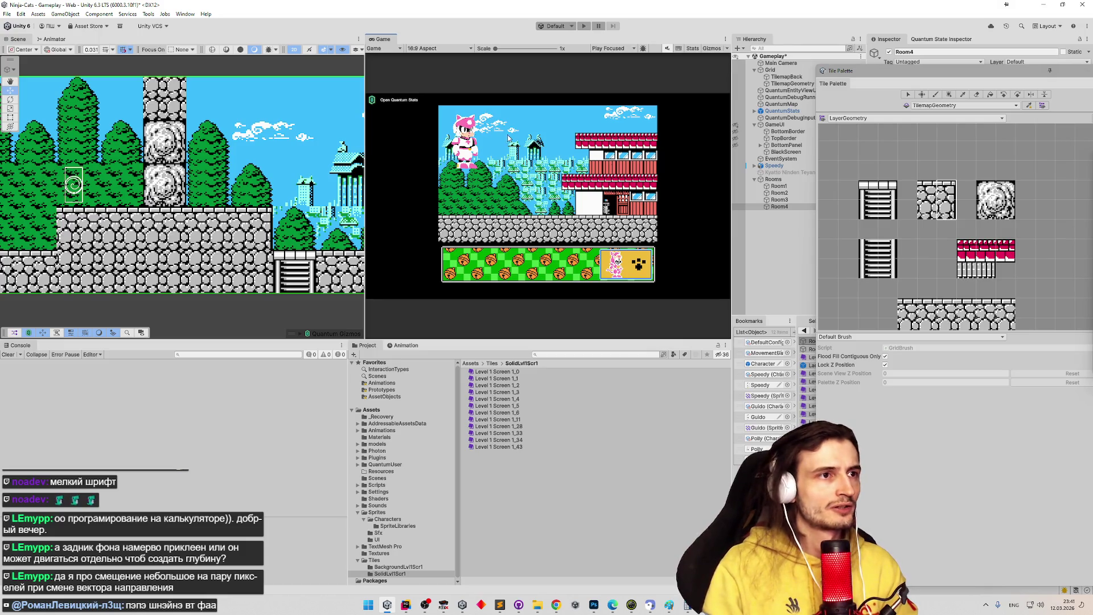
left_click(500, 605)
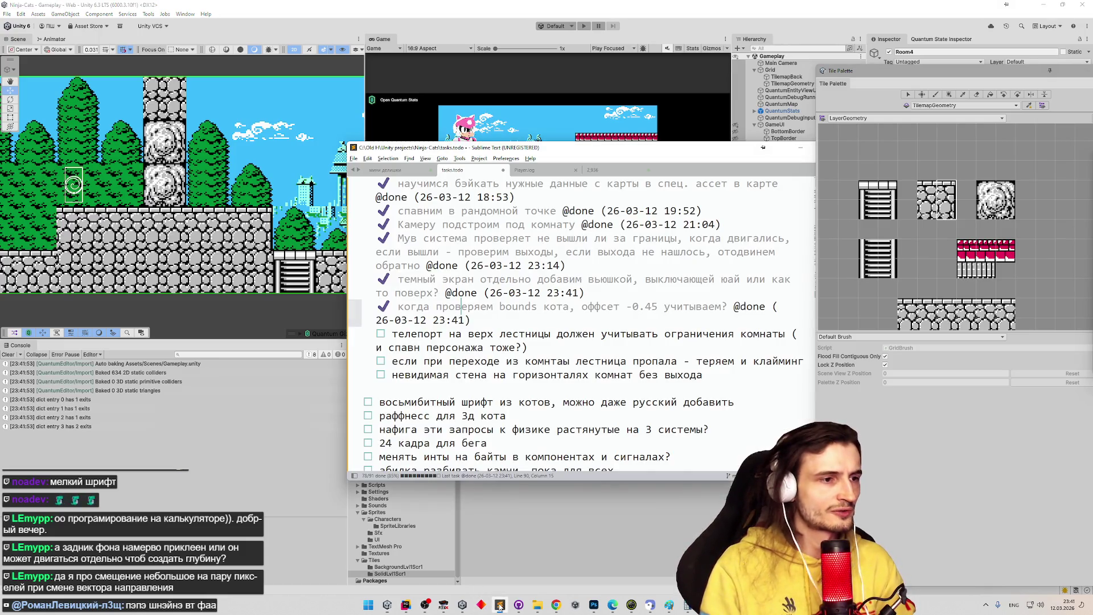
- Review the teleport and ladder tasks, minimise Sublime Text, and close Unity's Tile Palette
left_click_drag(521, 347, 504, 344)
left_click(387, 335)
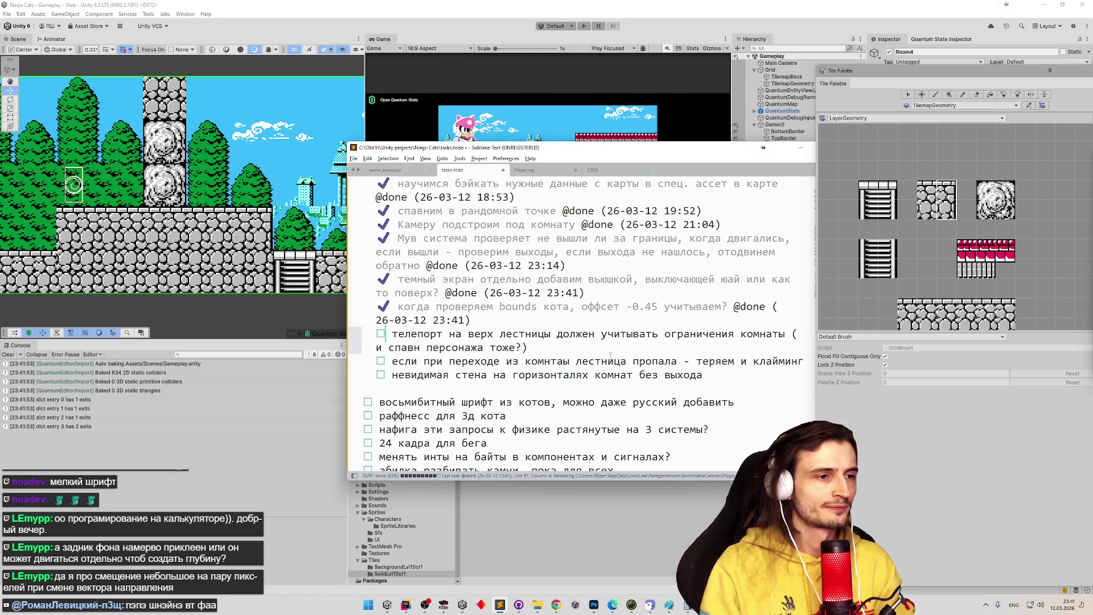
left_click_drag(803, 361, 645, 361)
left_click(645, 361)
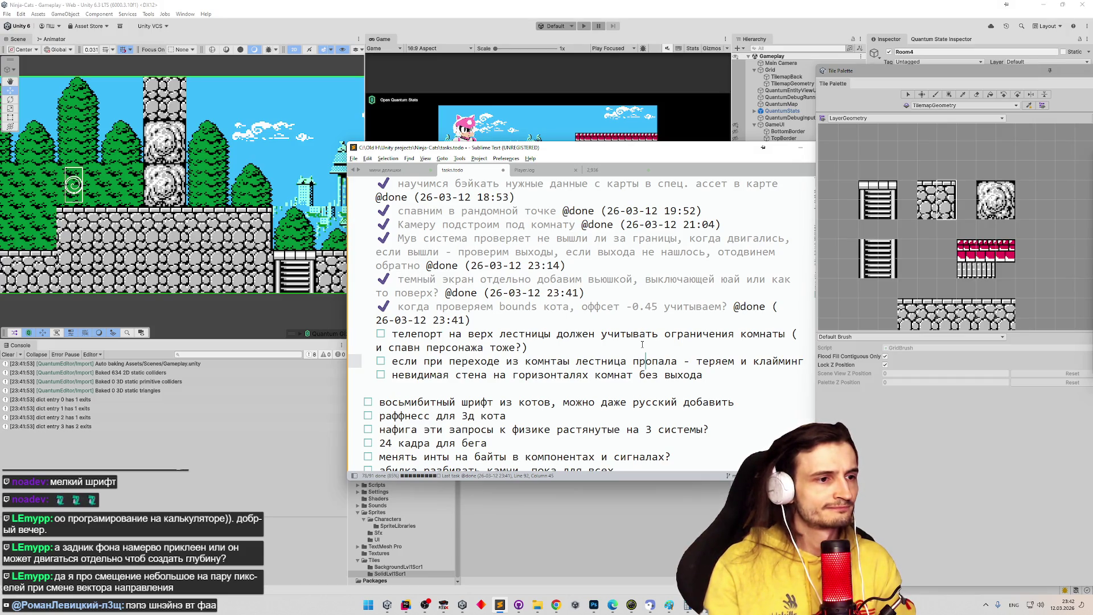
key("ctrl+z")
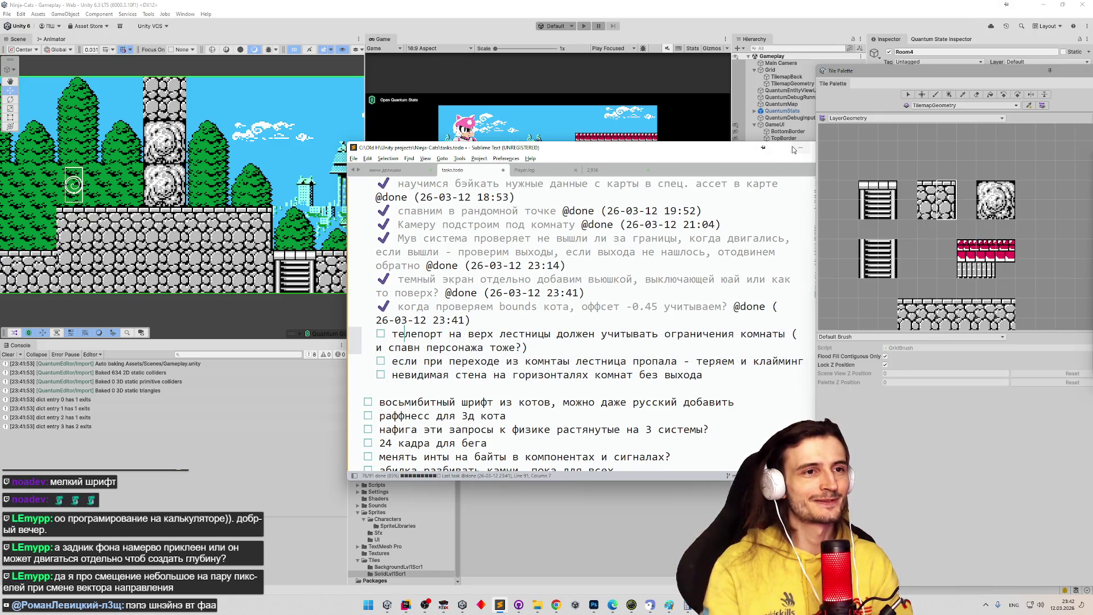
left_click(791, 146)
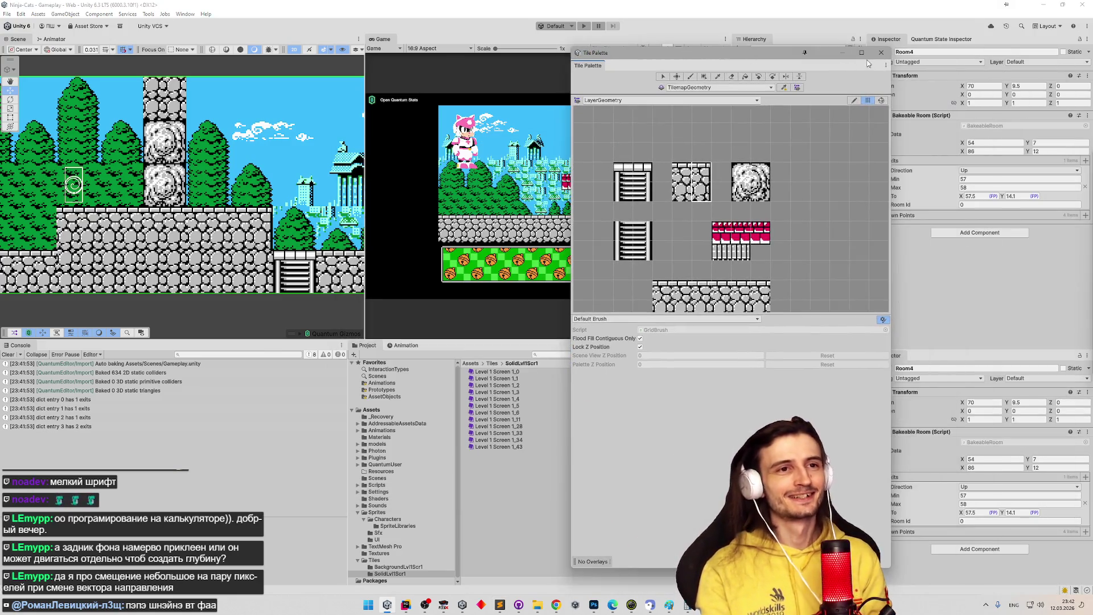
left_click(881, 53)
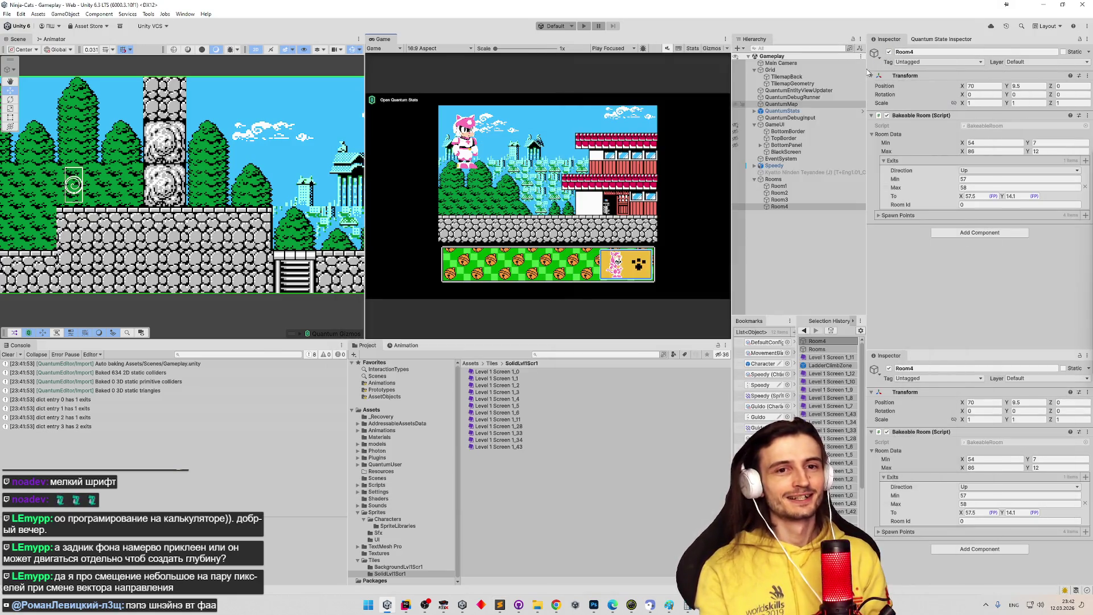